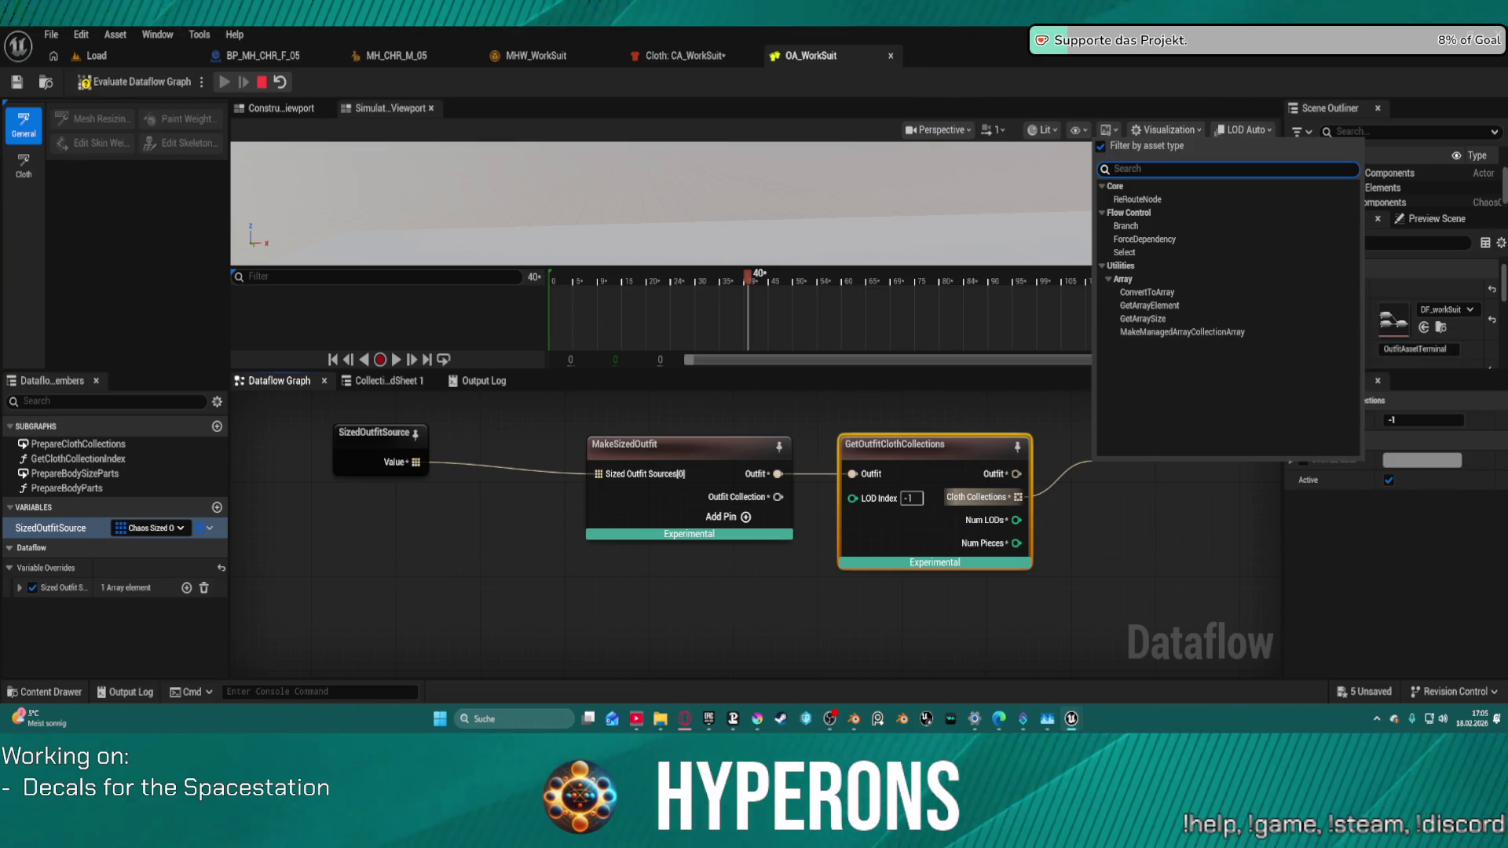
Step: Paste a PrepareClothCollections node and wire Outfit, Cloth Collections and Num LODs into it
key(Escape)
key(ctrl+c)
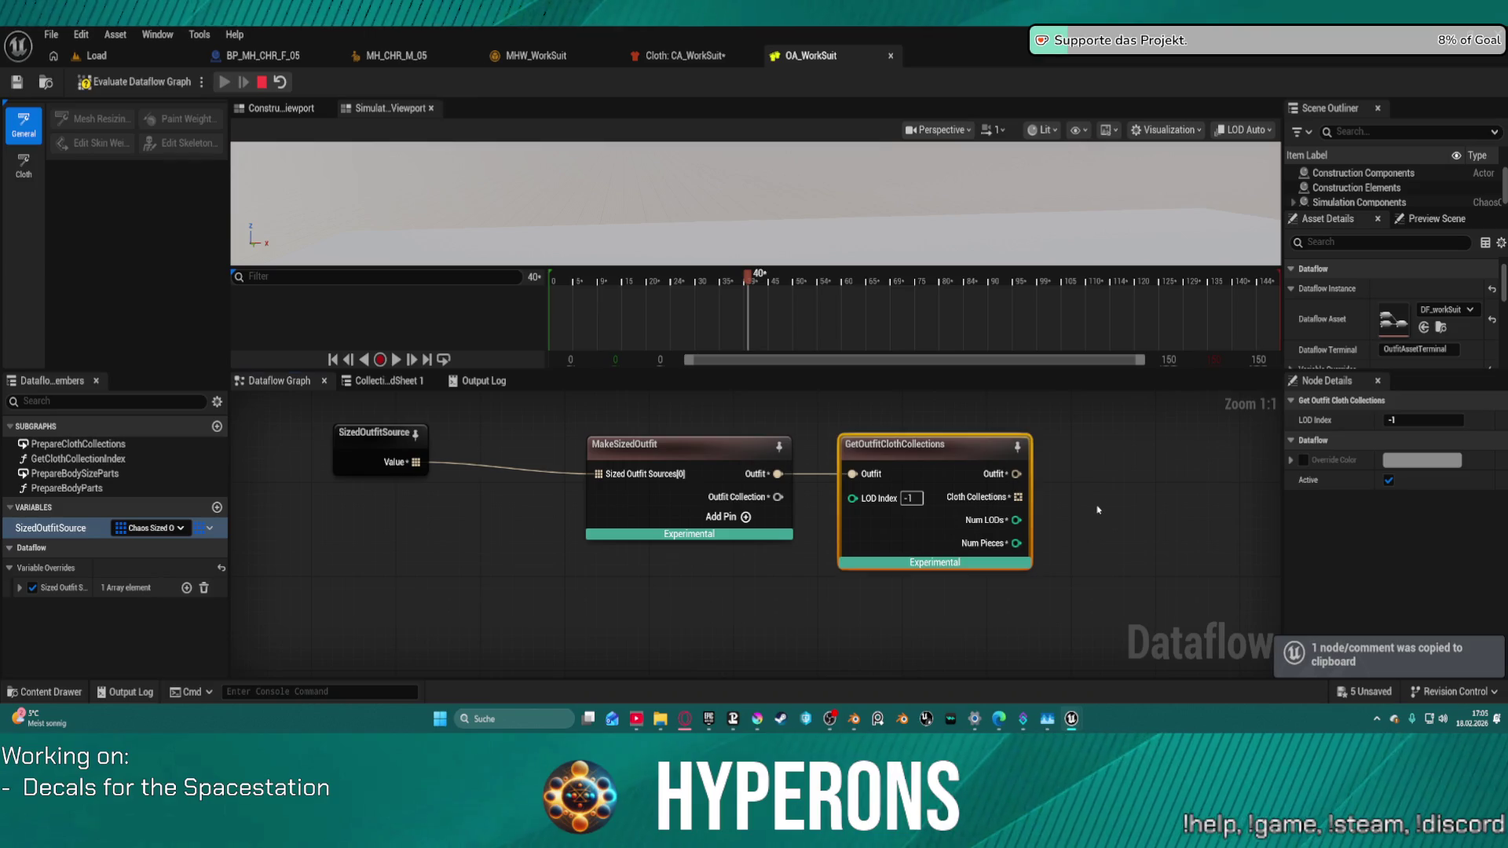
key(ctrl+v)
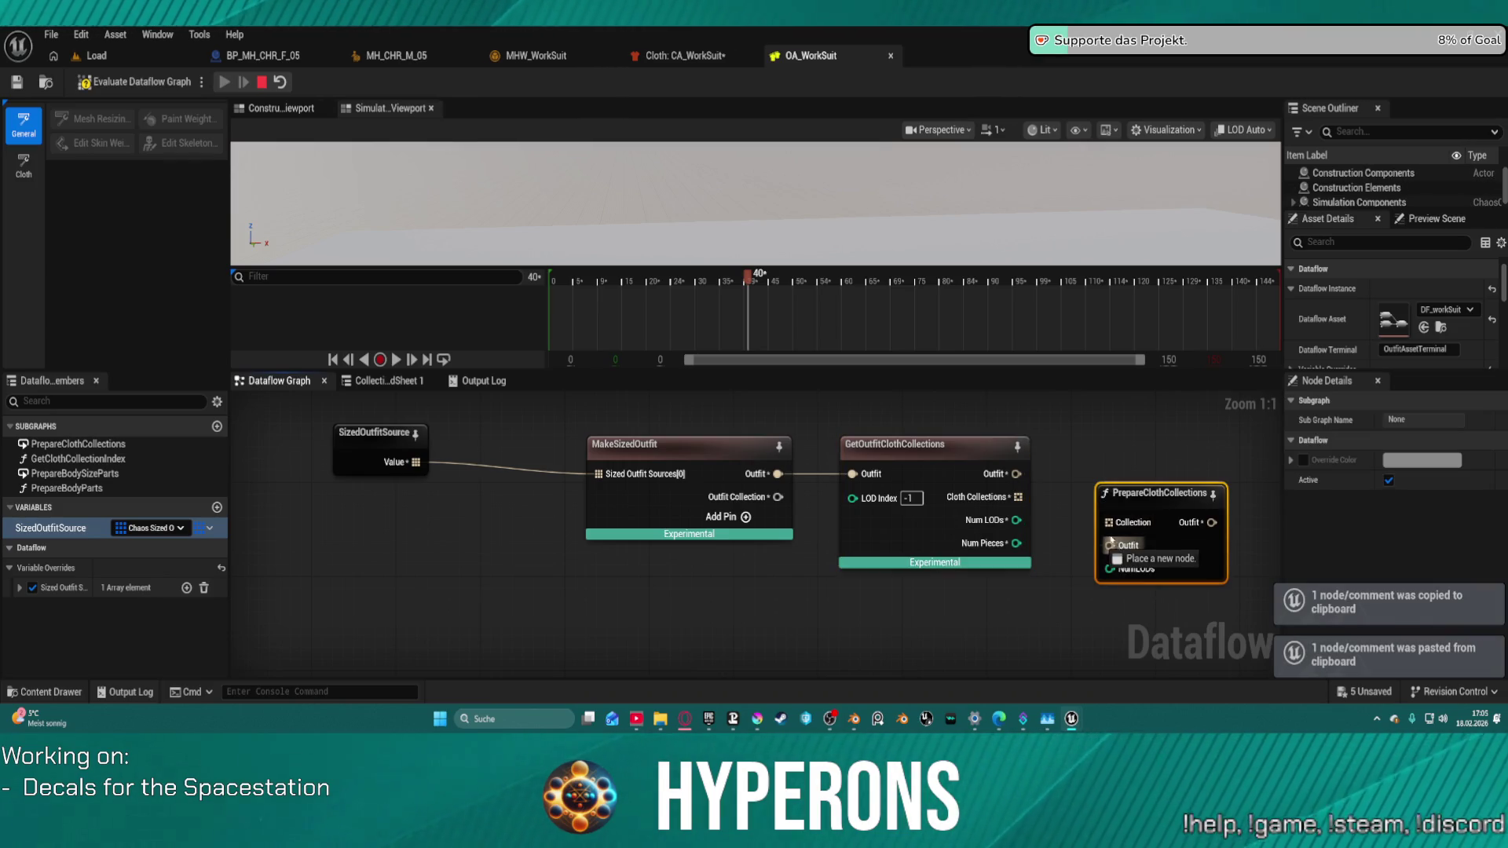
mouse_move(1119, 545)
mouse_down()
mouse_move(1044, 510)
mouse_move(1016, 474)
mouse_move(1115, 522)
mouse_move(1125, 457)
mouse_up()
drag(1247, 519, 919, 477)
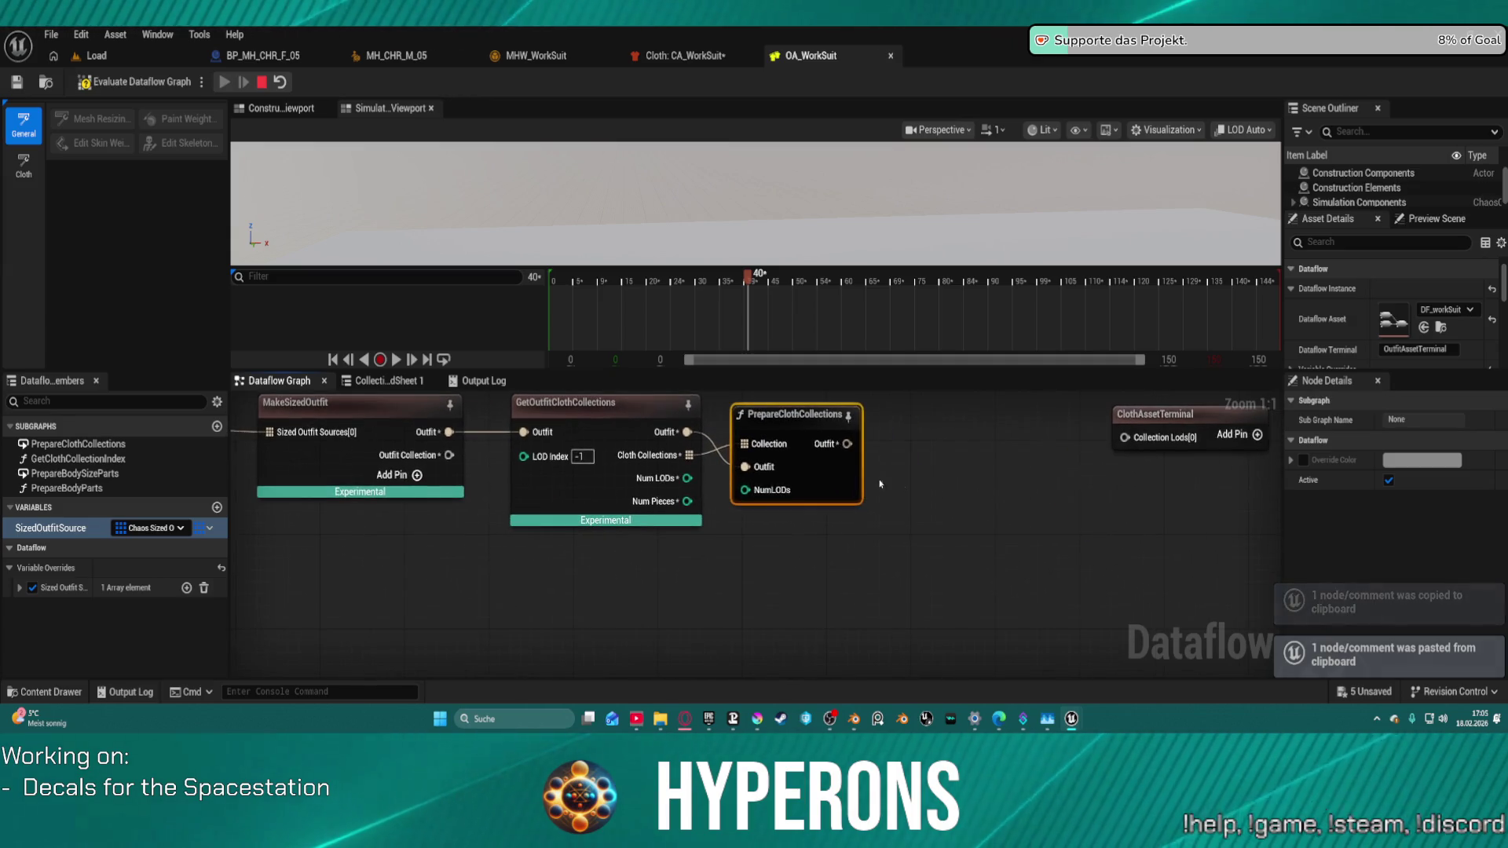
drag(688, 478, 745, 490)
Step: After abandoning a mismatched wire, delete the ClothAssetTerminal node from the graph
mouse_move(846, 444)
mouse_down()
mouse_move(1100, 454)
mouse_move(1124, 438)
mouse_move(1043, 475)
mouse_move(1056, 468)
mouse_up()
click(1115, 460)
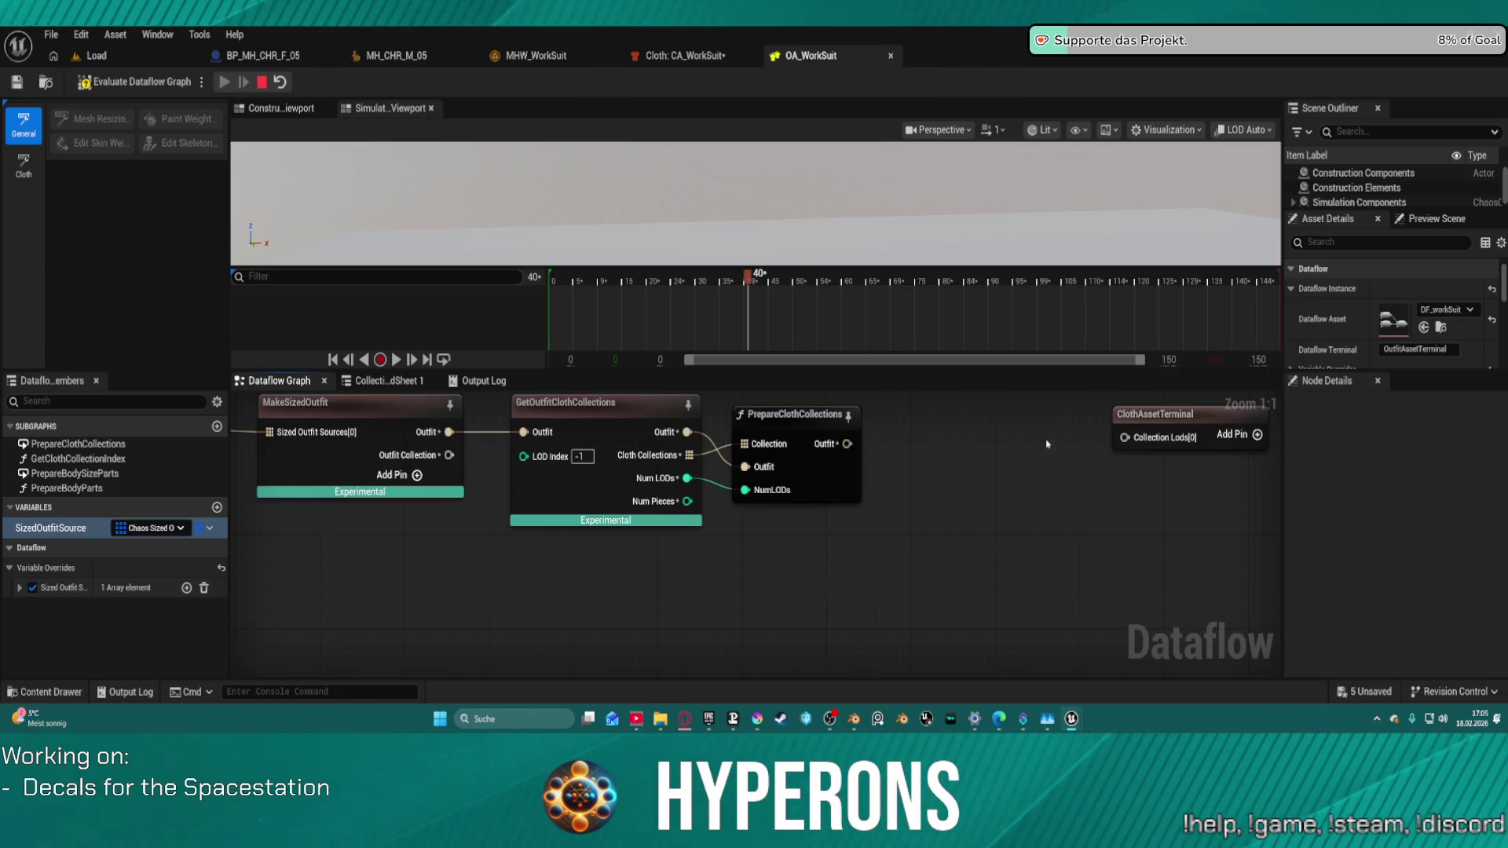
click(1243, 442)
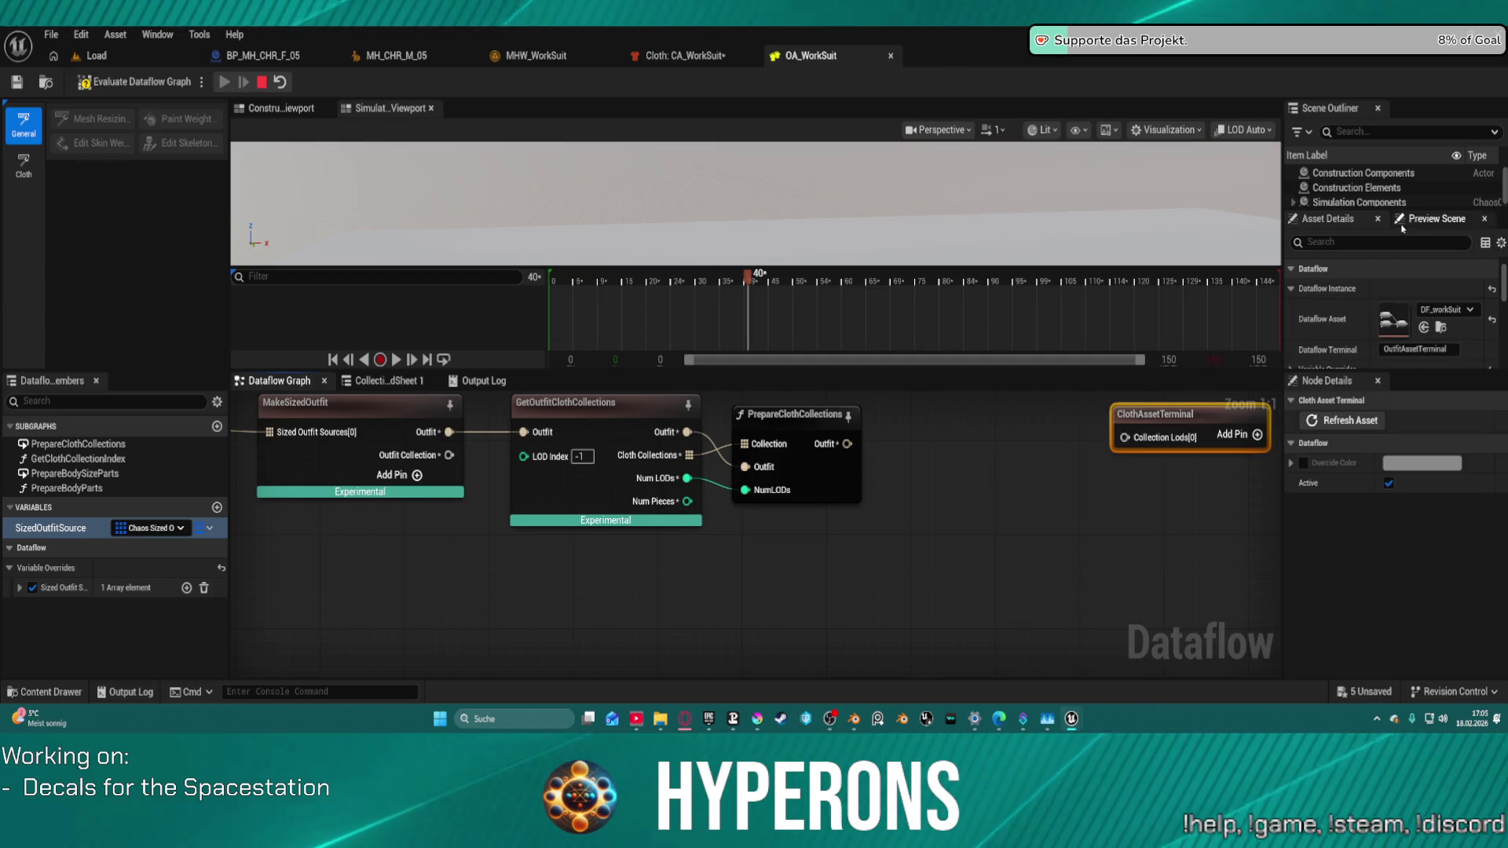
drag(1414, 225, 1415, 396)
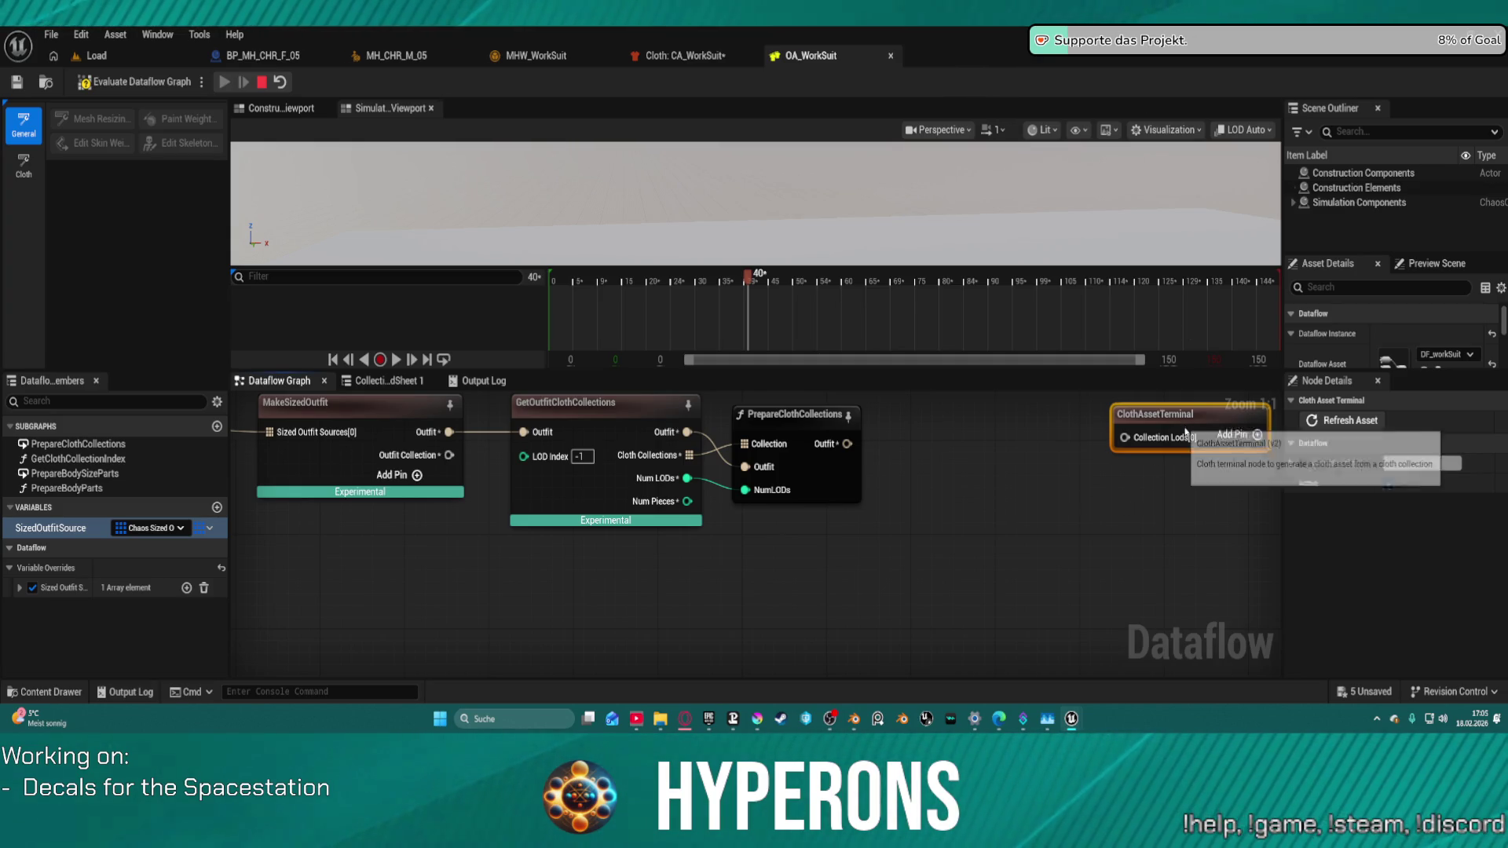
key(Delete)
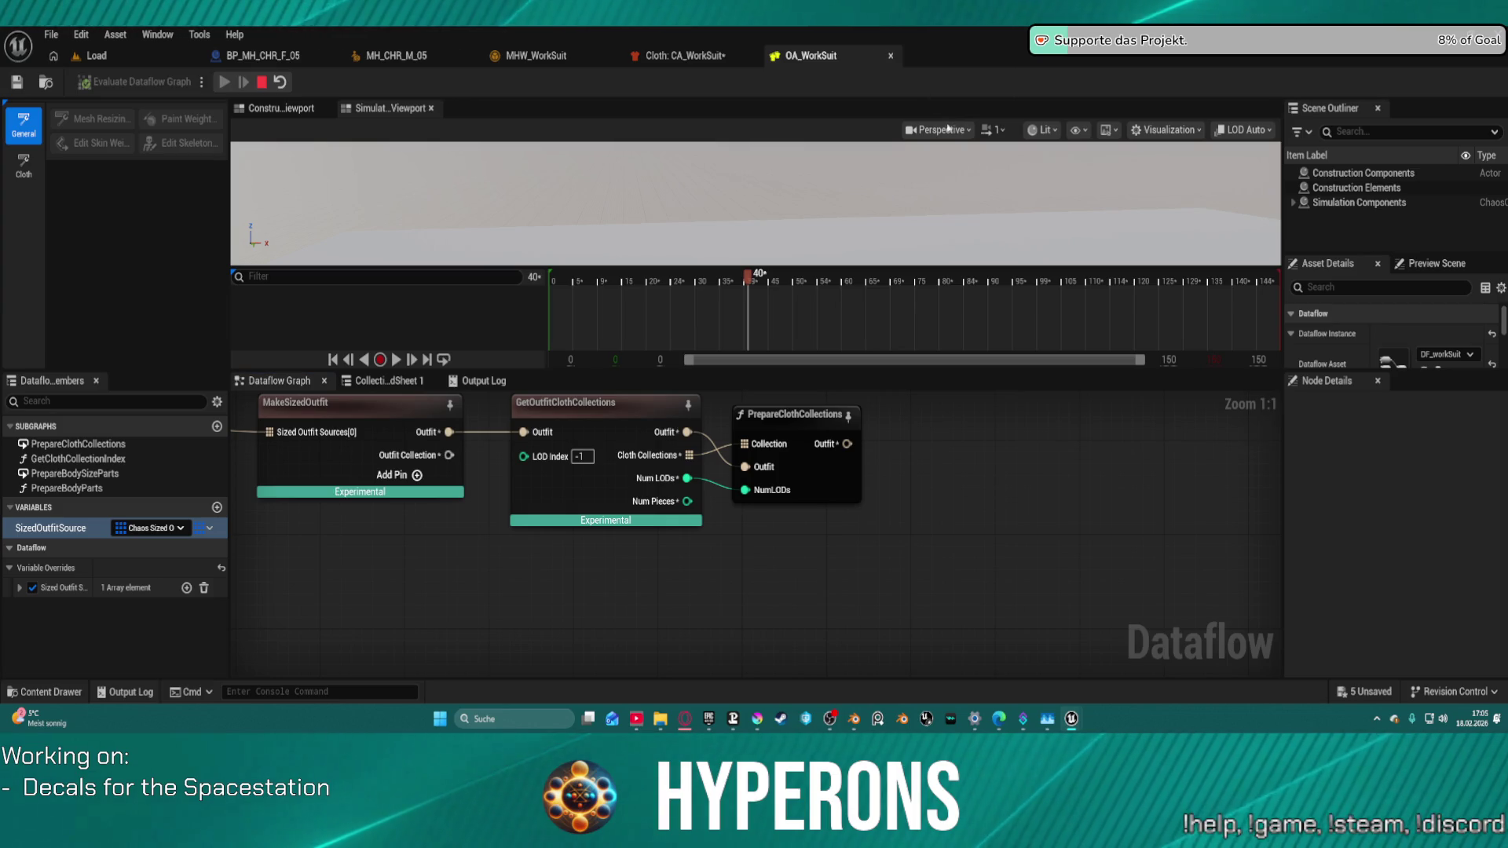
Step: Paste an OutfitAssetTerminal node fed by PrepareClothCollections' Outfit output, then save all assets
key(ctrl+c)
key(ctrl+v)
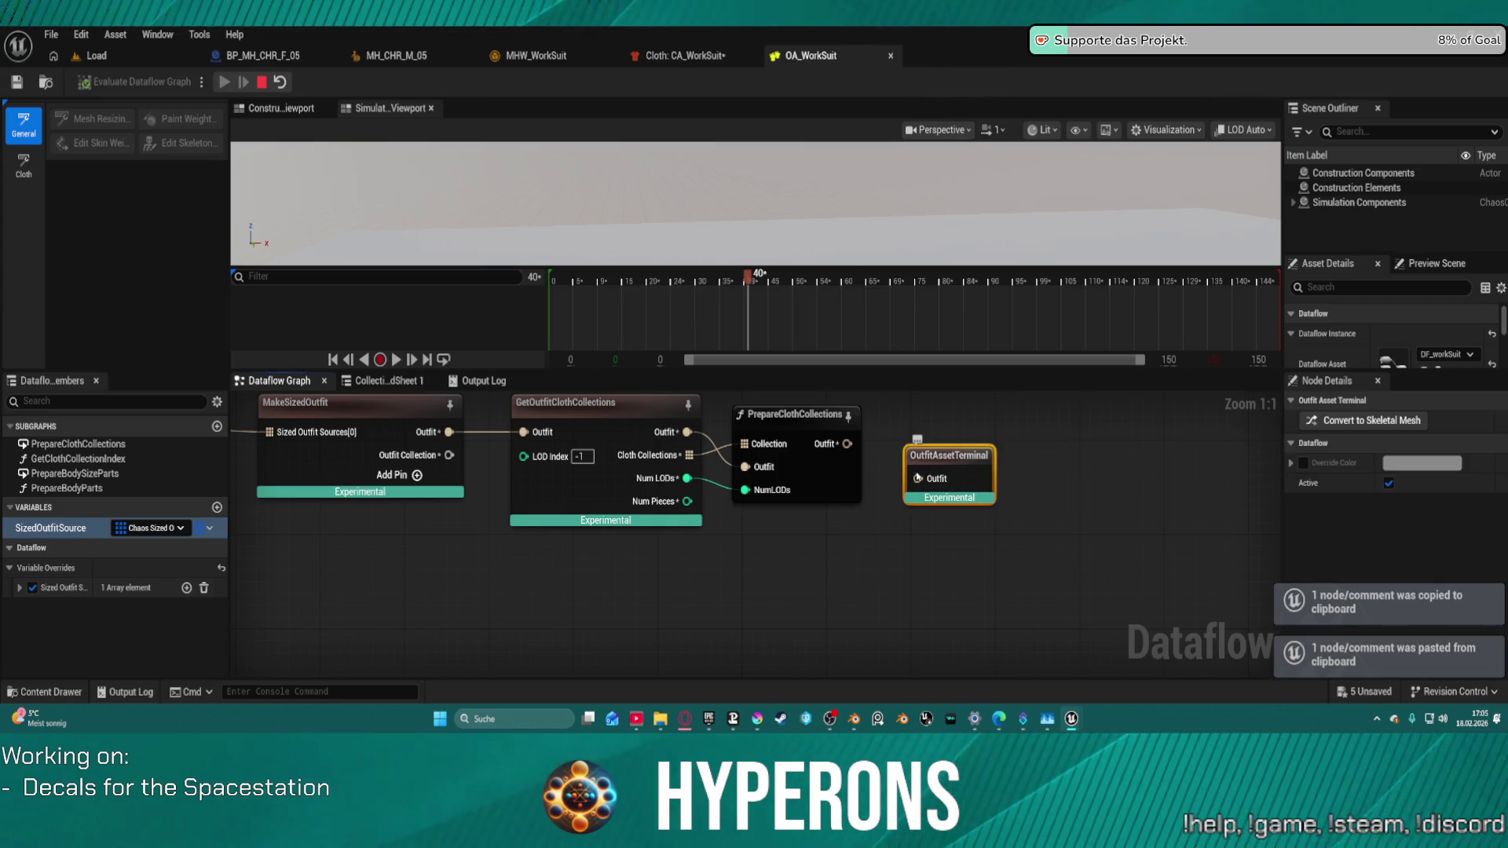
drag(847, 443, 920, 471)
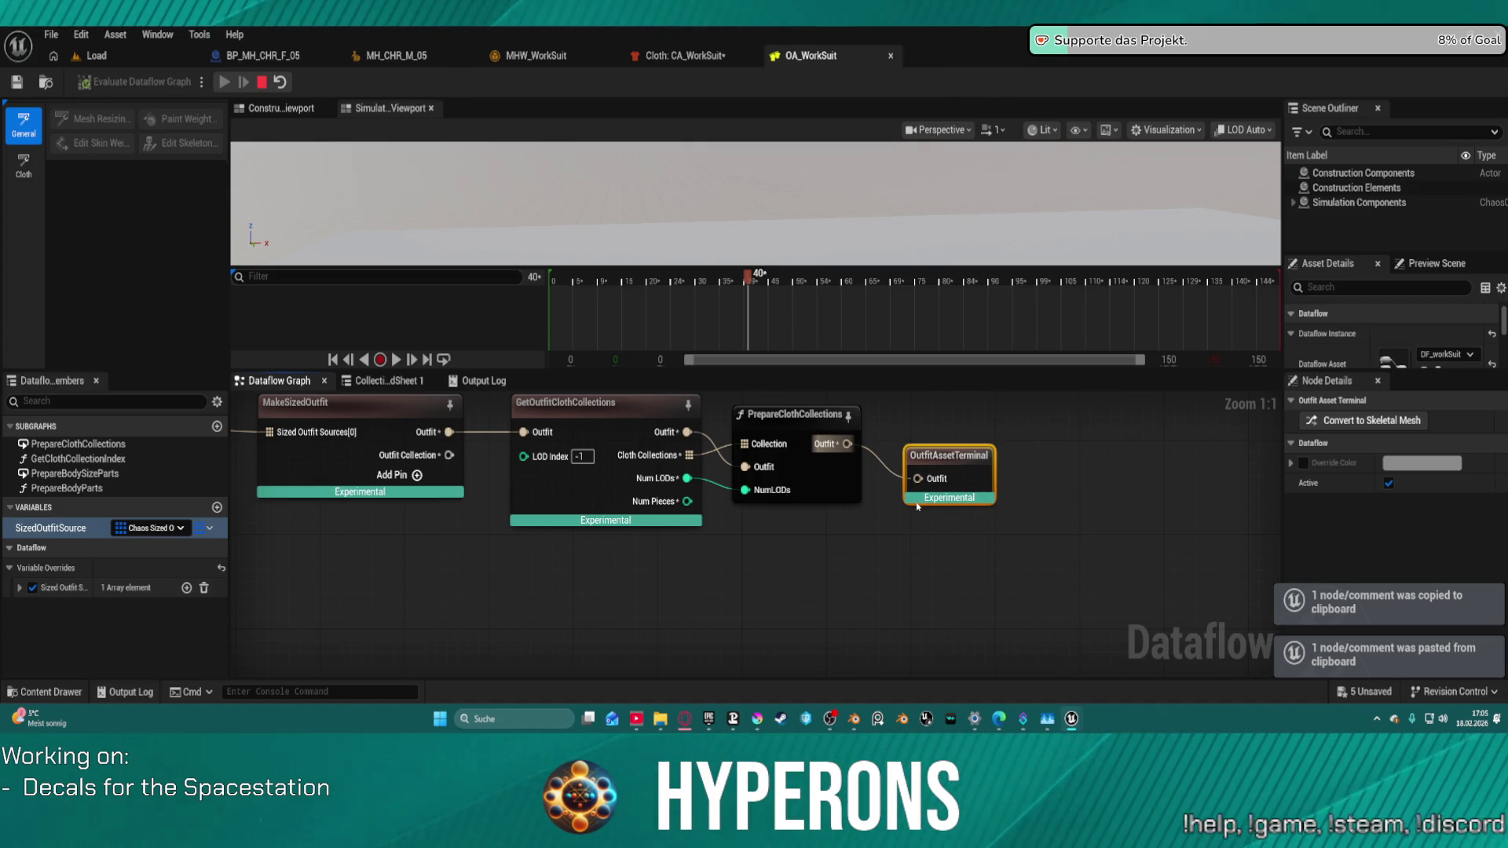
key(ctrl+shift+s)
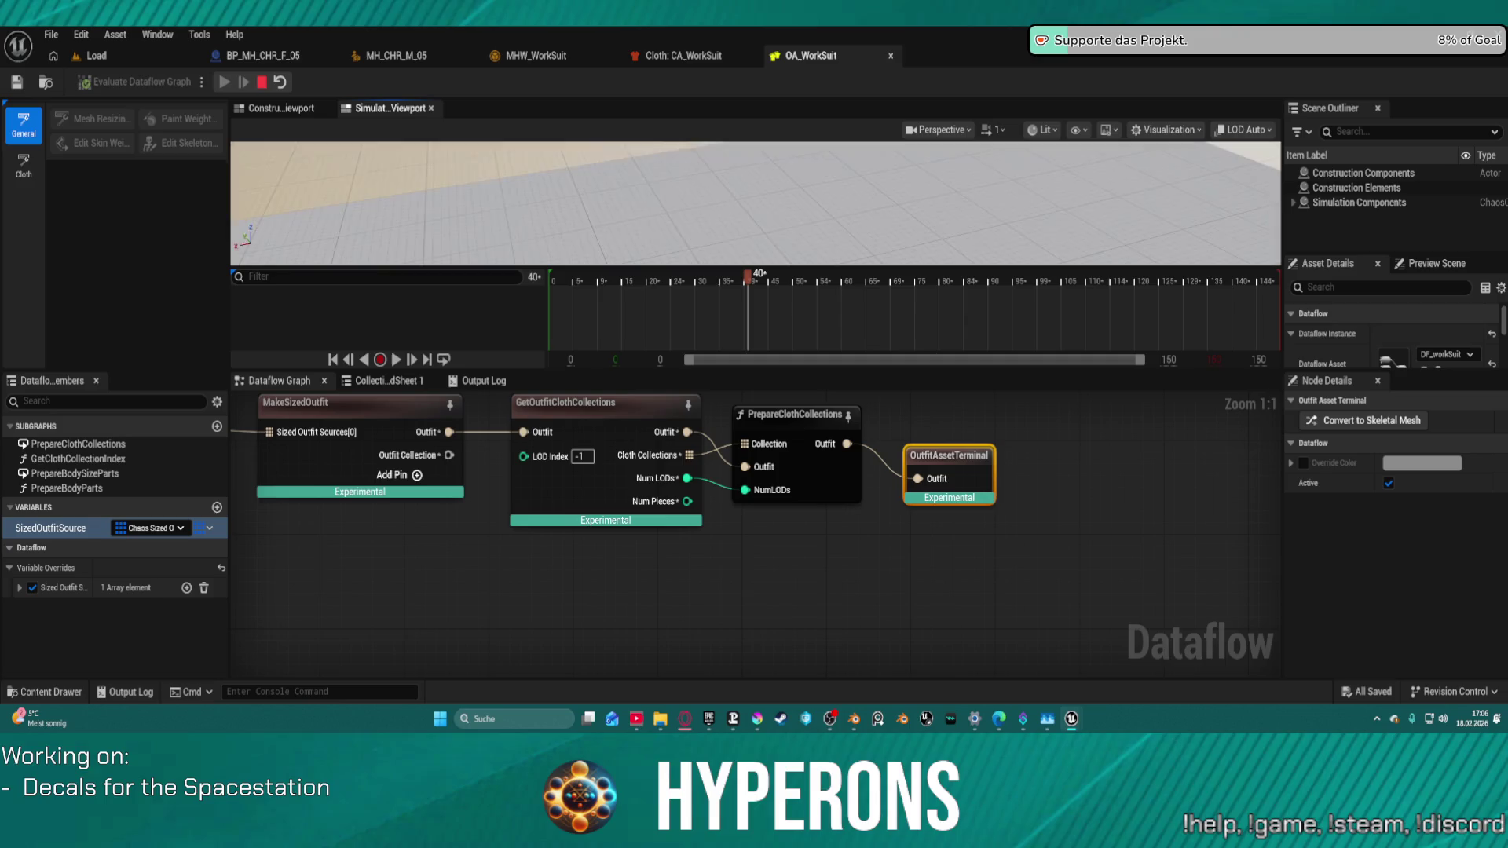
Step: Paste the SkeletalMeshImport and ClothAssetTerminal nodes into CA_WorkSuit's empty graph
click(681, 55)
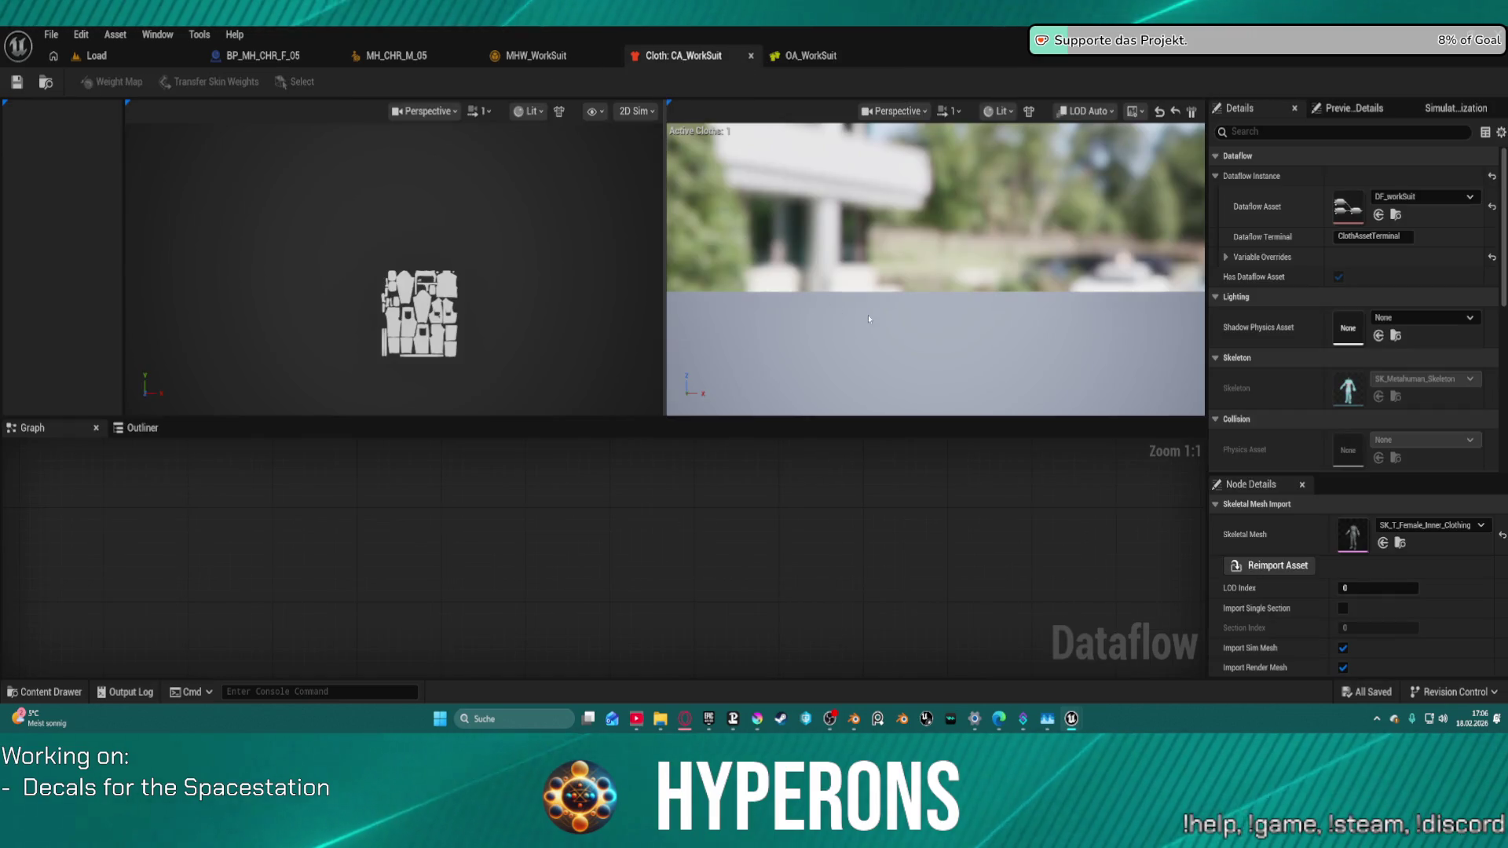
drag(884, 300, 884, 300)
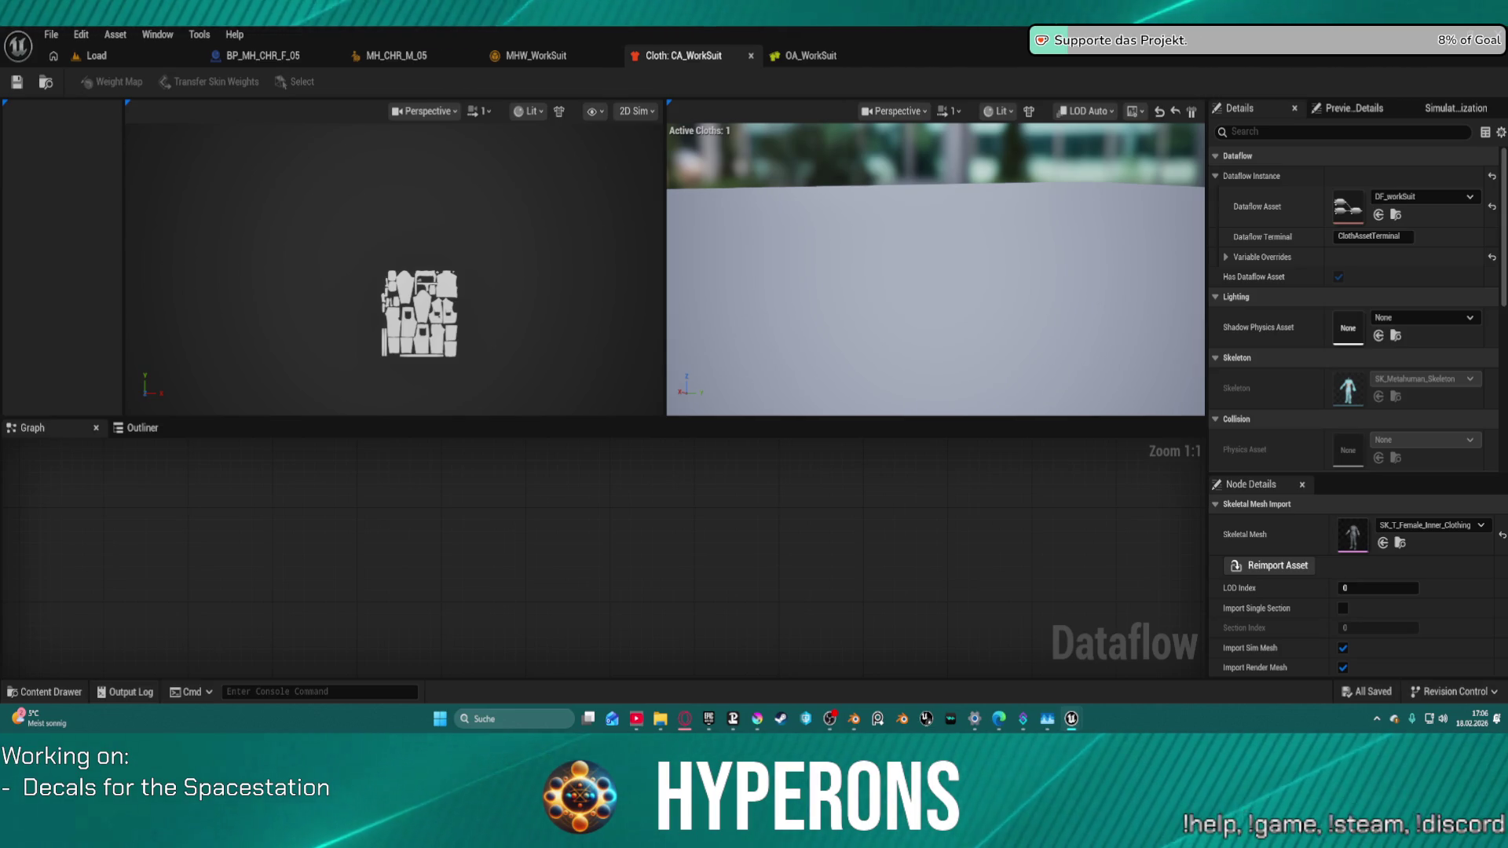
key(ctrl+c)
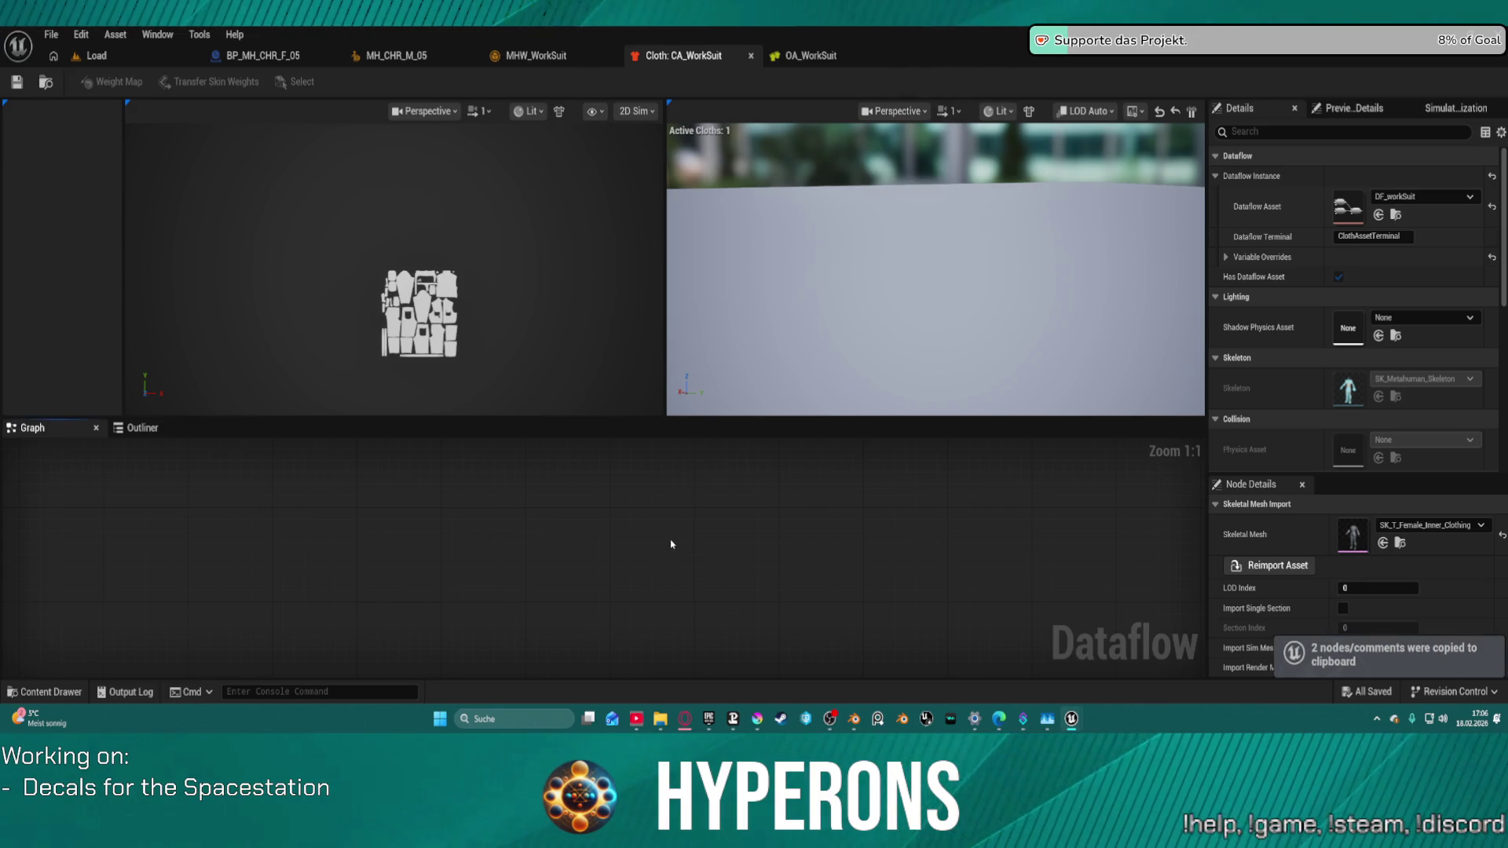
key(ctrl+v)
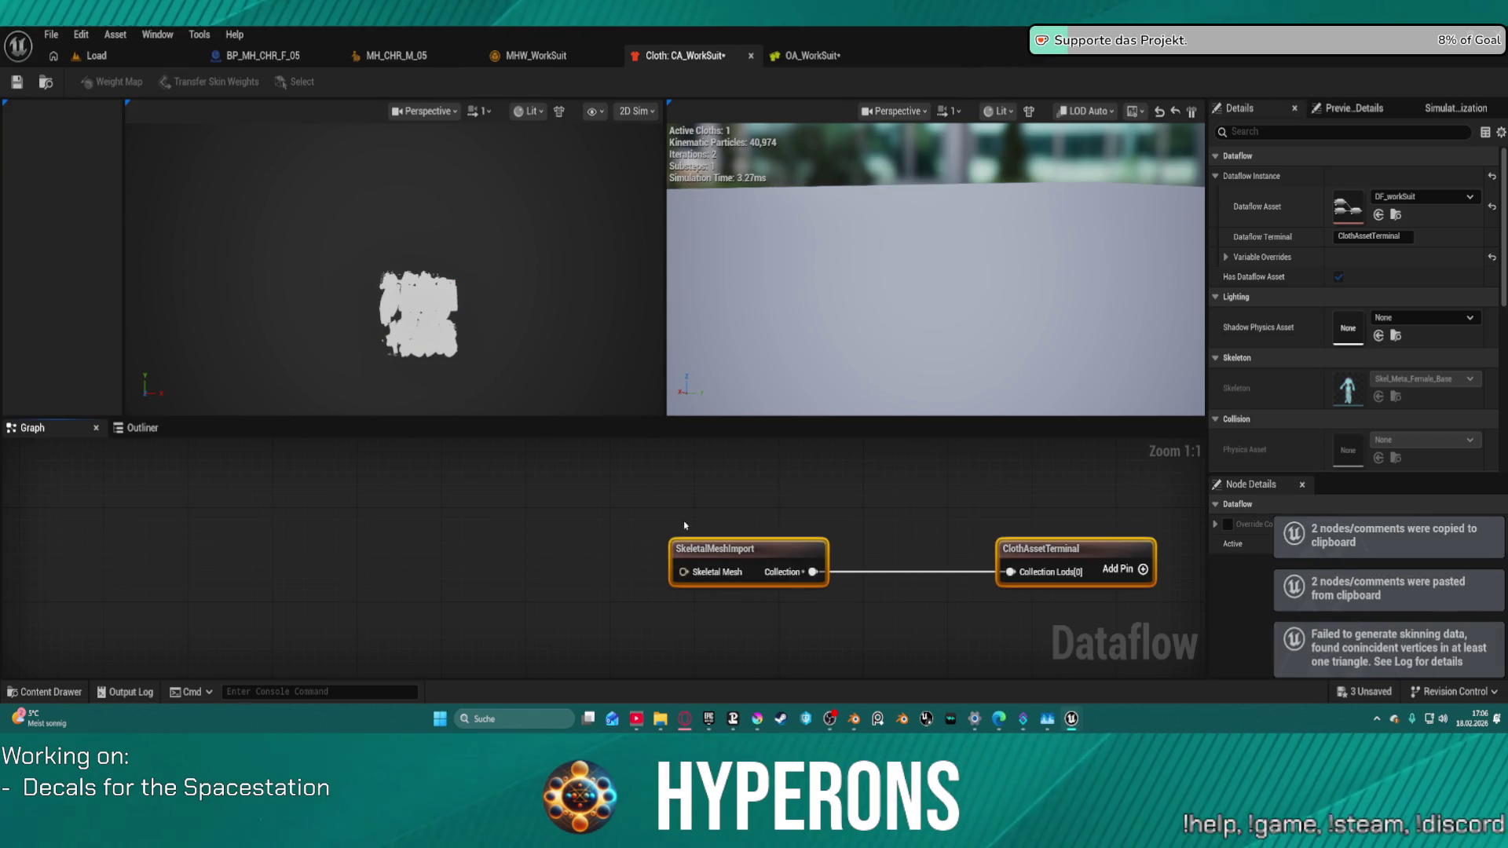
drag(853, 488, 494, 485)
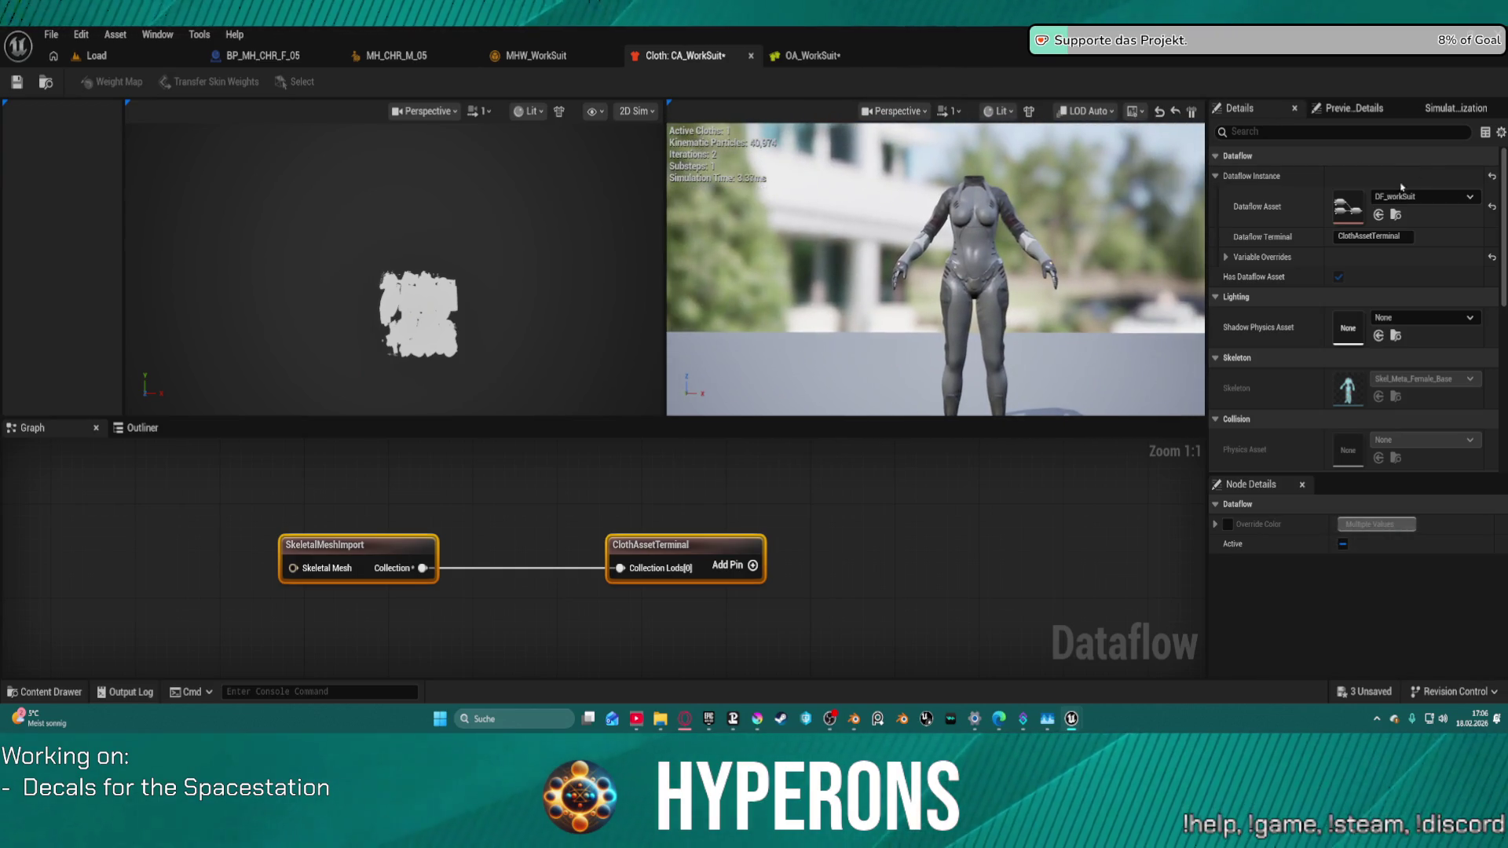
Step: Expand Variable Overrides > Sized Outfit Source > Index [0] and review the source asset choices
click(1226, 257)
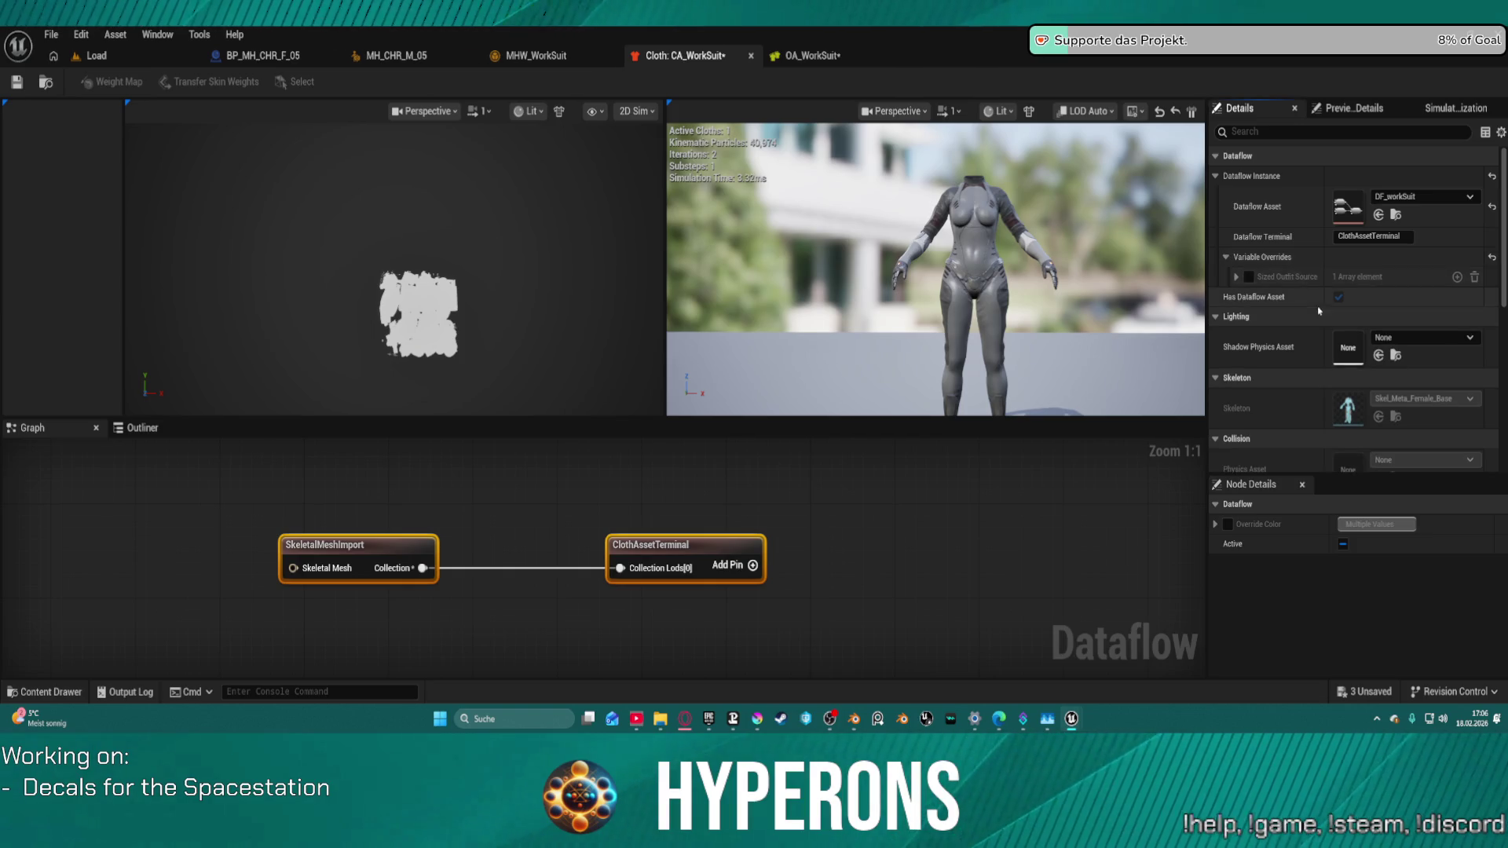
click(1236, 276)
click(1247, 297)
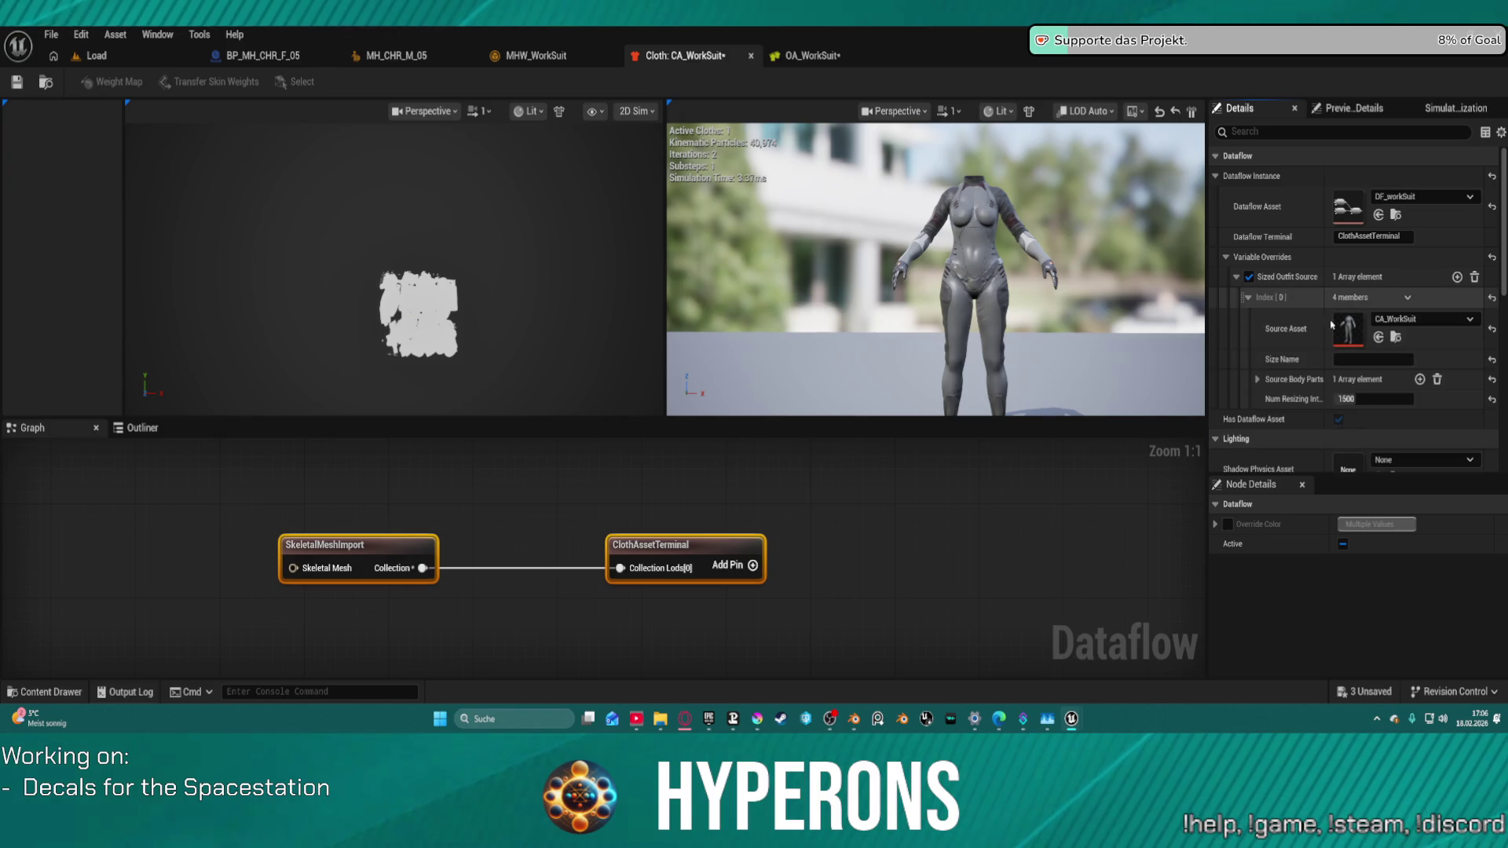
click(1349, 328)
key(Escape)
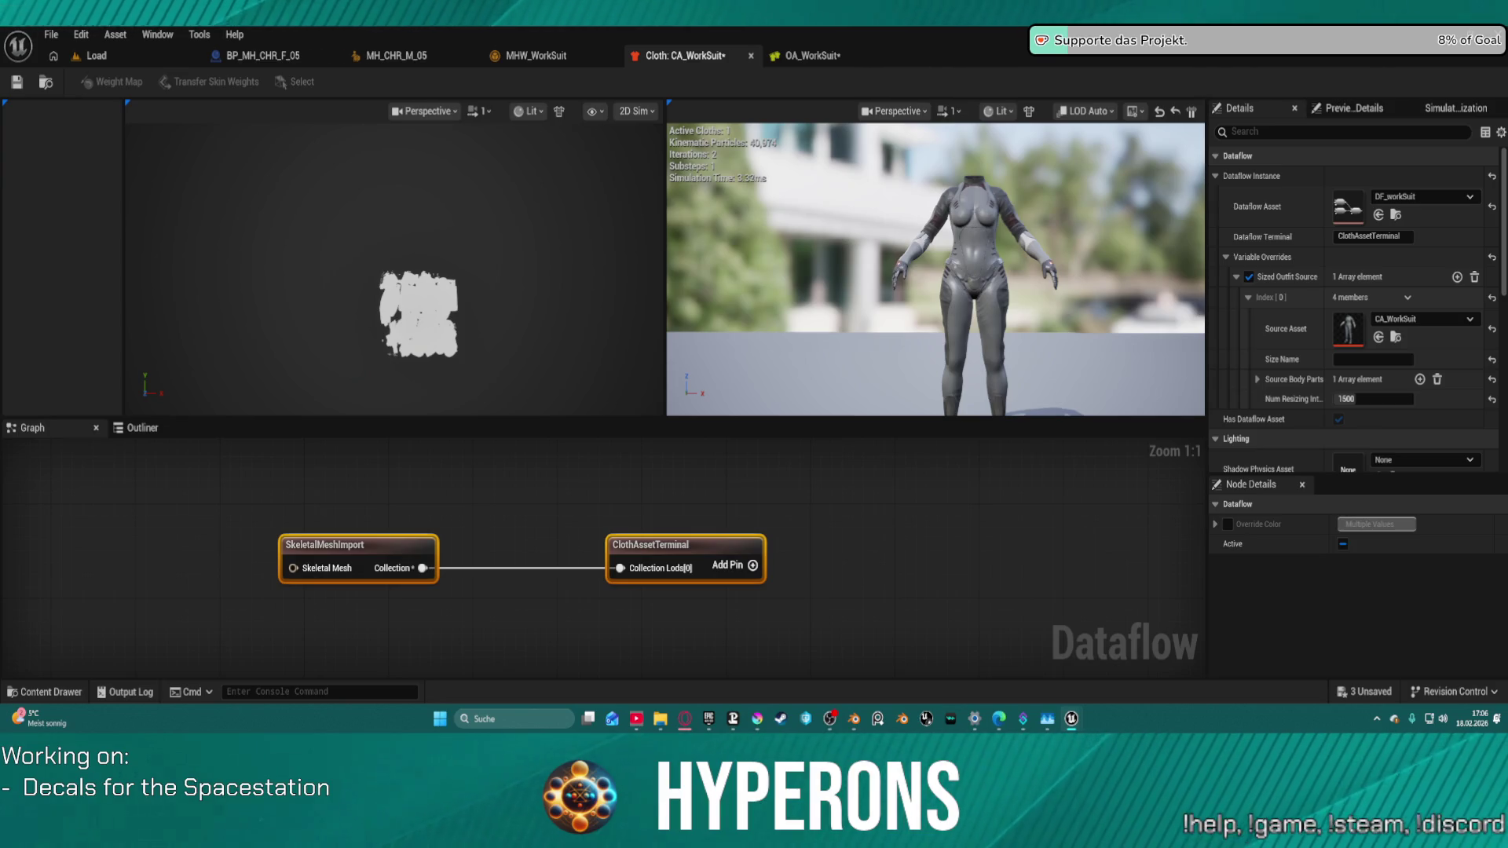
Step: Set the SkeletalMeshImport mesh to SKM_man_med_nrw_Miner_Suit and save CA_WorkSuit
click(335, 550)
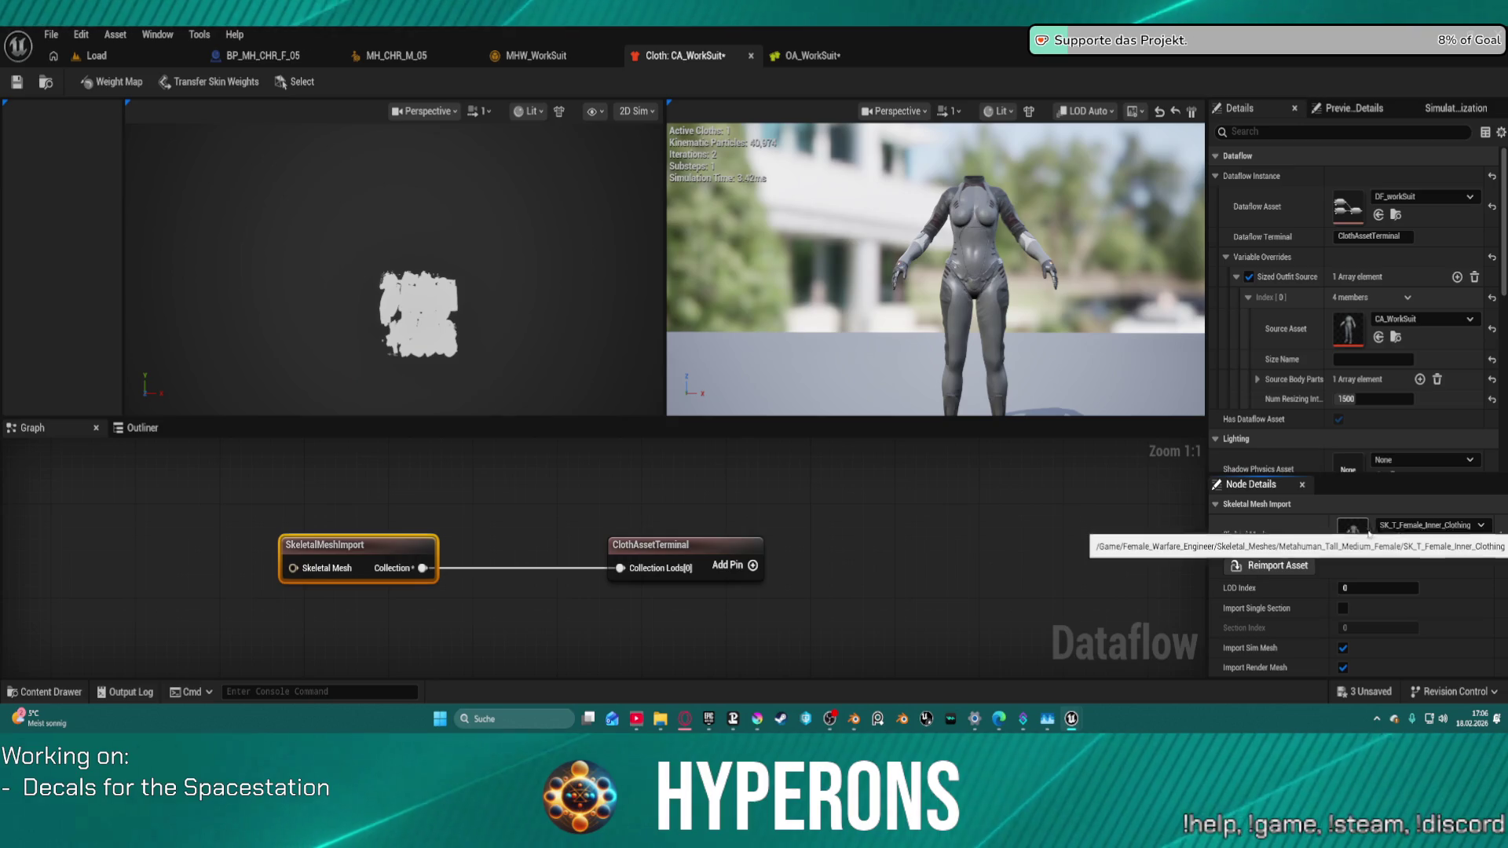
click(1402, 525)
text(wor)
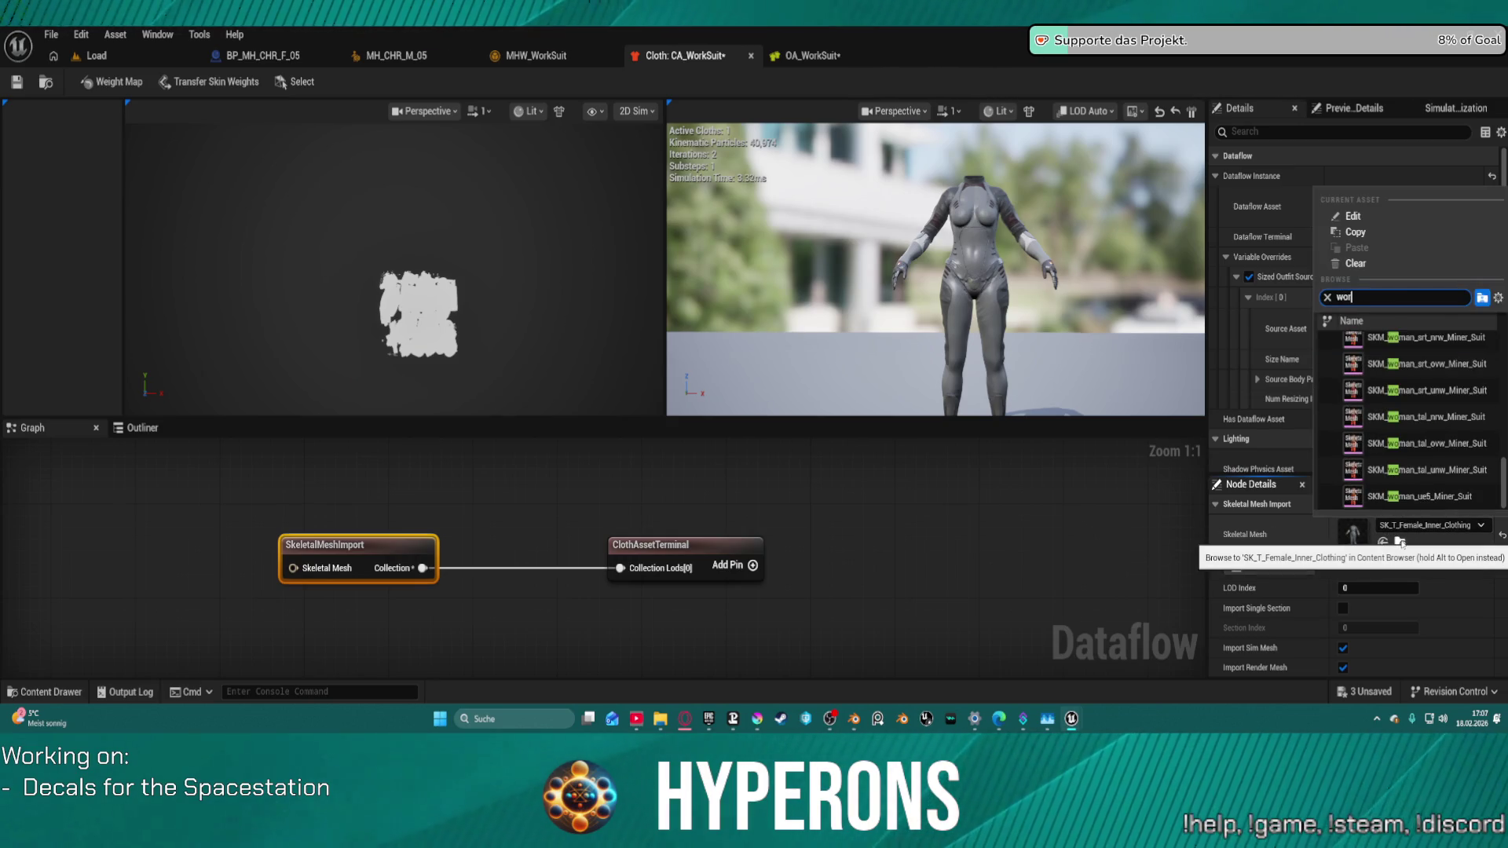
text(k)
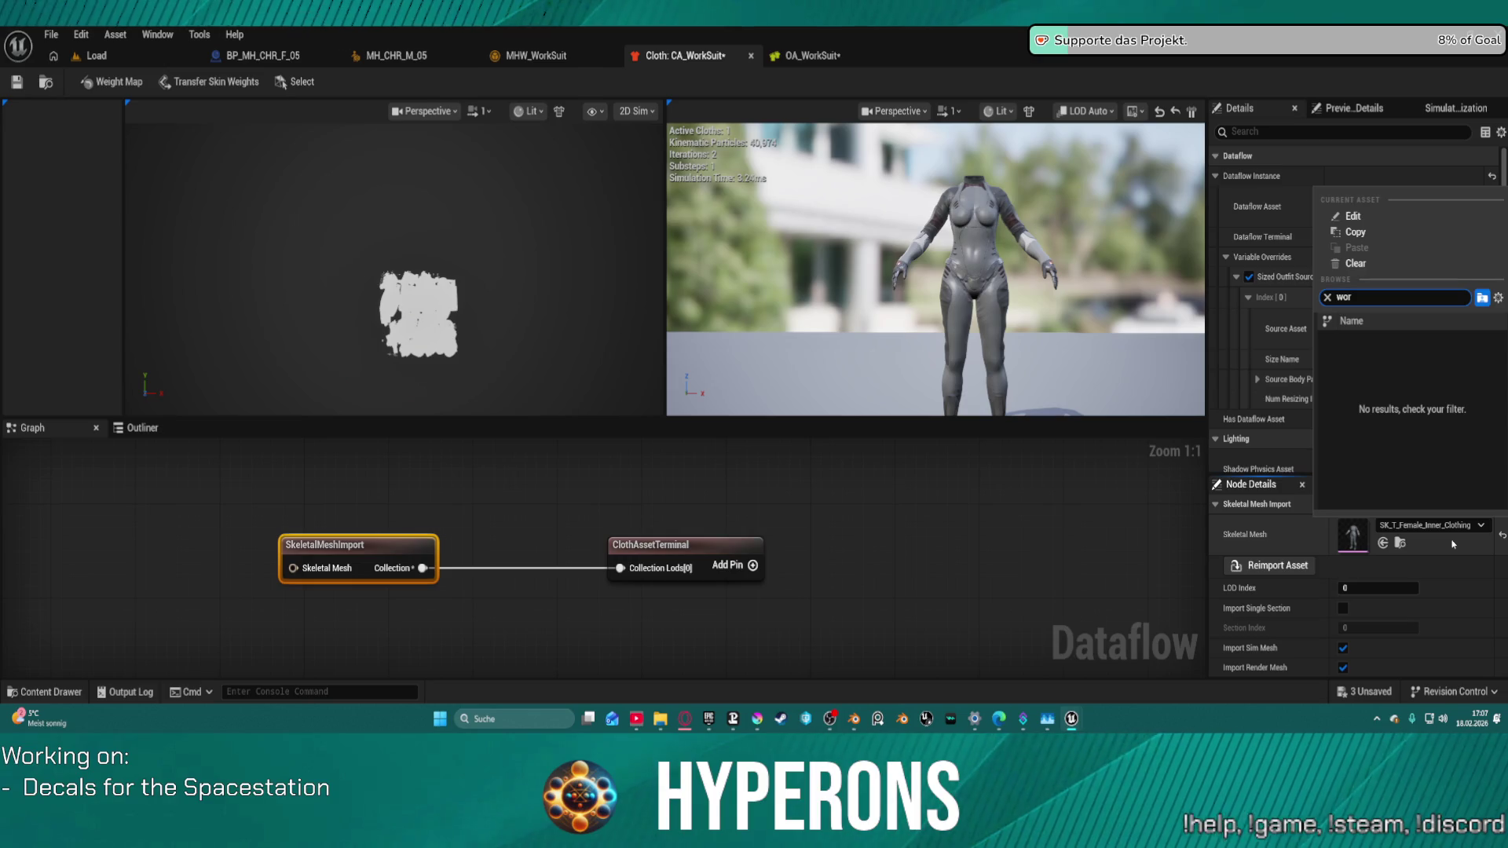
key(BackSpace)
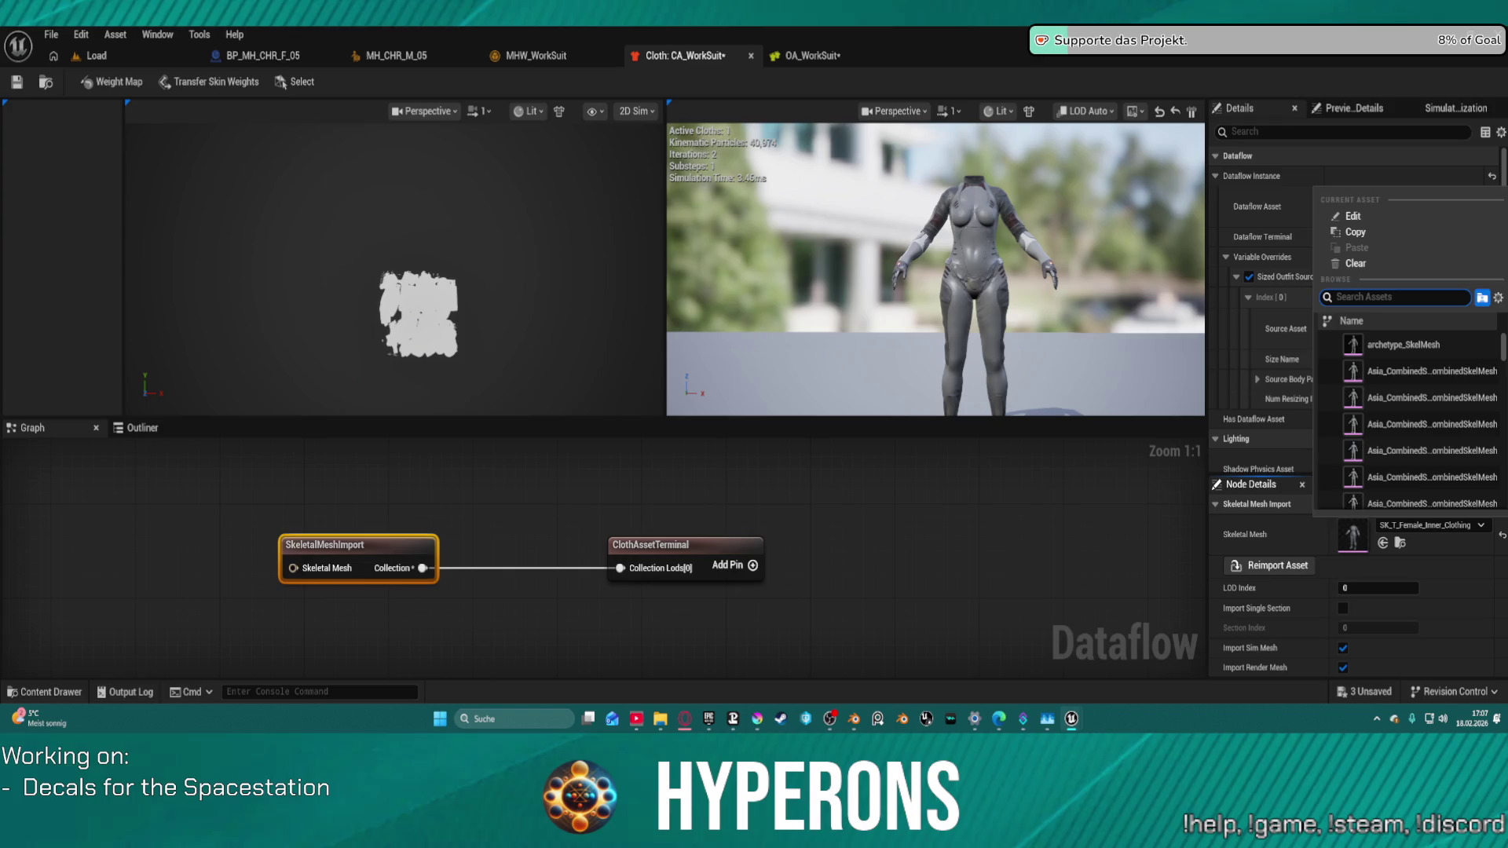
key(Escape)
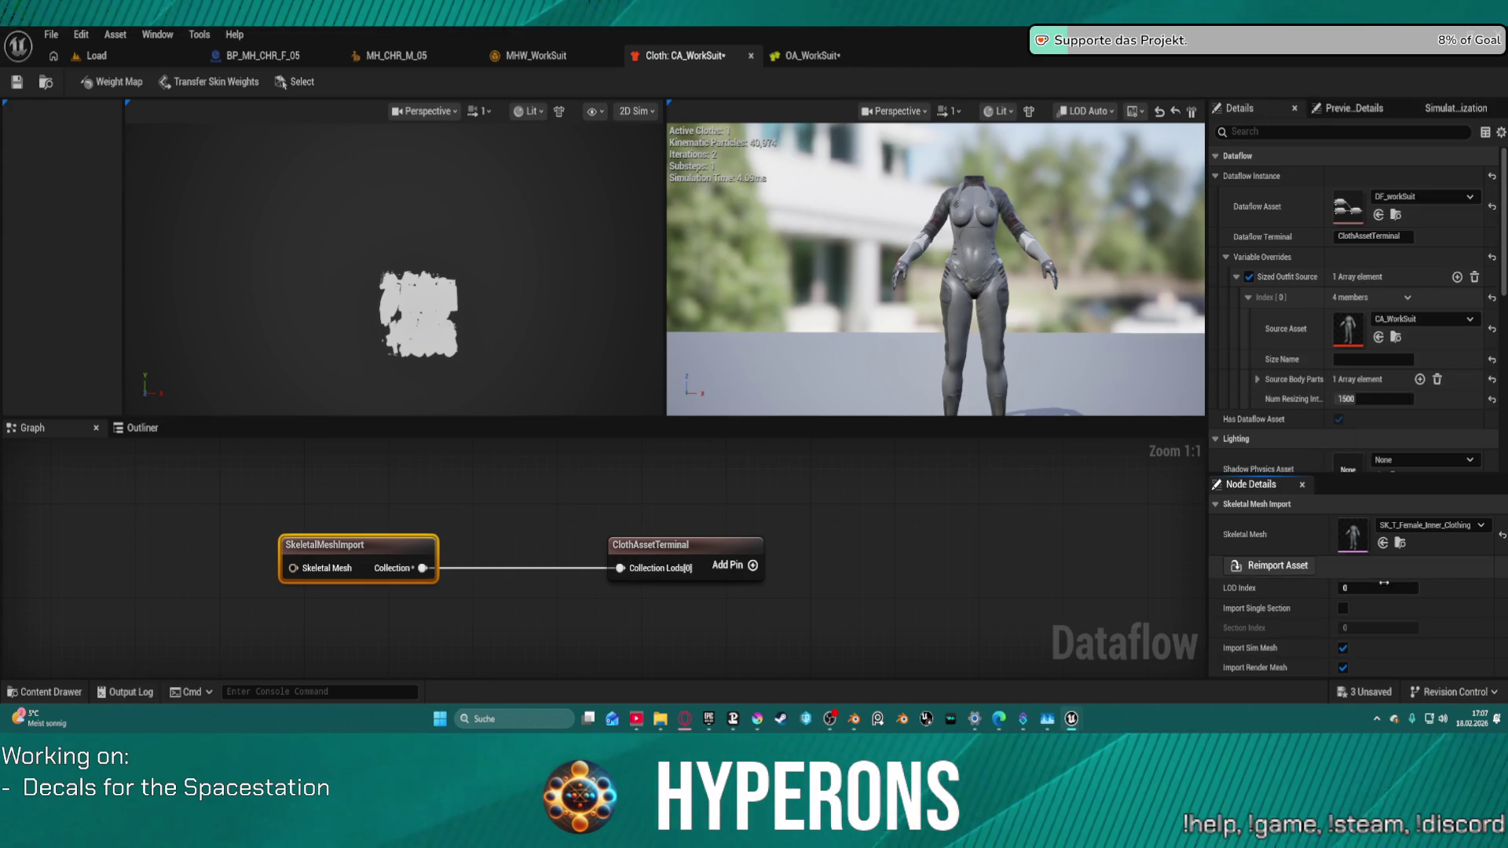
click(1382, 544)
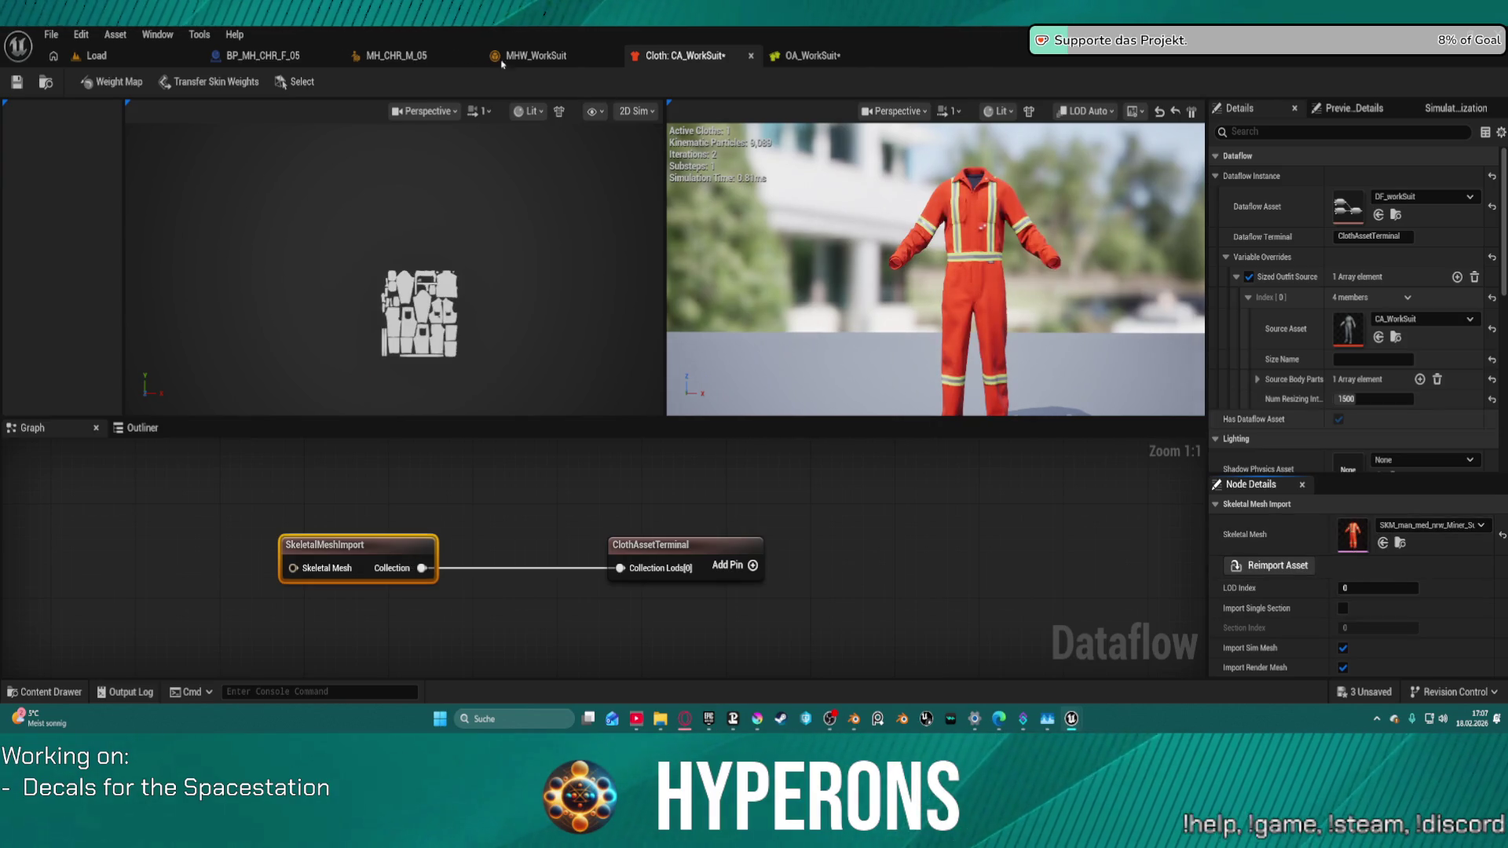
click(16, 81)
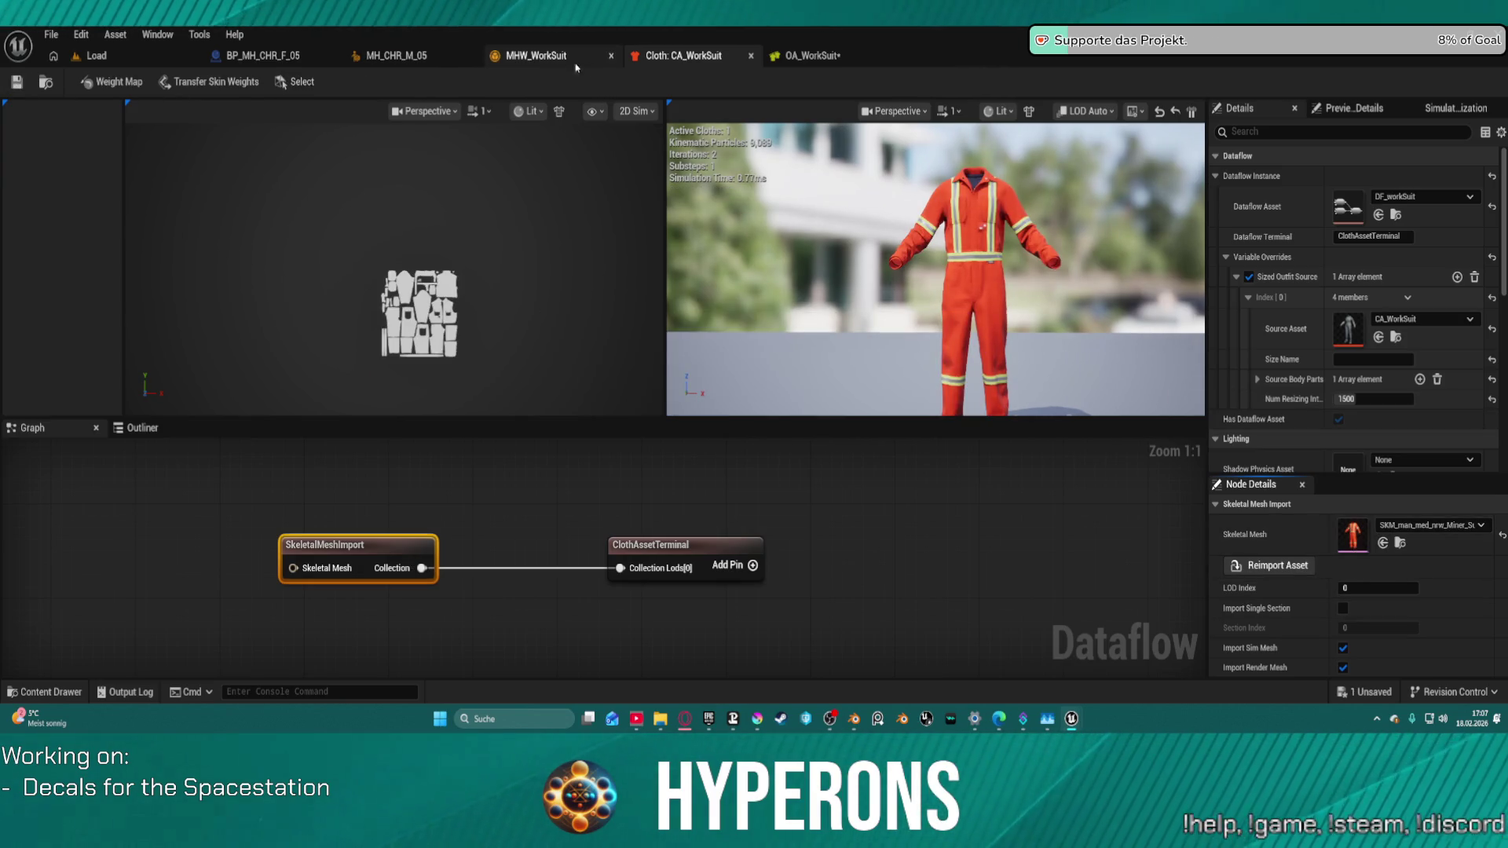
Step: Save OA_WorkSuit, check MHW_WorkSuit's Principal Asset, then return to CA_WorkSuit
click(812, 56)
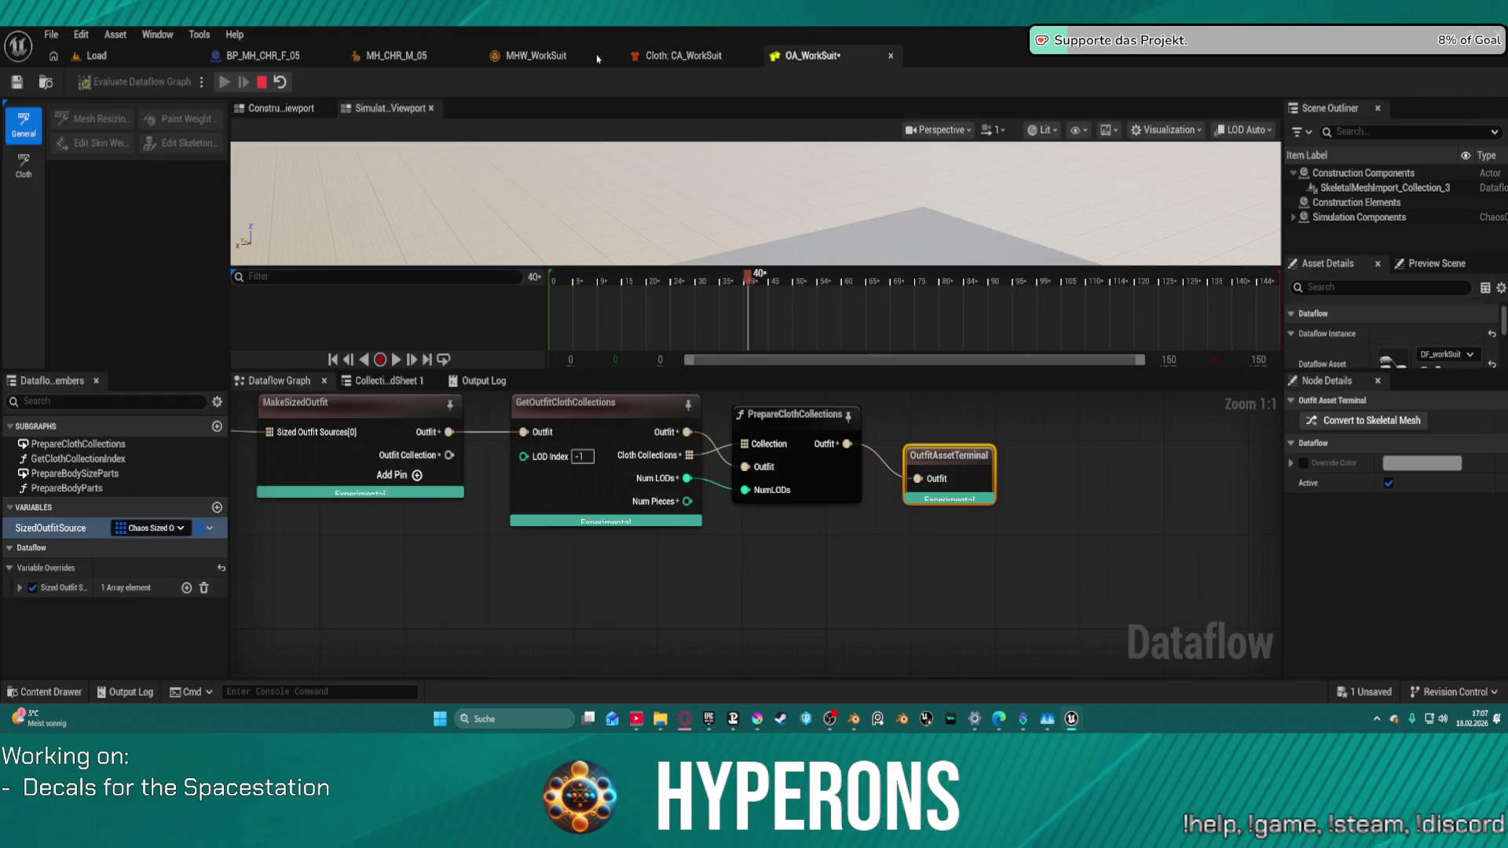
click(14, 84)
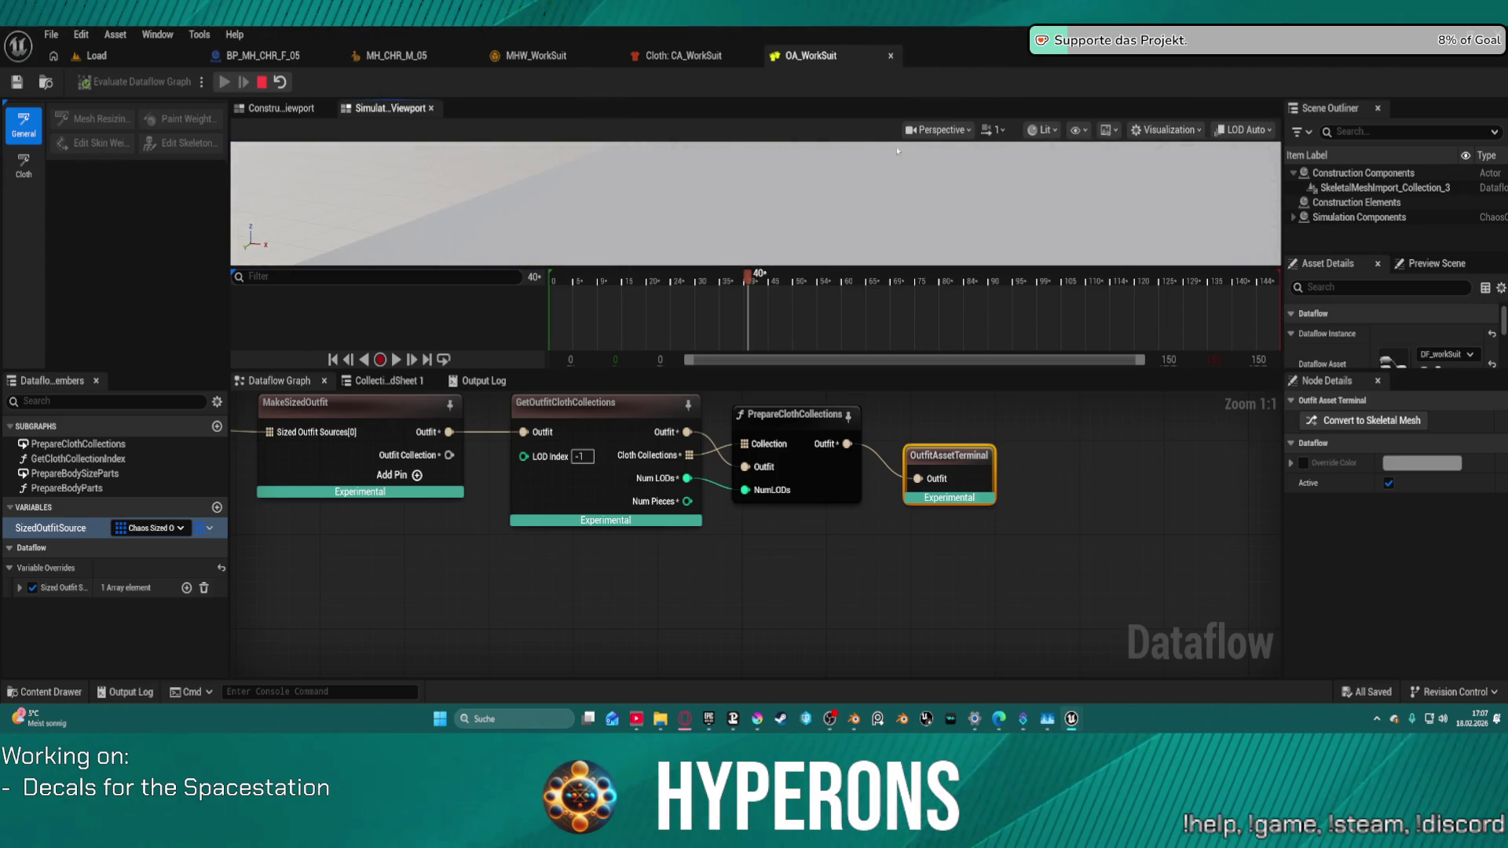
click(552, 54)
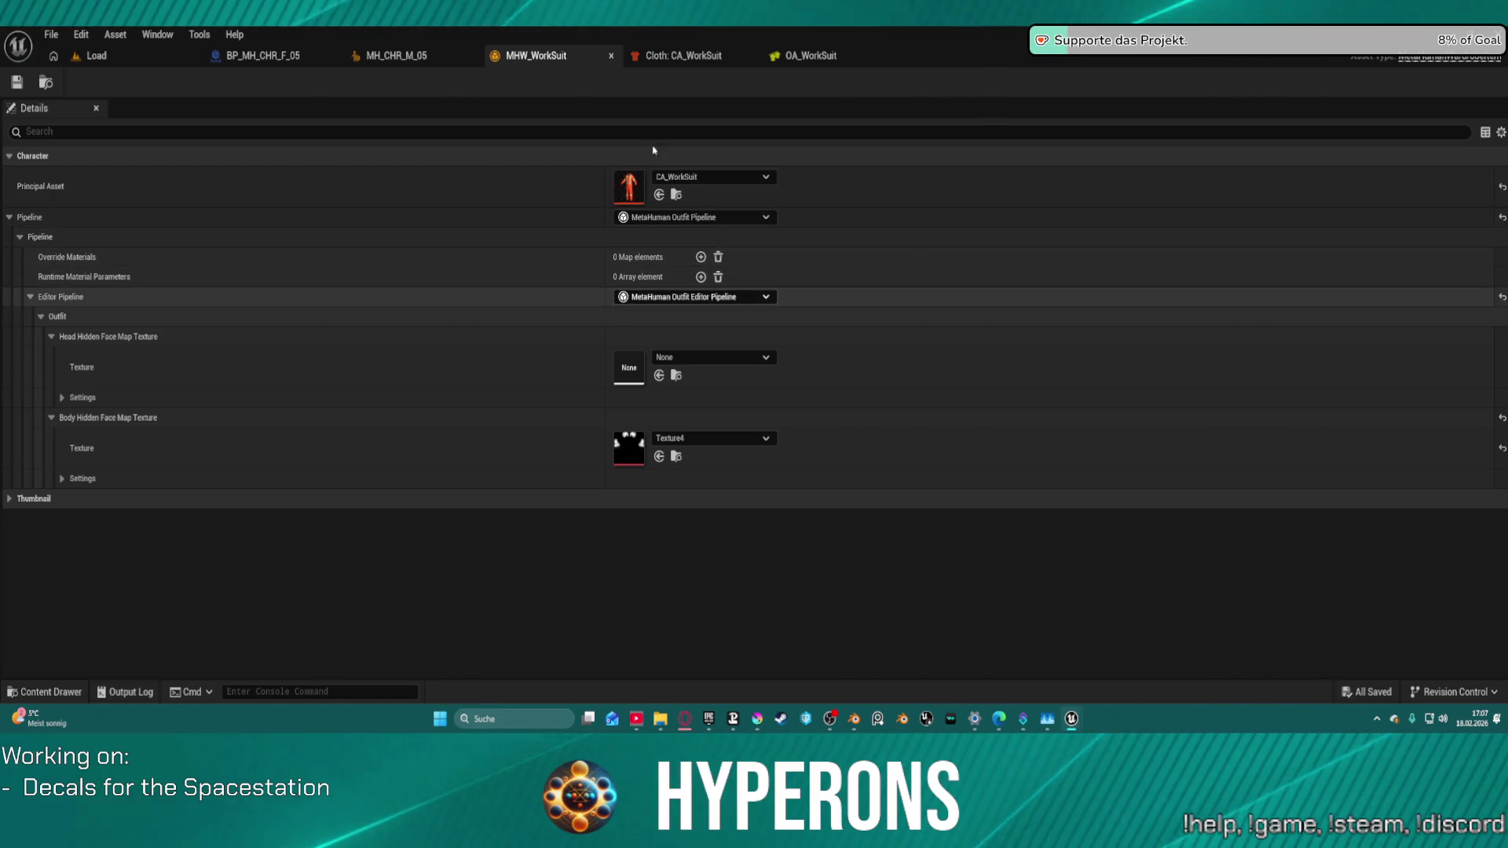
click(721, 55)
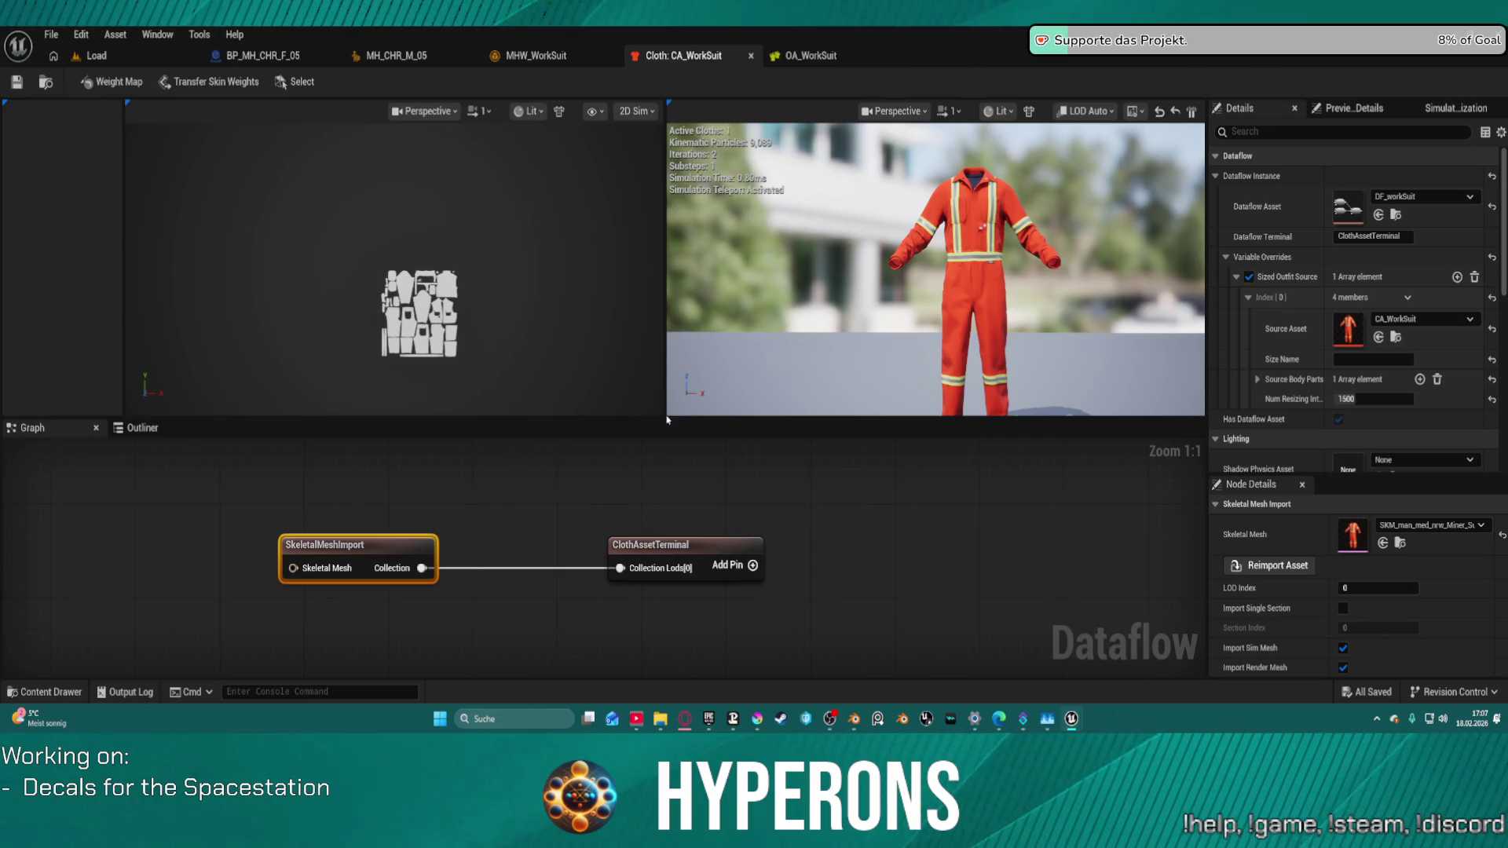
Step: Refresh the CA_WorkSuit cloth asset from its ClothAssetTerminal node
click(665, 545)
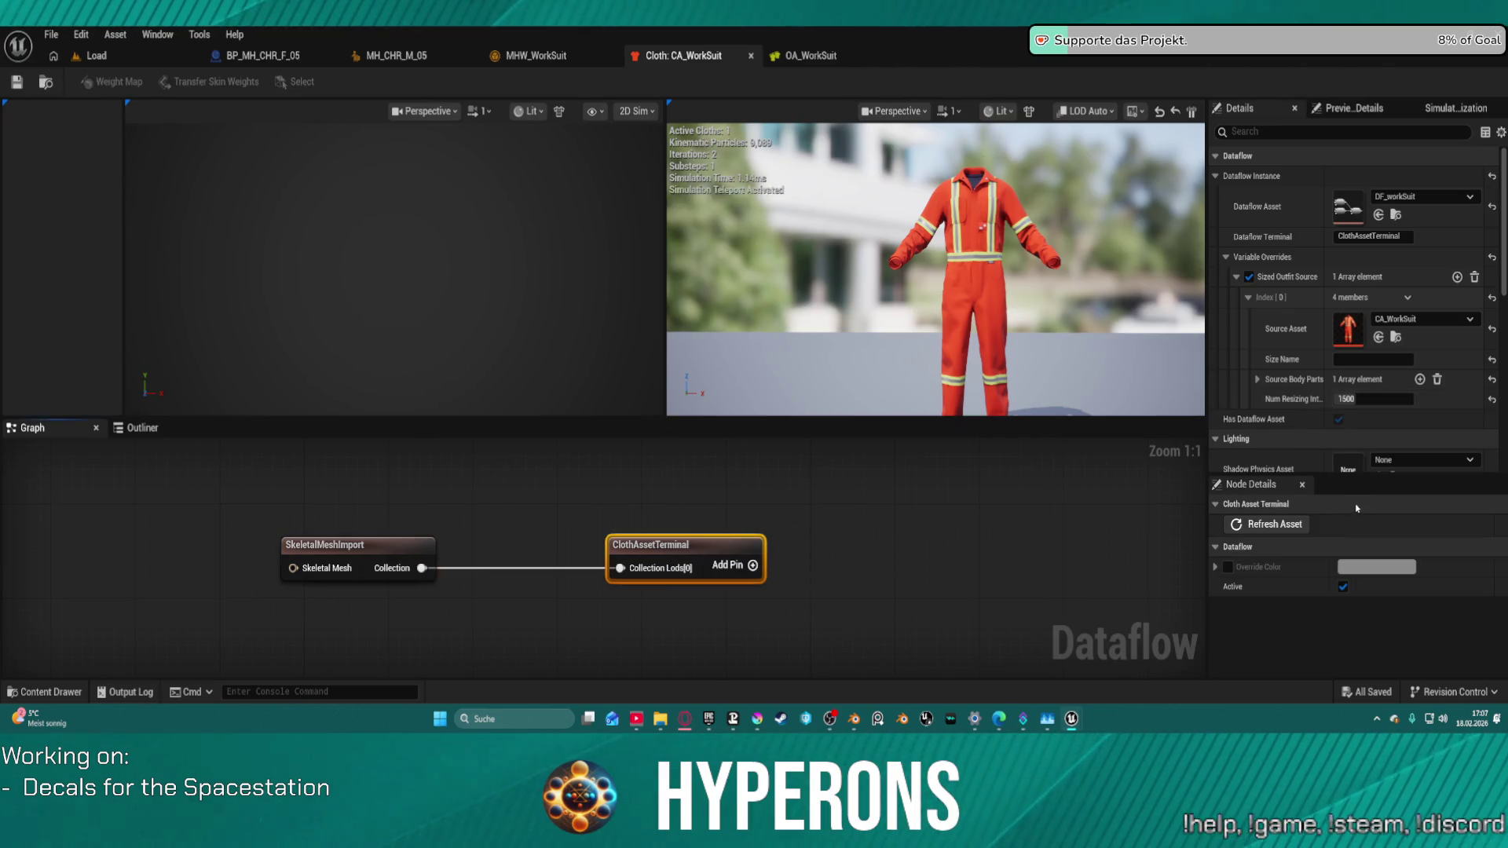
drag(1352, 474, 1352, 571)
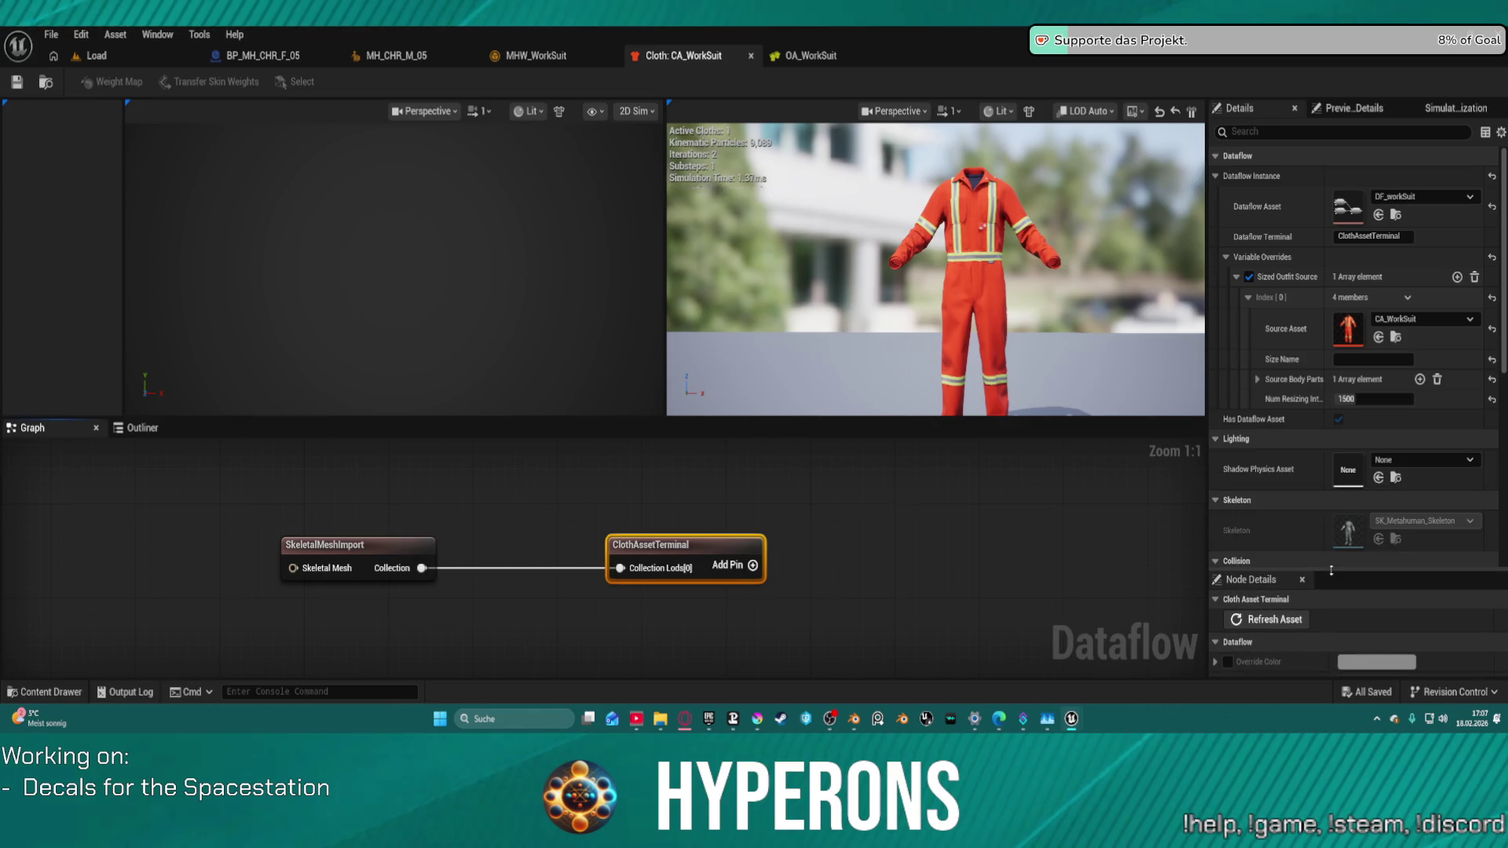
click(1269, 621)
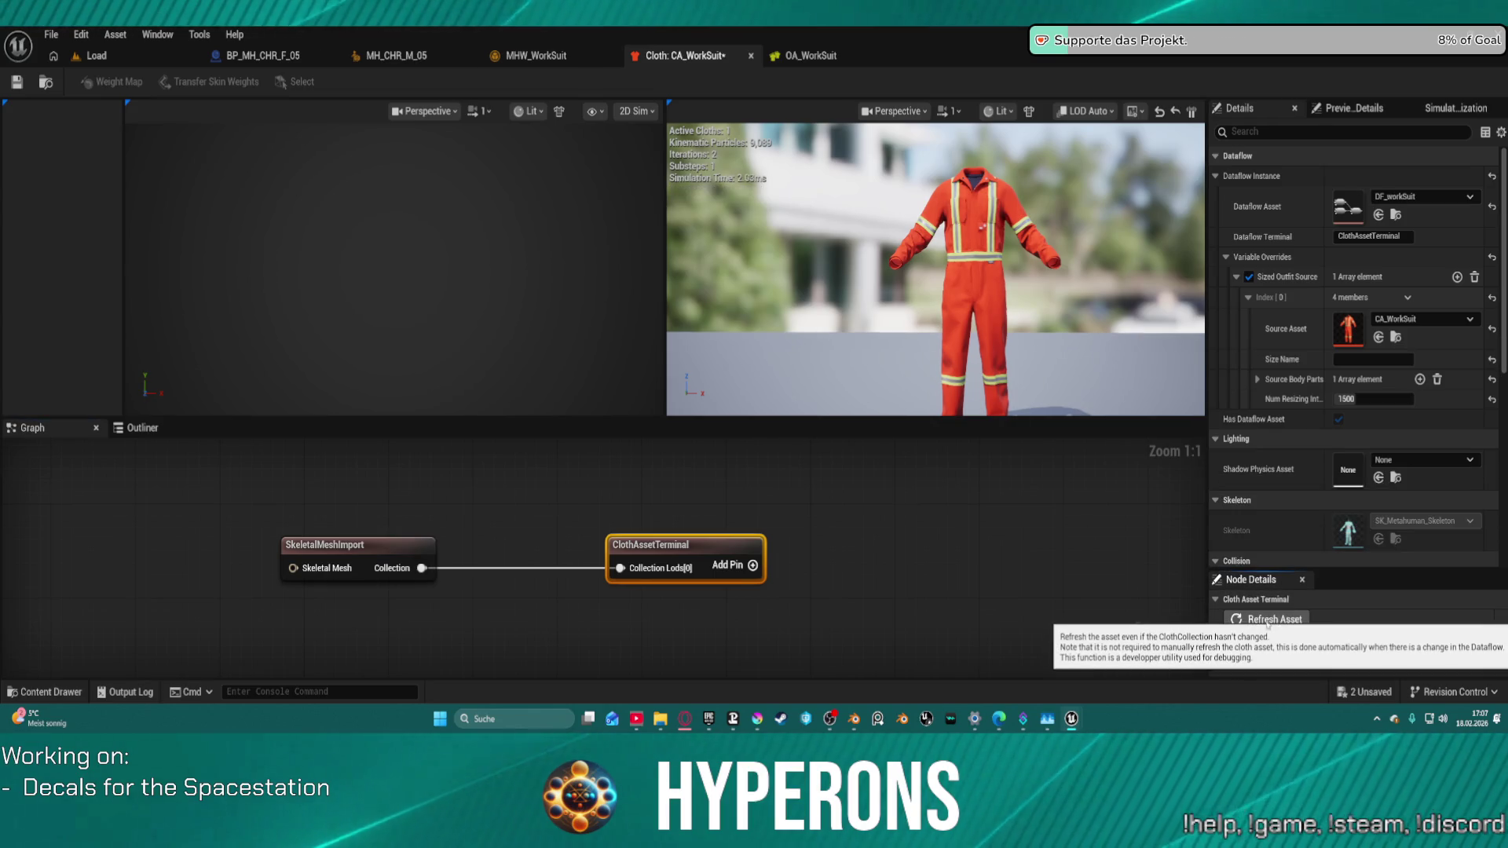
Step: Inspect the SkeletalMeshImport node's Source Body Parts list, then go back to OA_WorkSuit
click(345, 563)
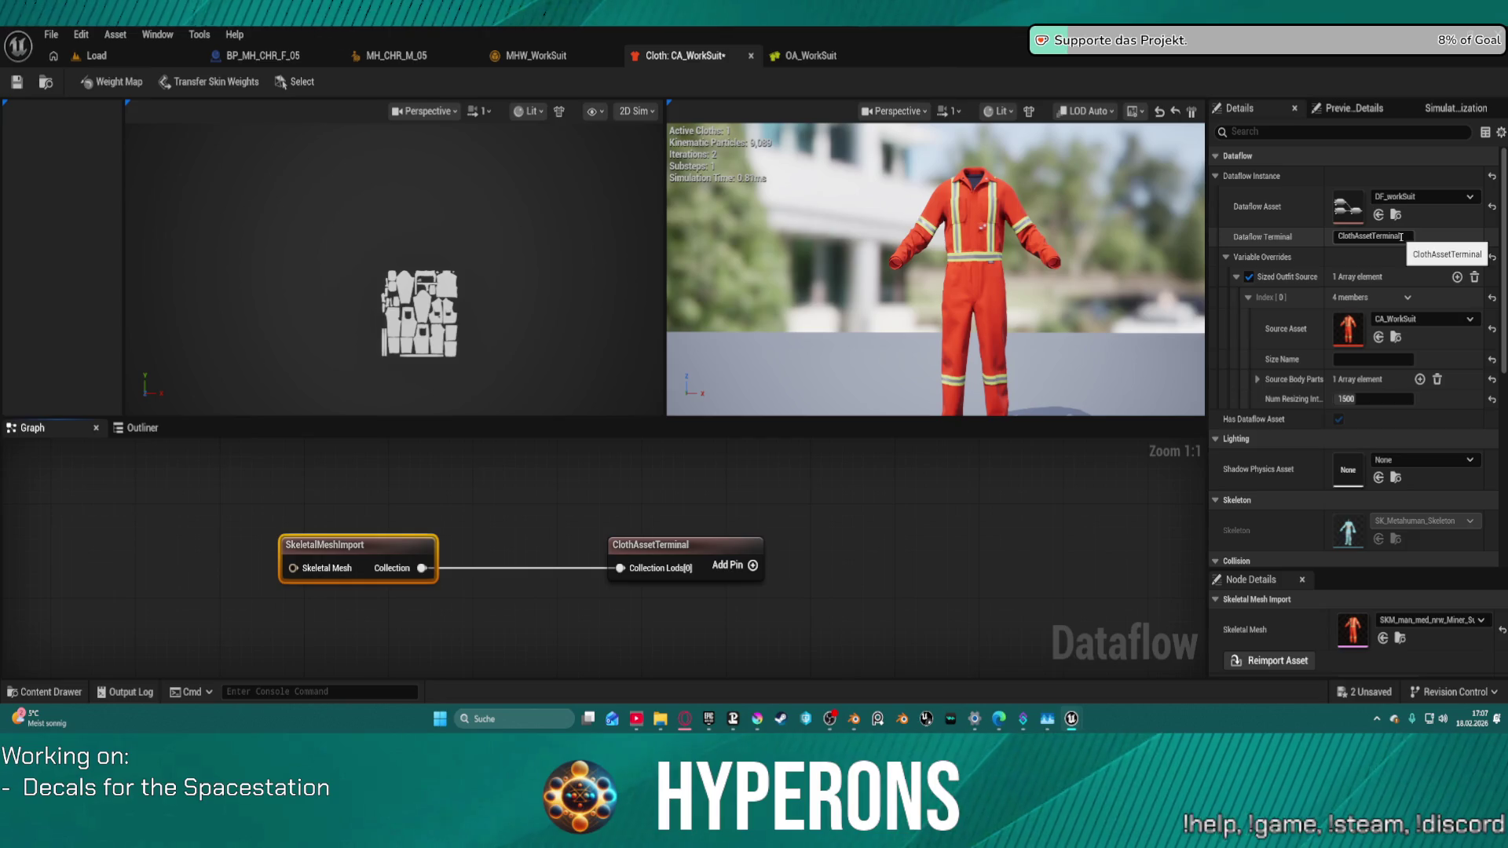
scroll(1351, 267, down, 3)
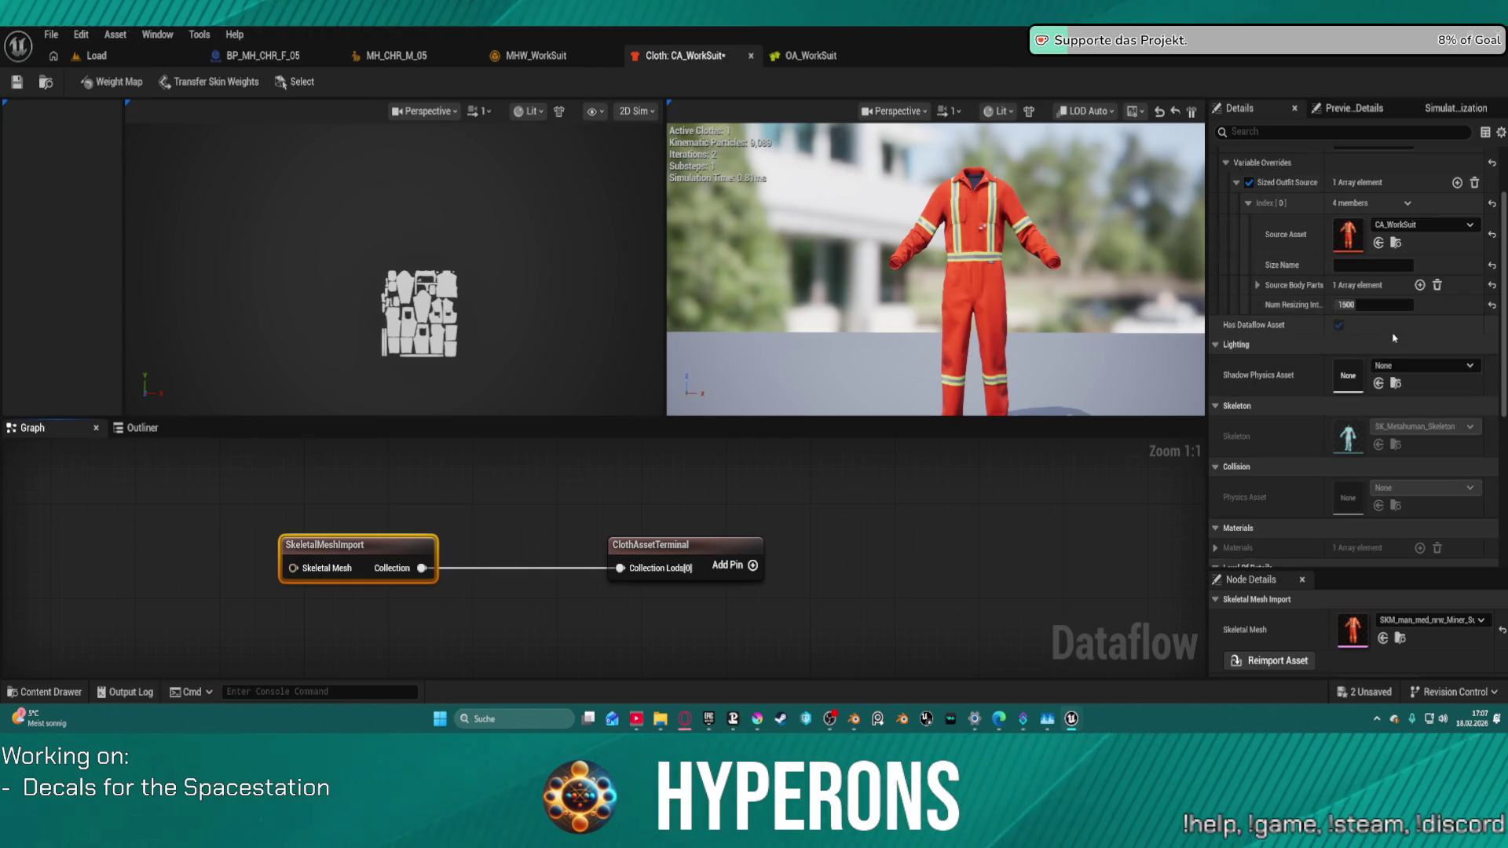
click(1258, 287)
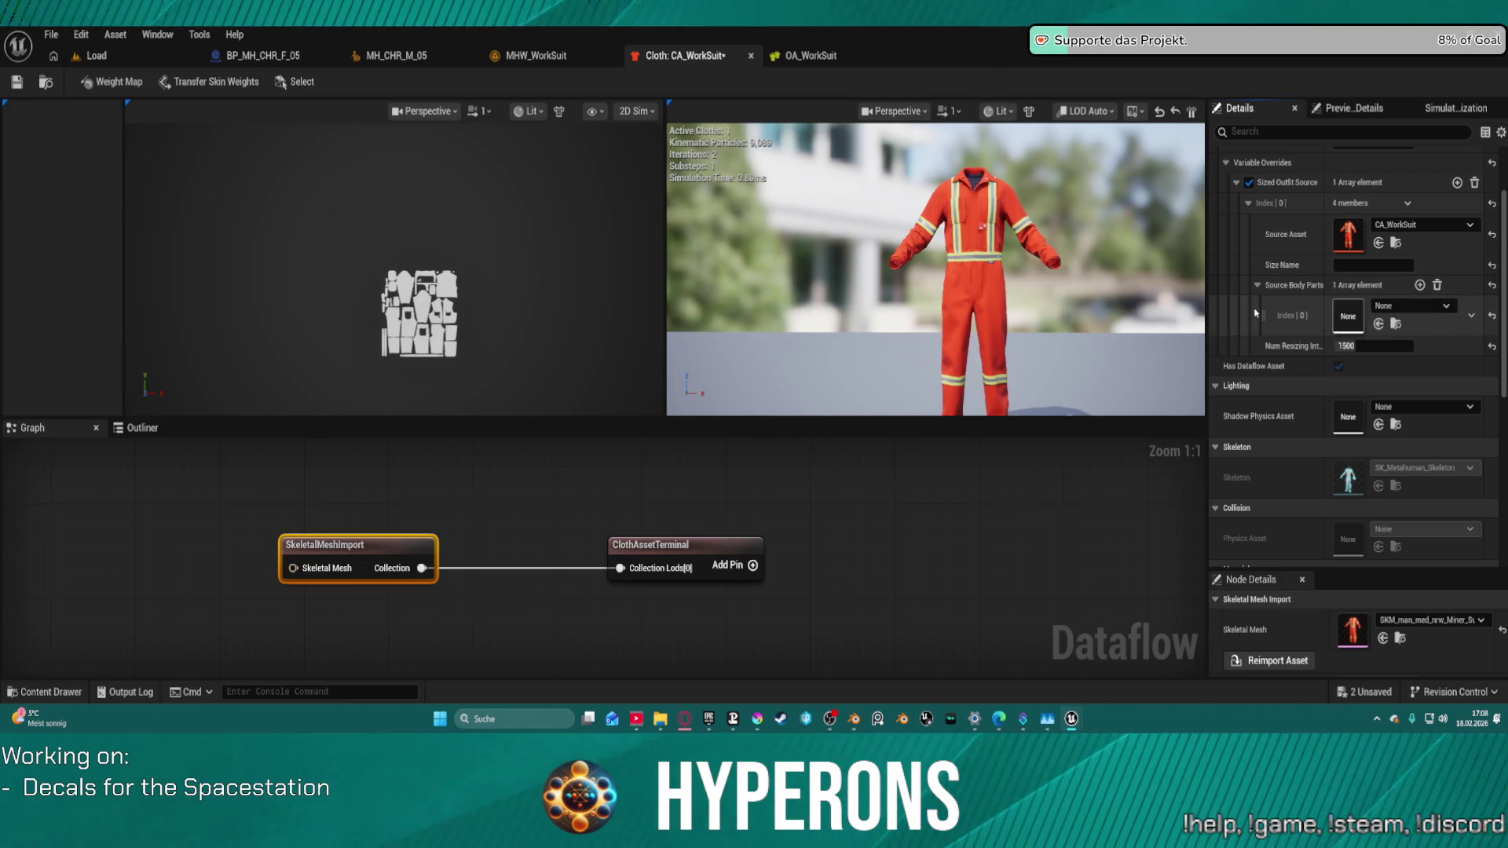
click(809, 55)
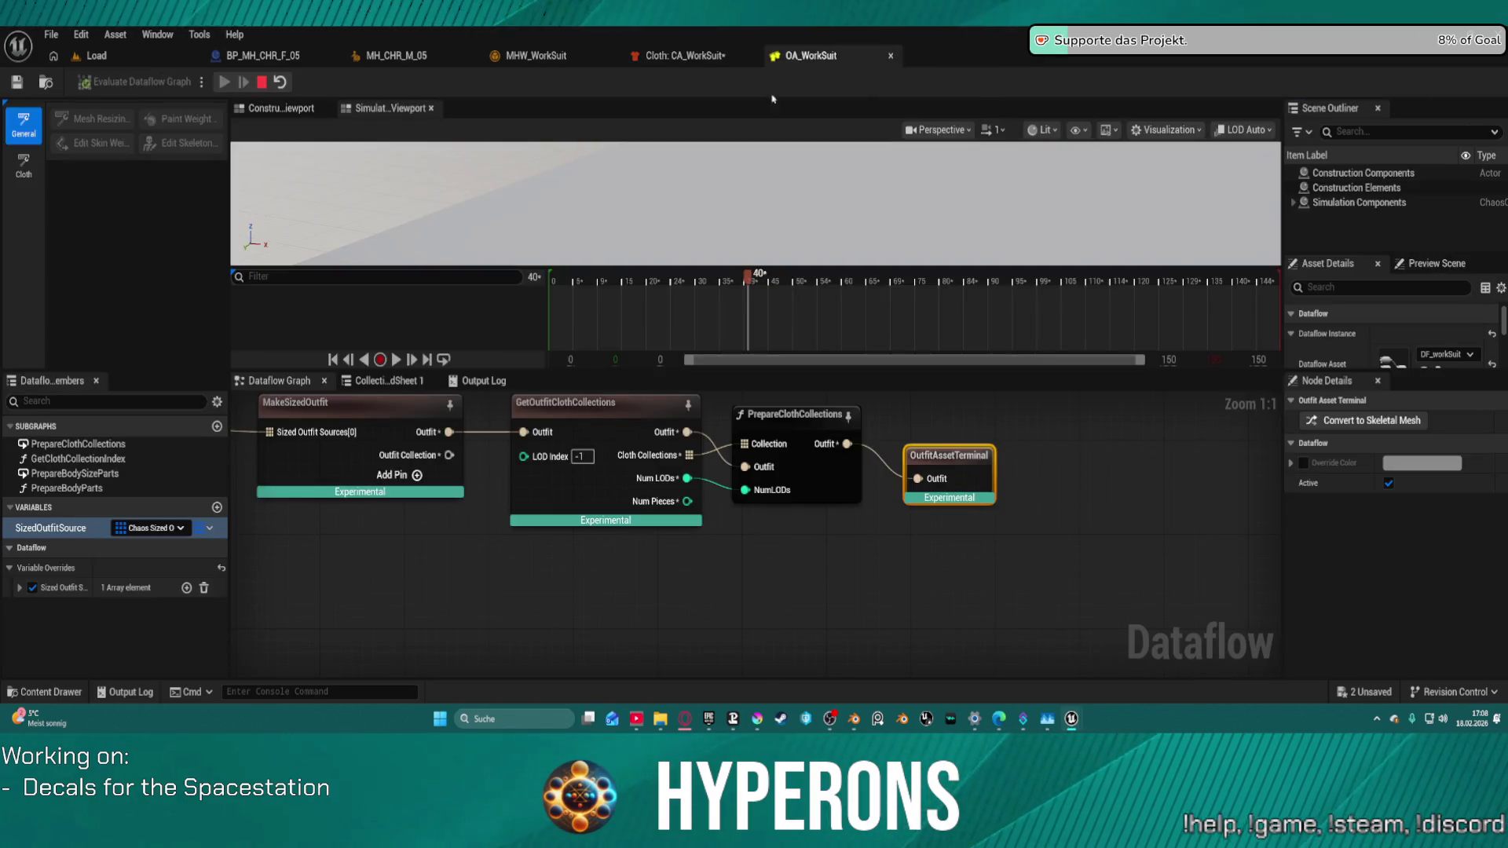
Step: Select the SizedOutfitSource node and expand its outfit source and Source Body Parts details
drag(377, 434, 840, 477)
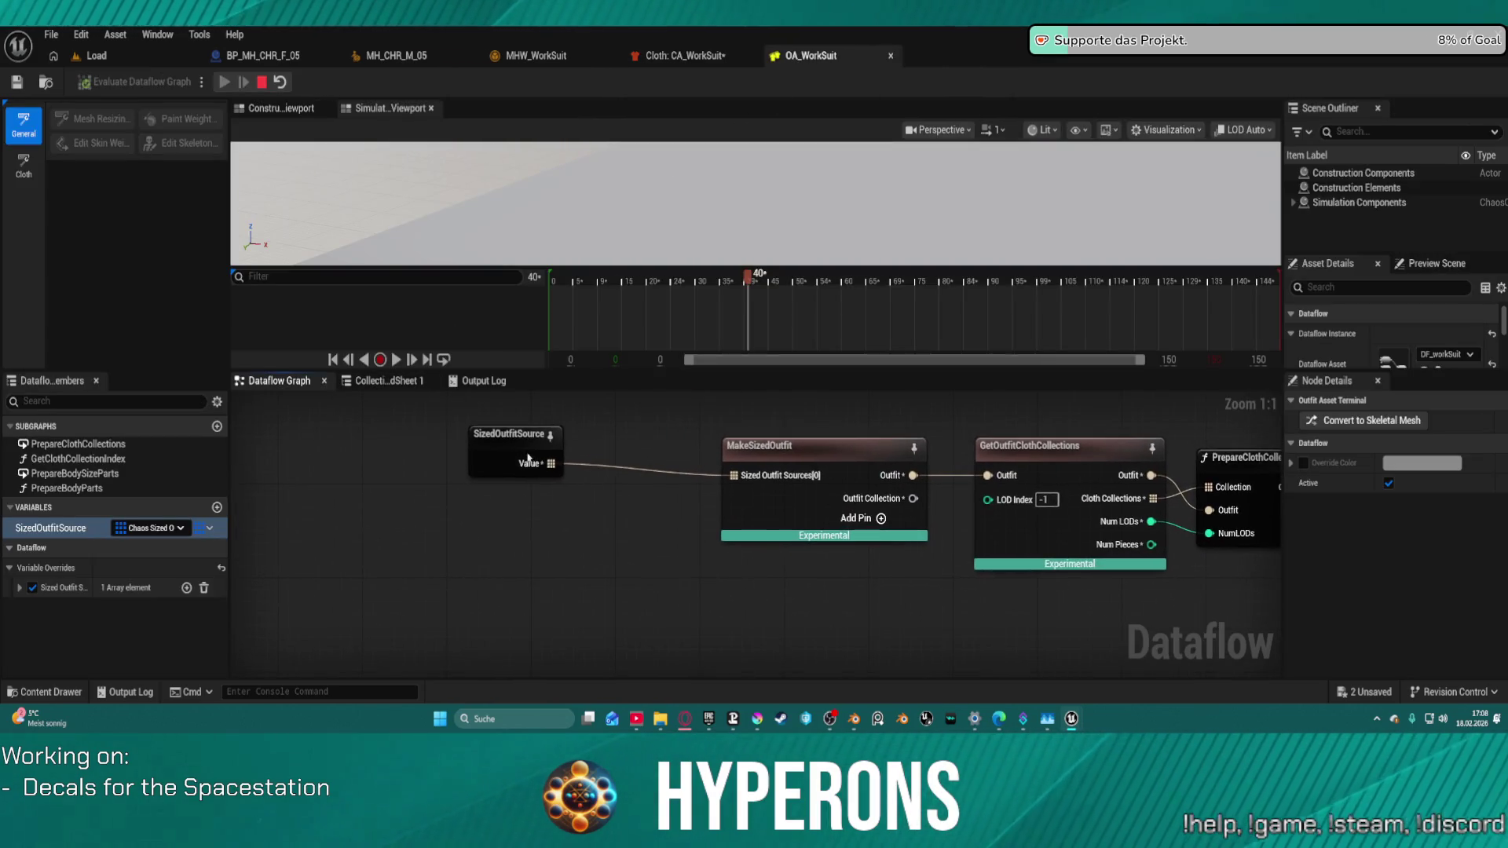
click(511, 437)
click(1290, 420)
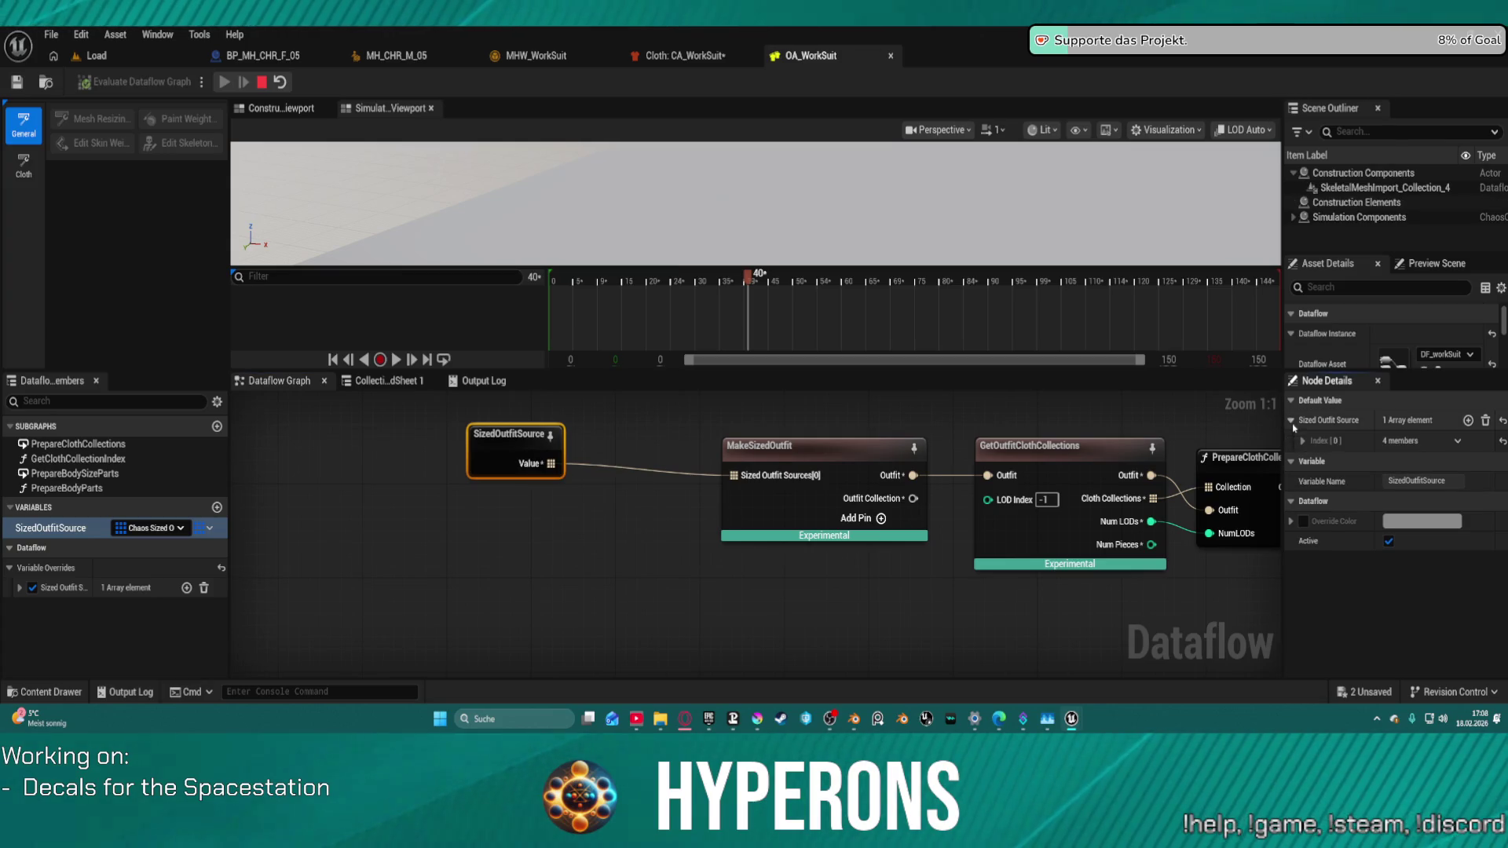
click(1303, 441)
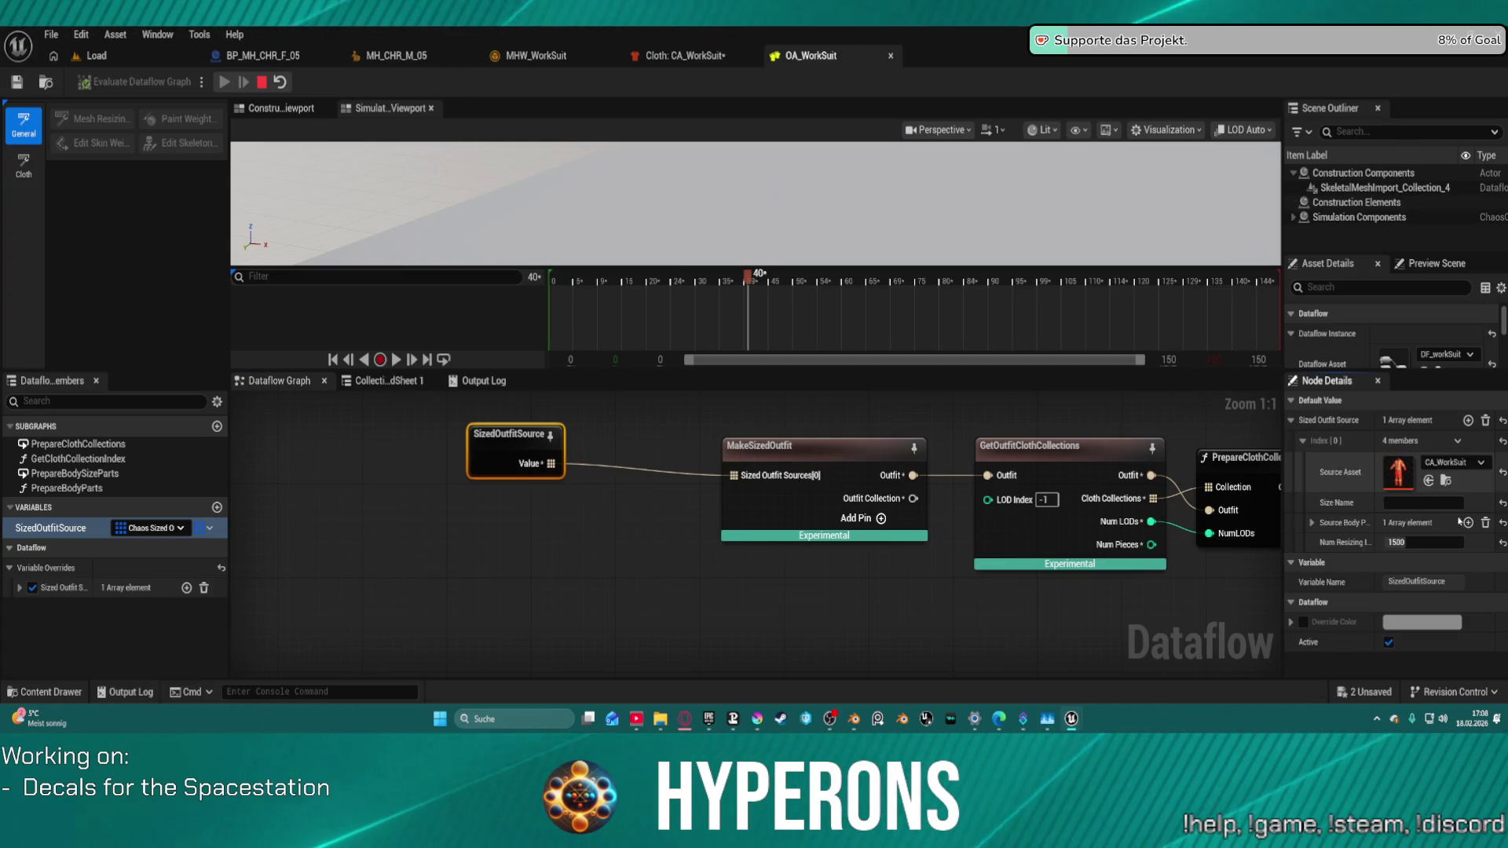
click(1310, 523)
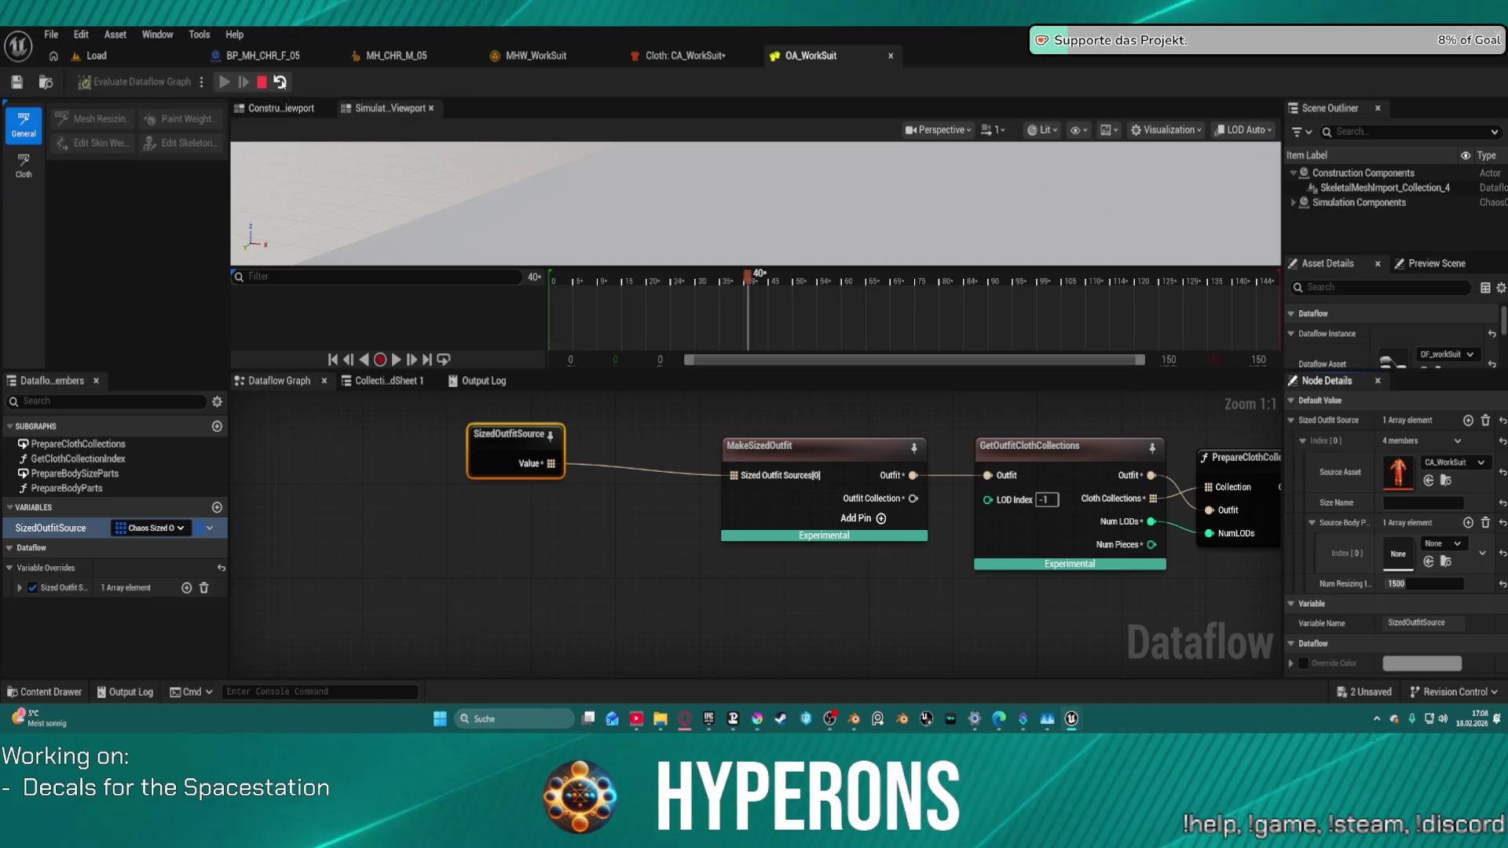
Step: Switch the OA_WorkSuit editor to Cloth mode and check the simulation view
click(24, 165)
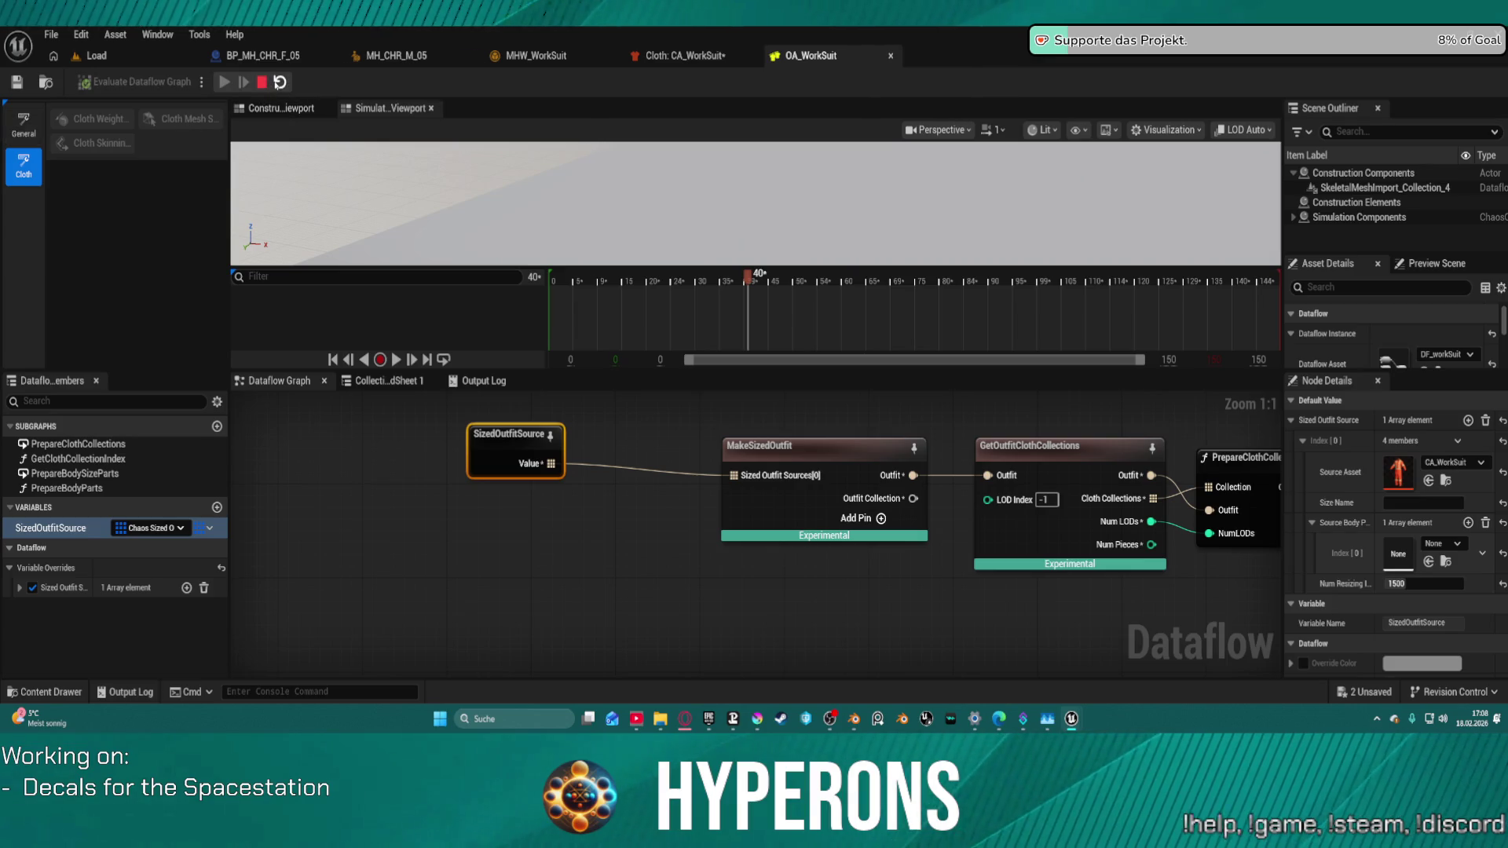
click(280, 83)
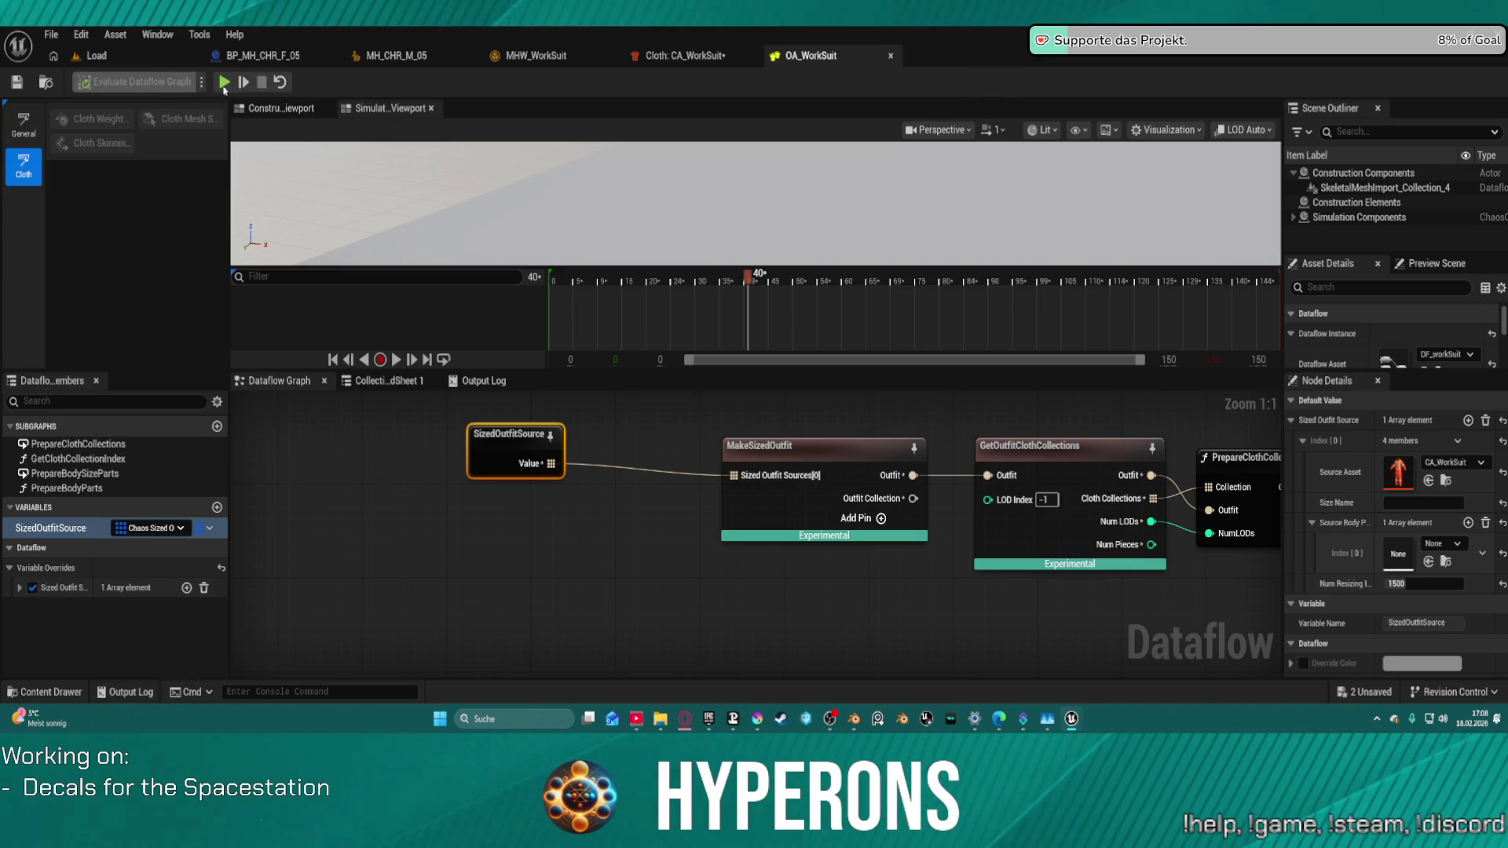
drag(841, 195, 824, 198)
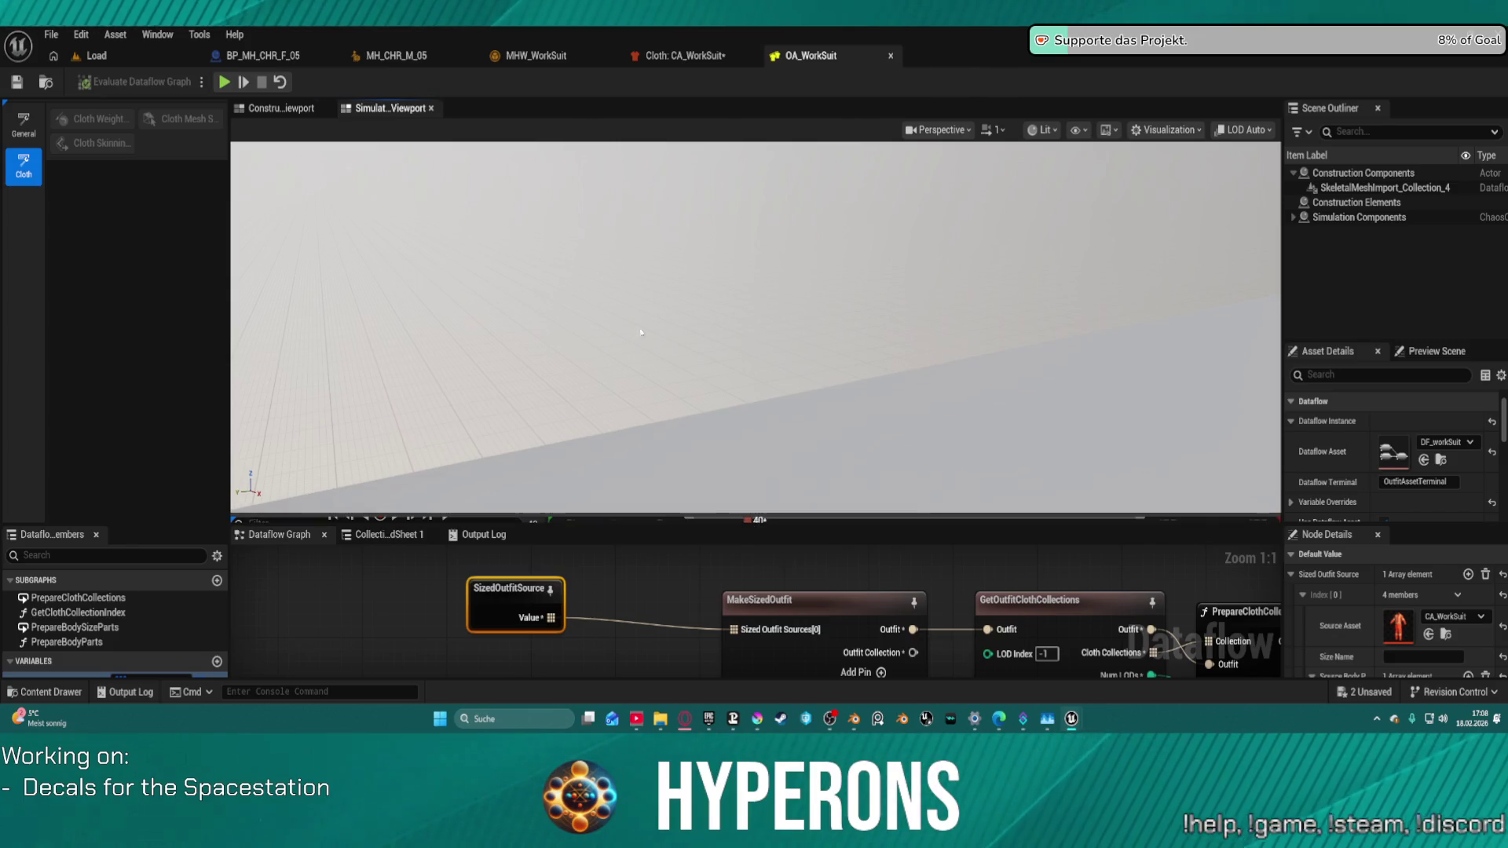
key(ctrl+tab)
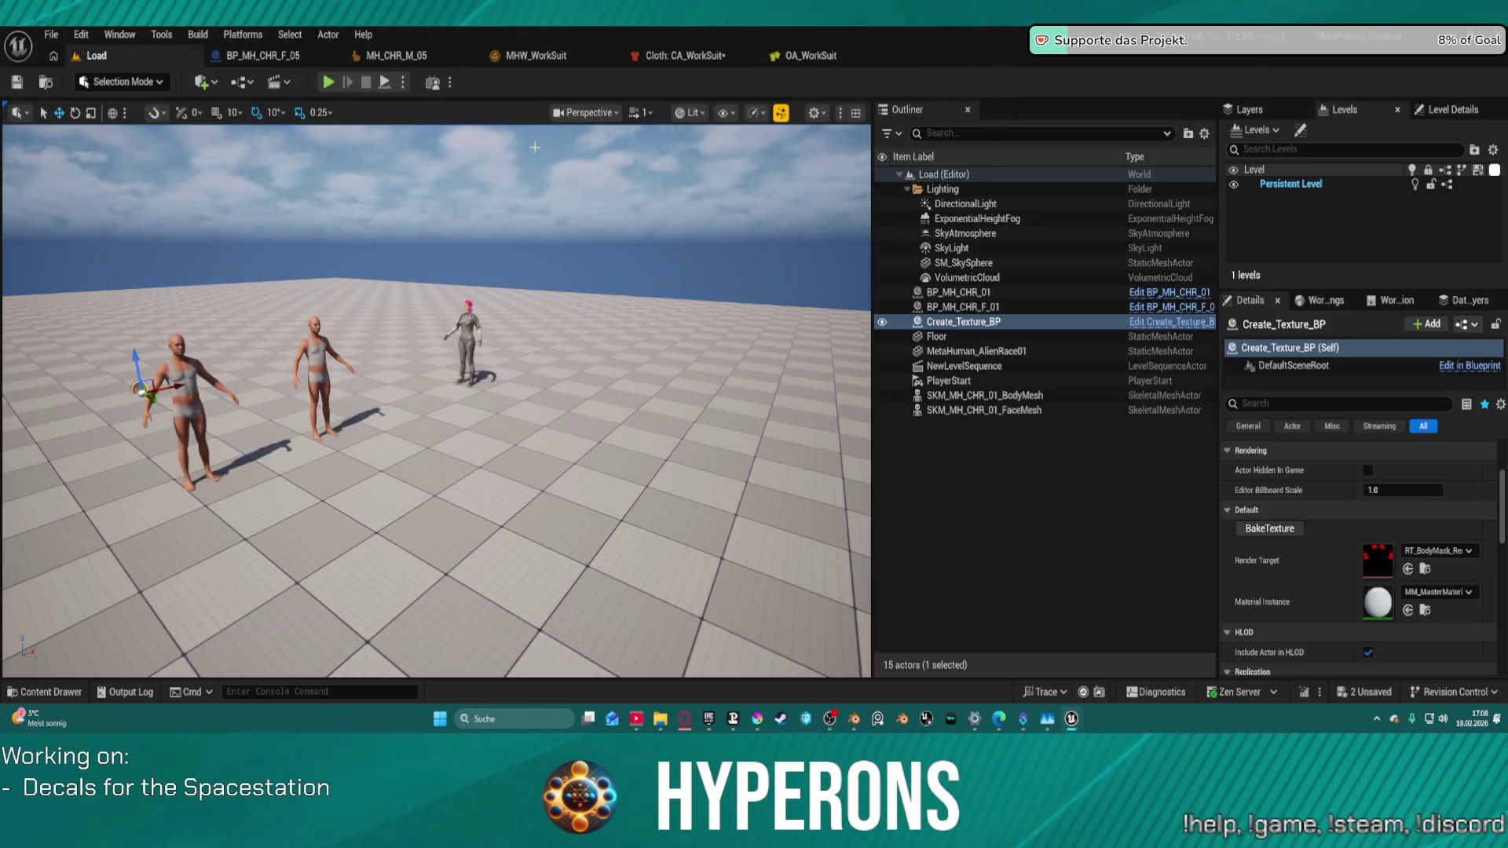
key(ctrl+Tab)
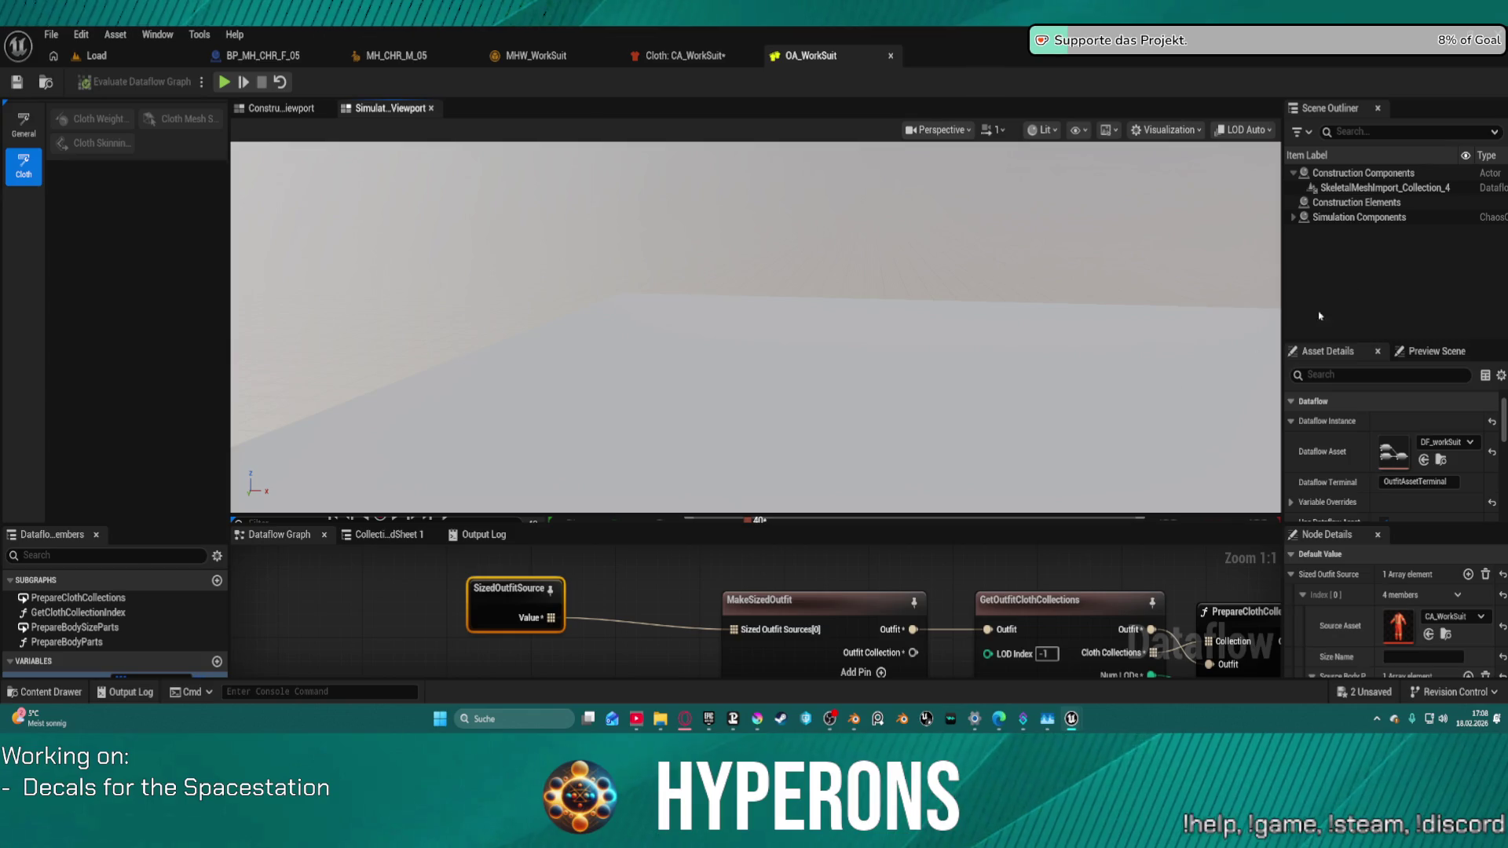
Step: Browse the PrepareBodyParts subgraphs and raise the splitter to make the Dataflow graph taller
click(1400, 189)
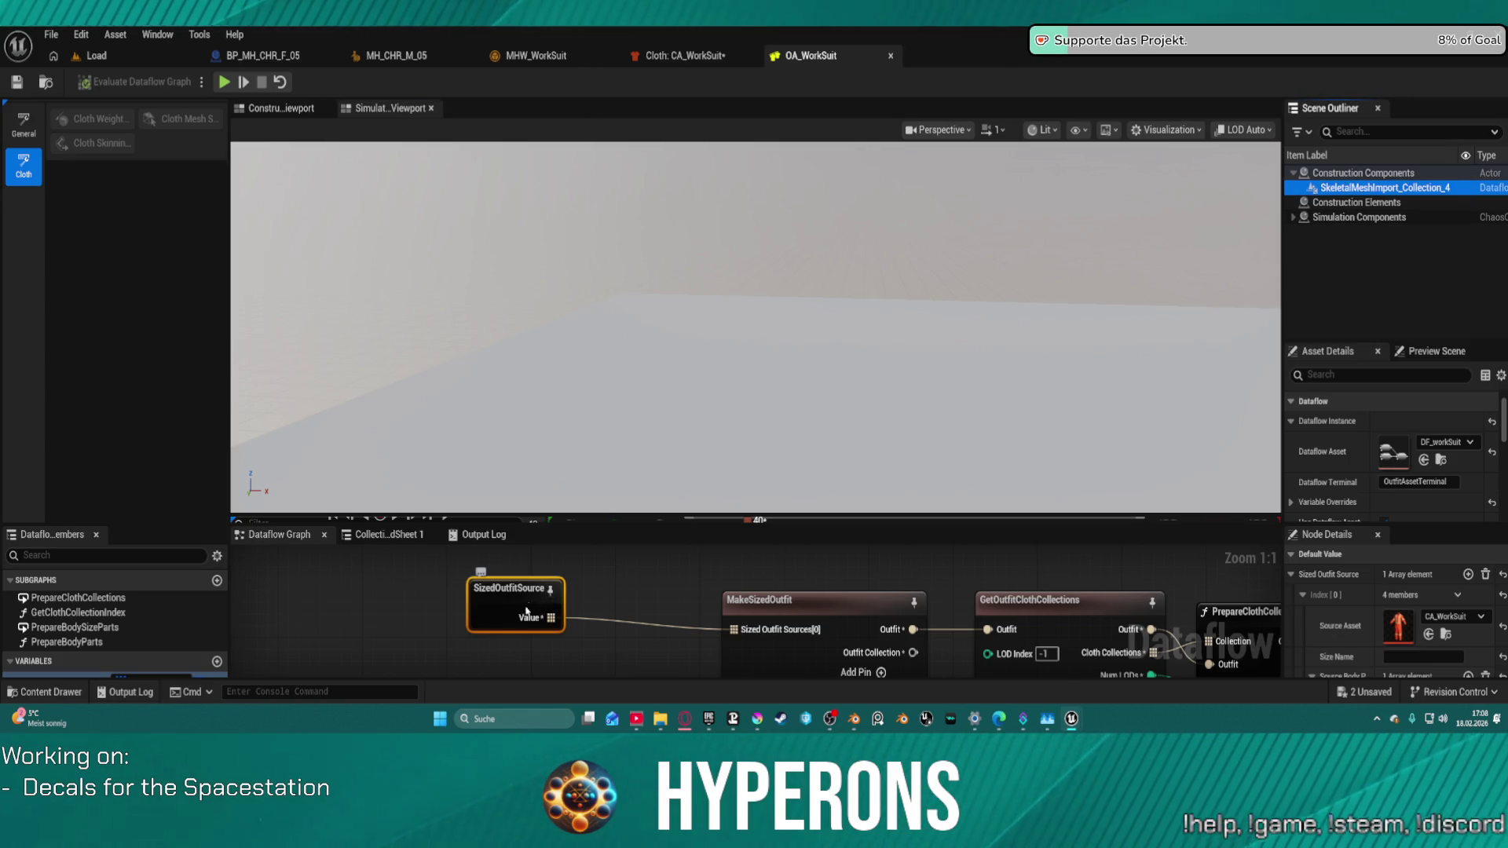
click(74, 642)
click(75, 627)
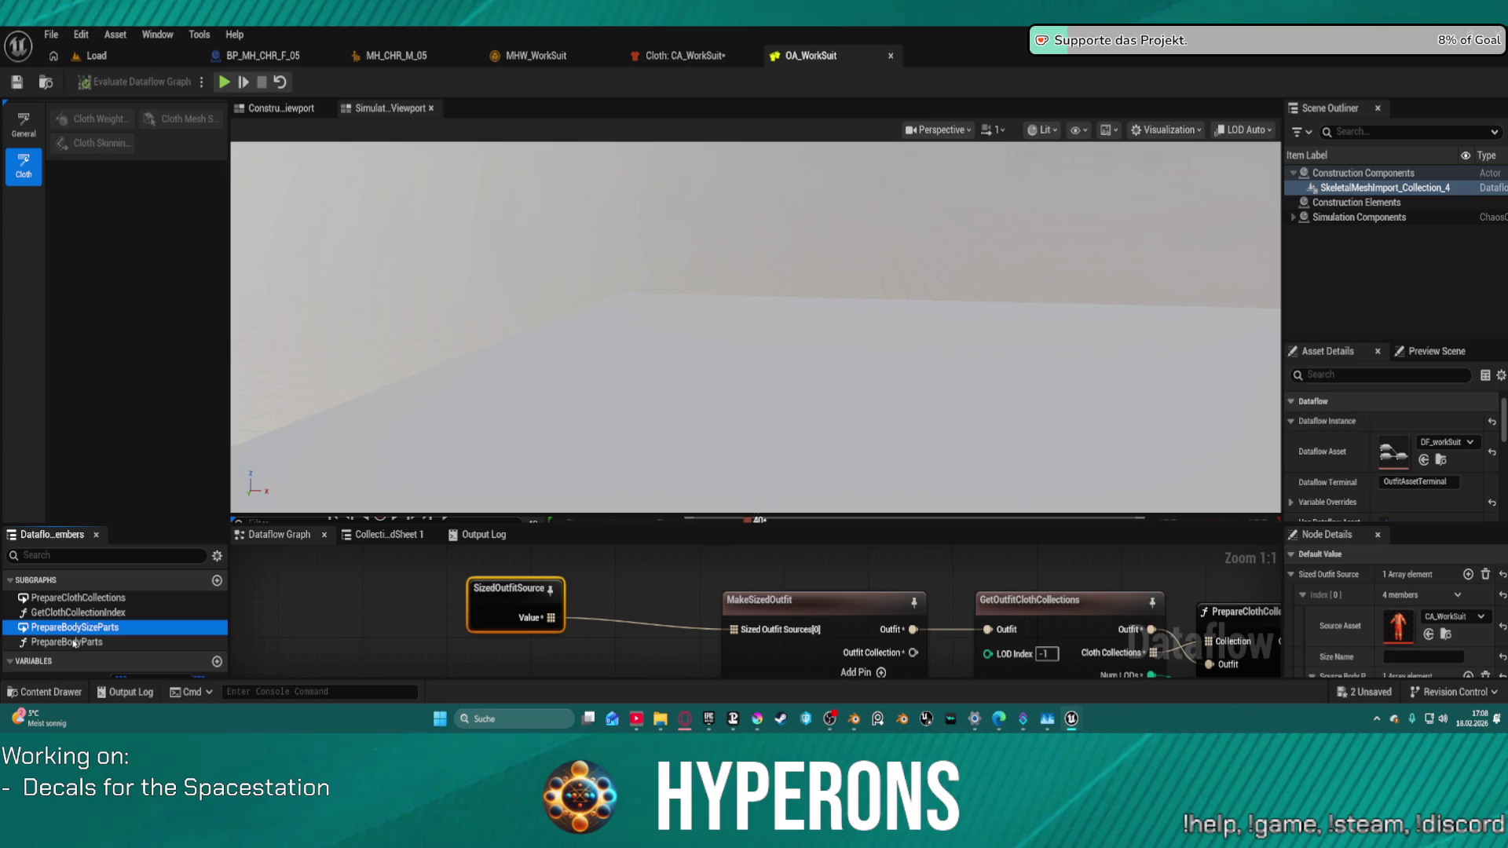
click(75, 643)
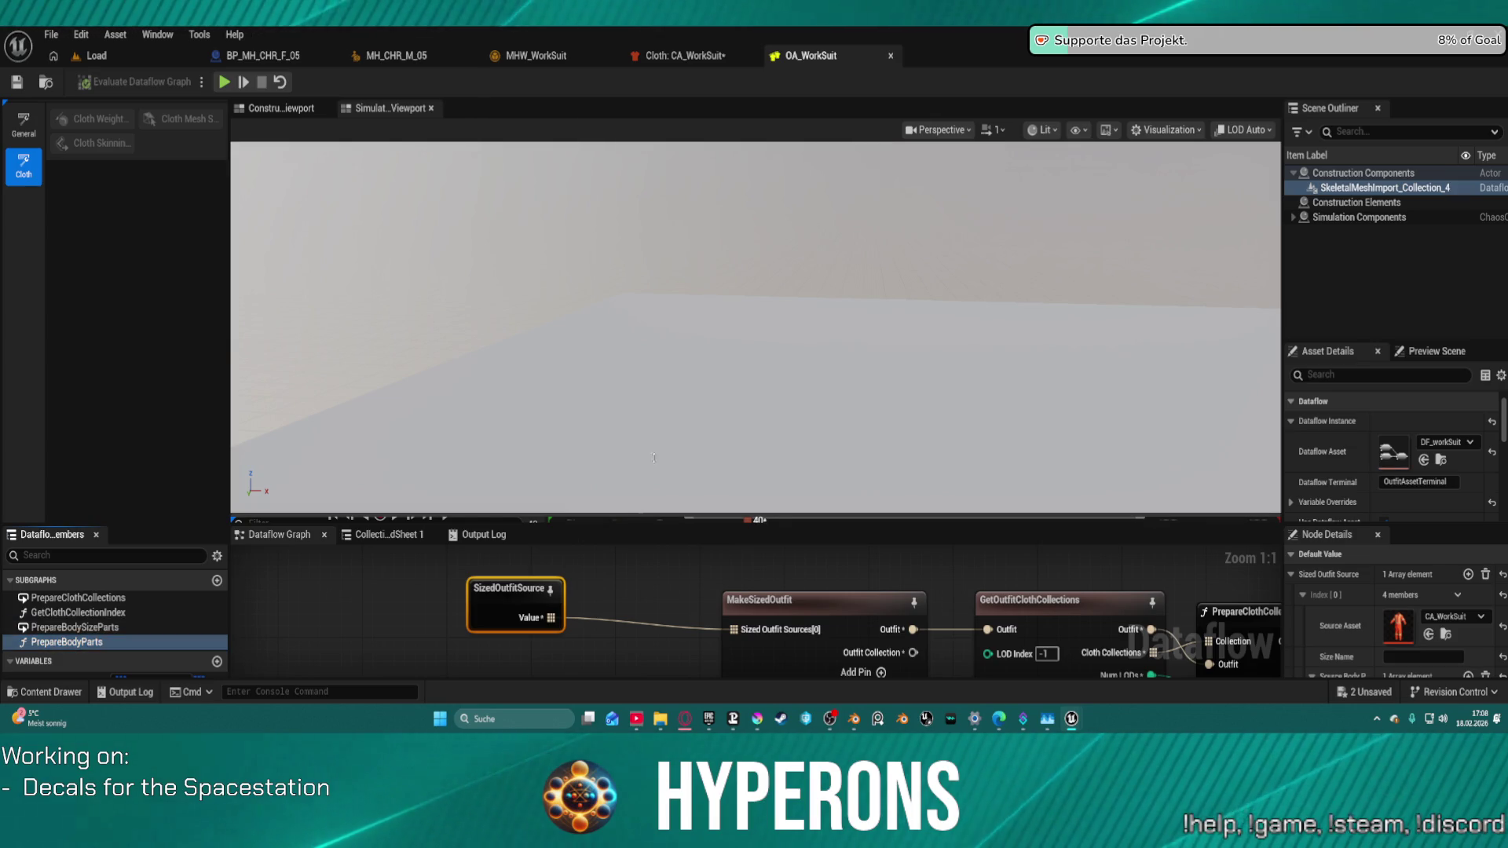
mouse_move(653, 458)
mouse_down()
mouse_move(652, 338)
mouse_move(645, 468)
mouse_up()
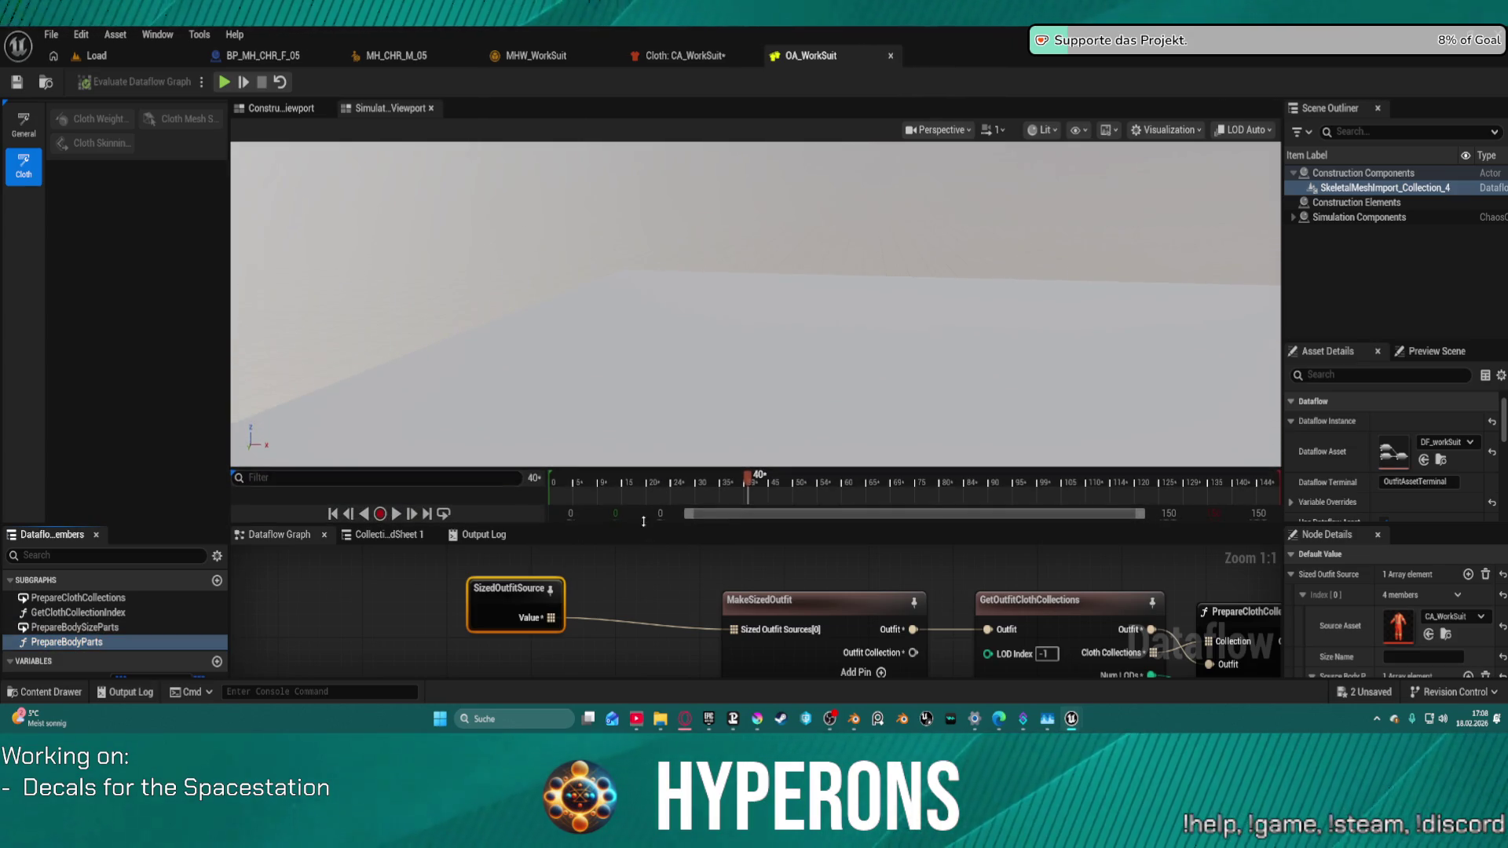
drag(643, 521, 686, 256)
click(1264, 399)
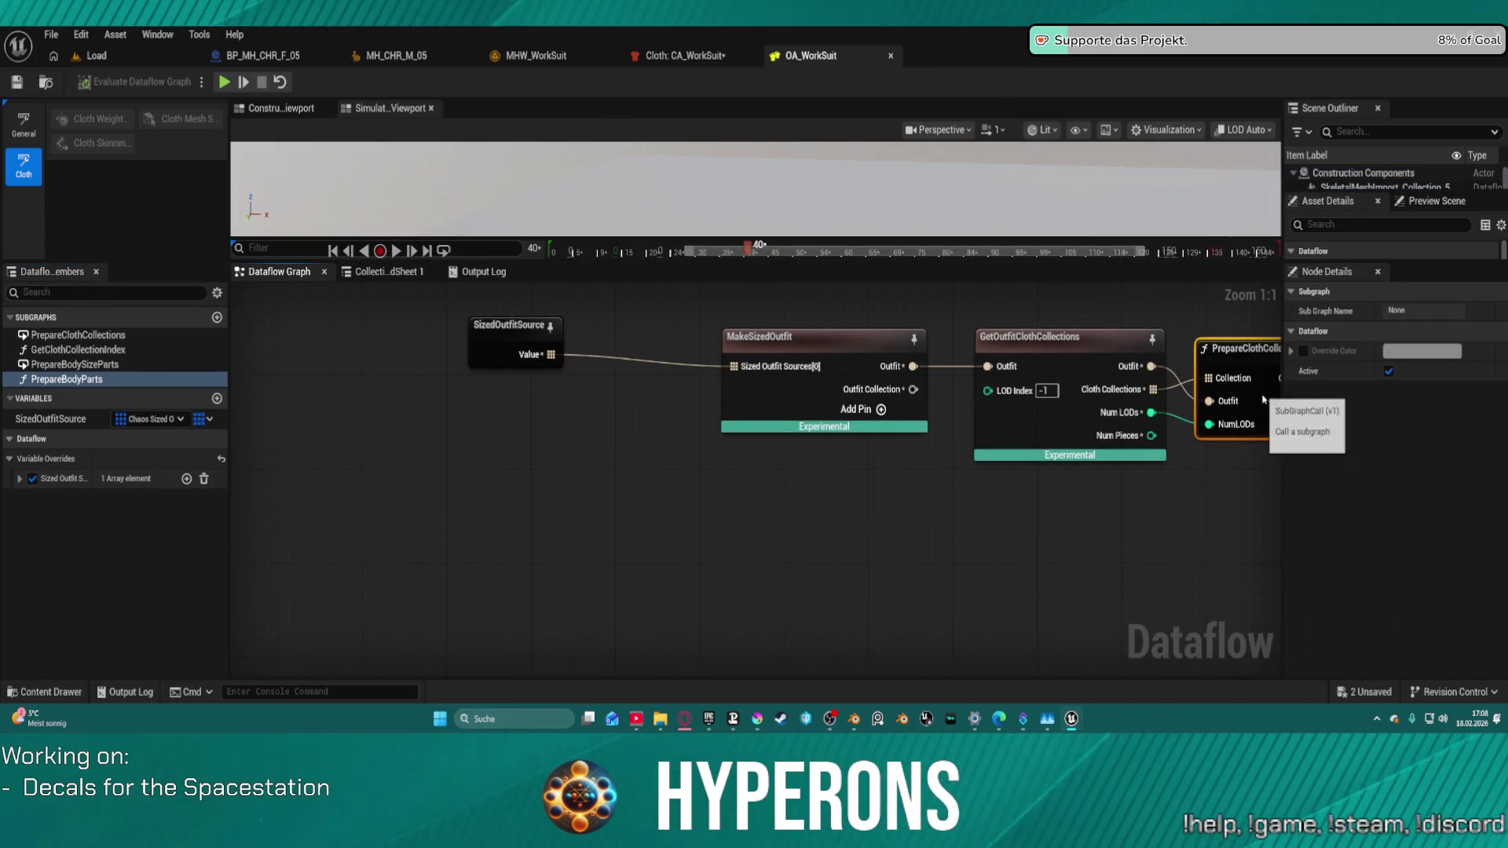
drag(1195, 518, 646, 519)
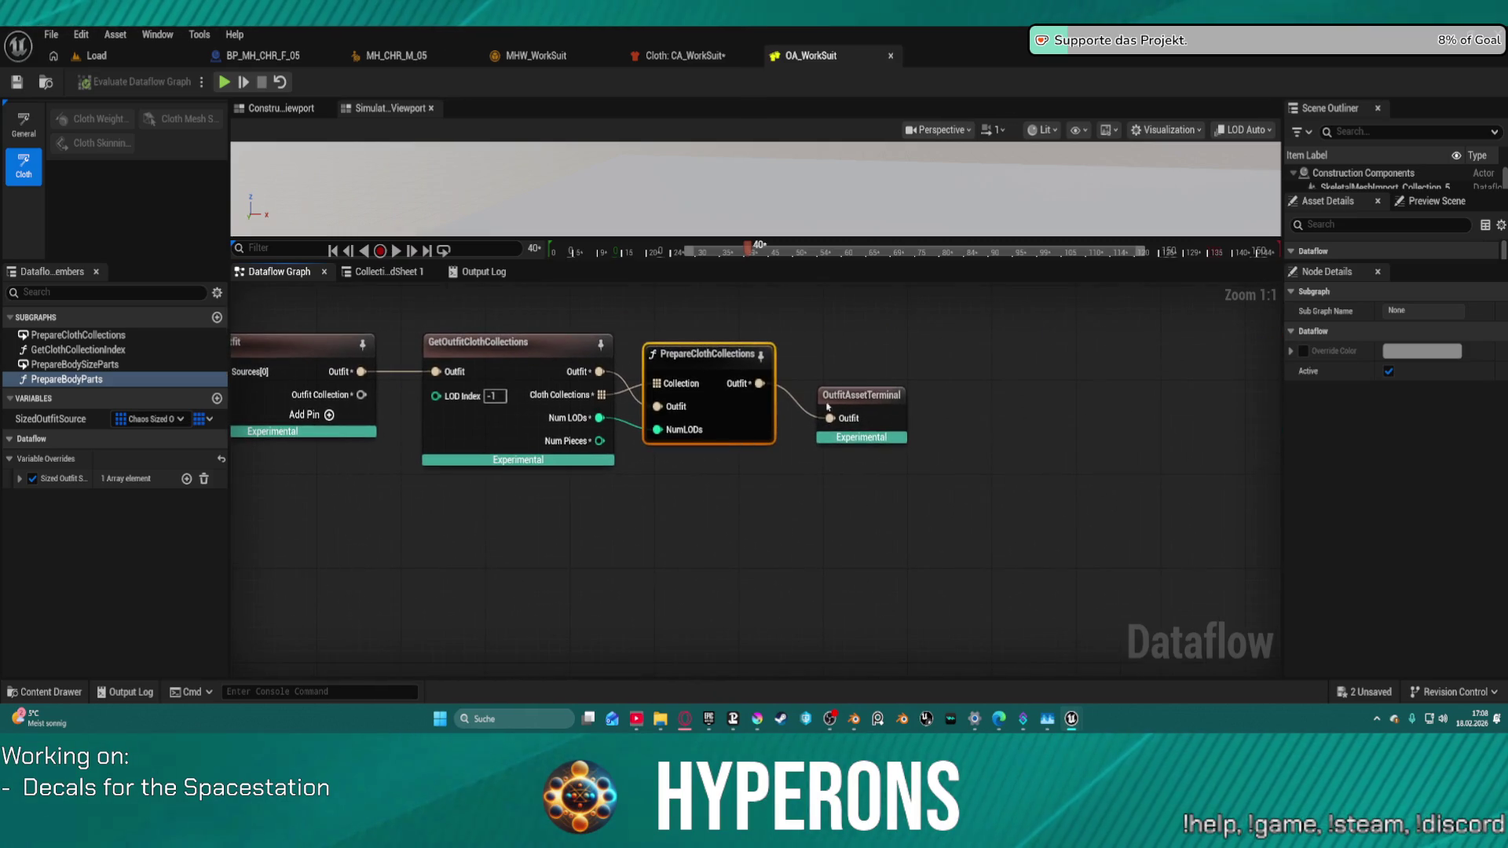
click(879, 382)
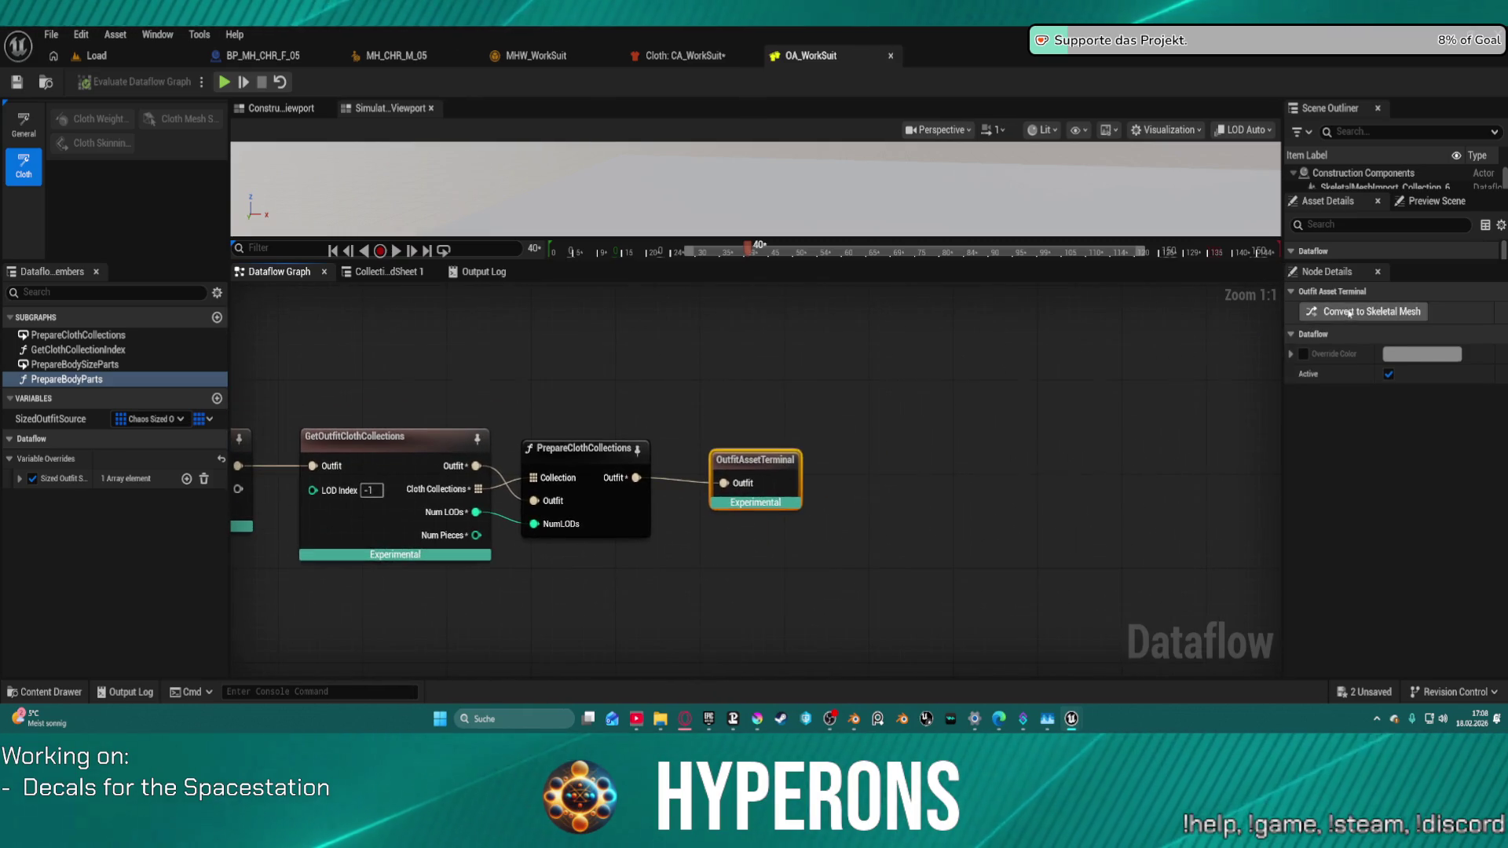
click(1335, 312)
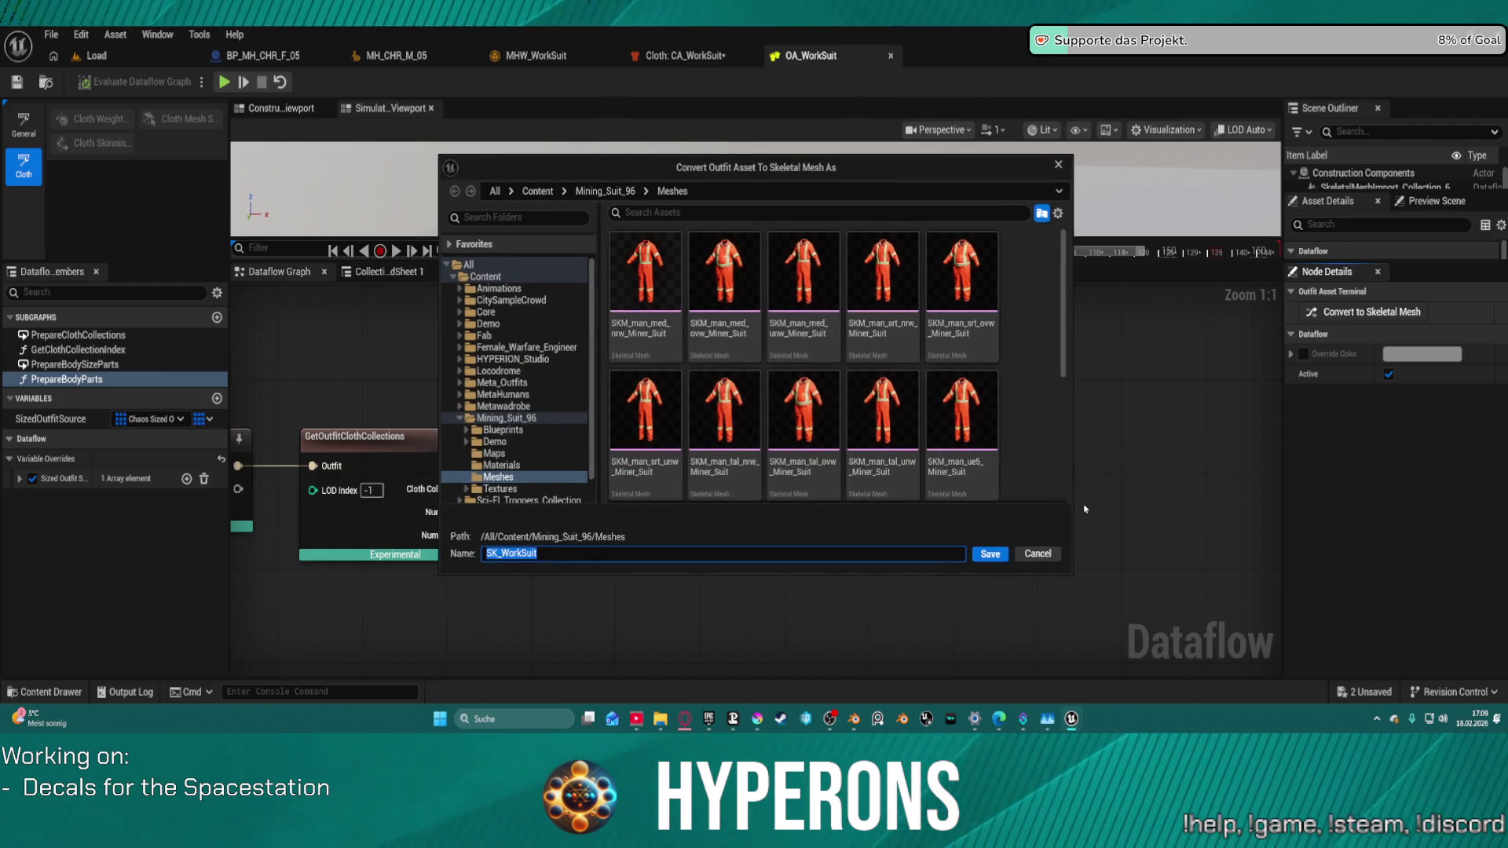
click(1044, 567)
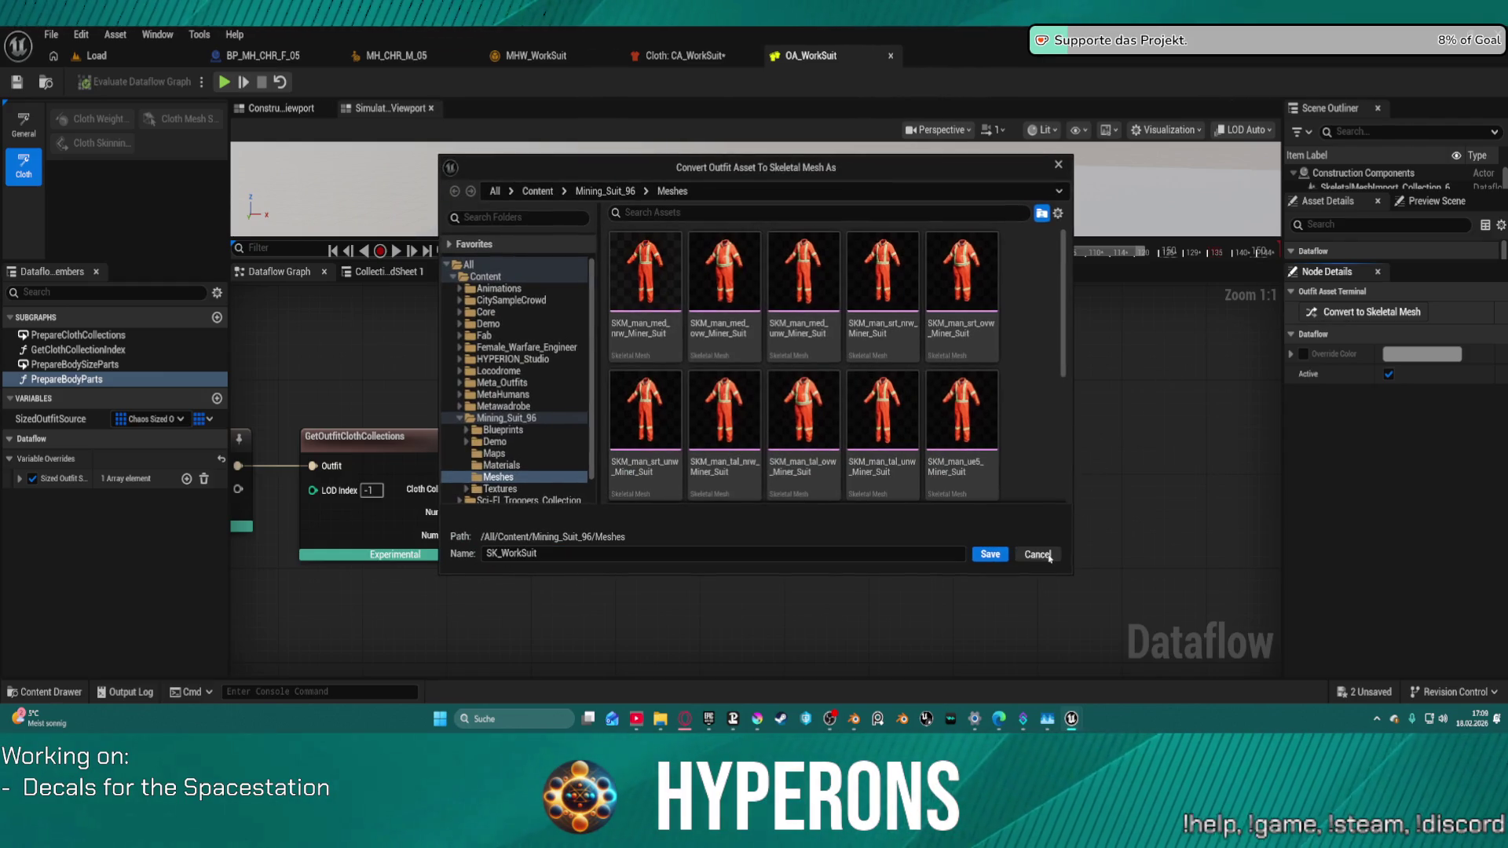
click(1036, 554)
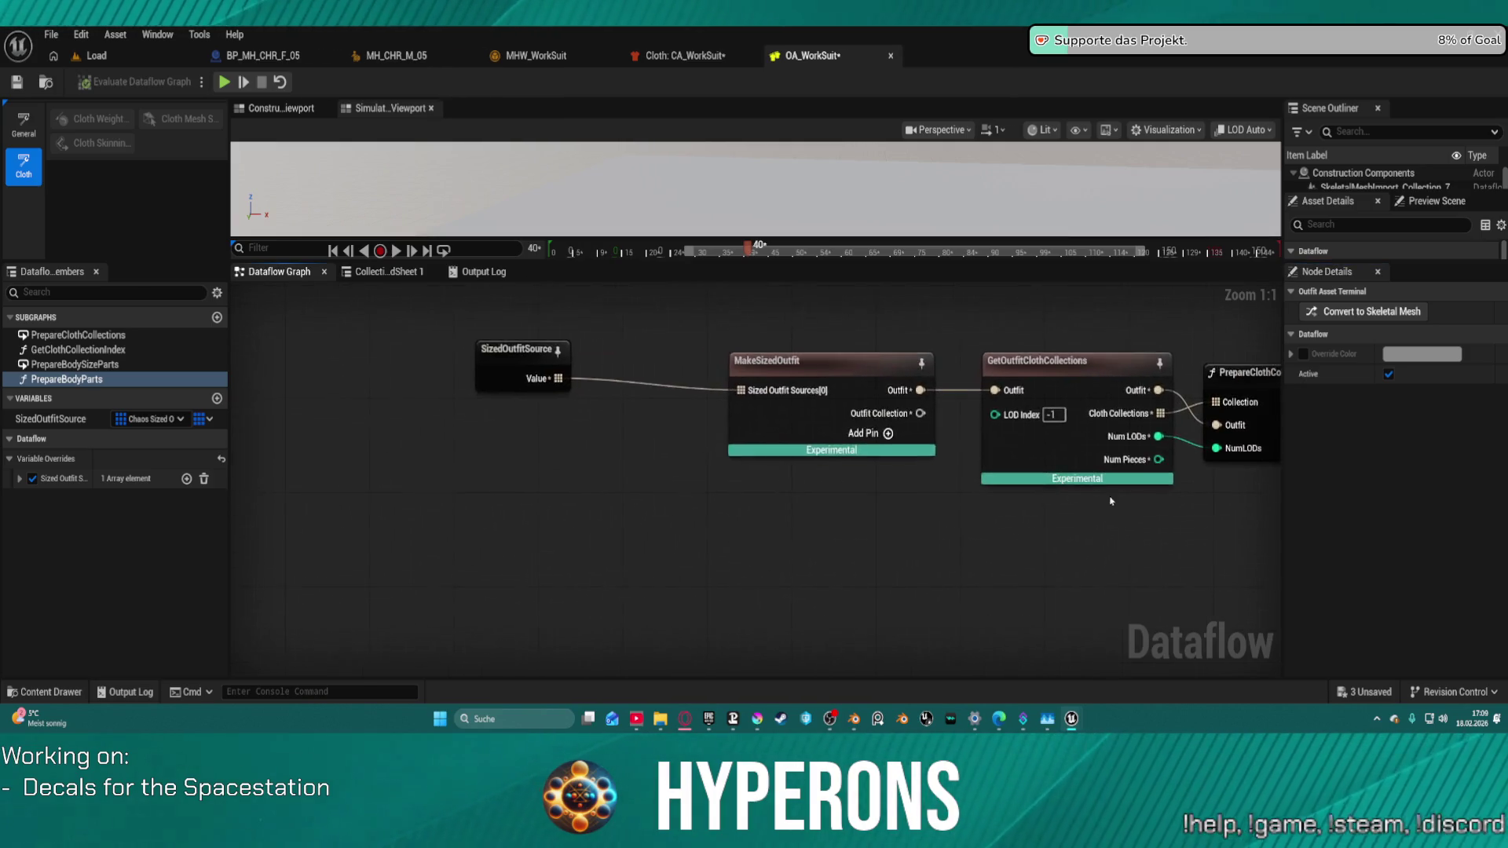
click(529, 380)
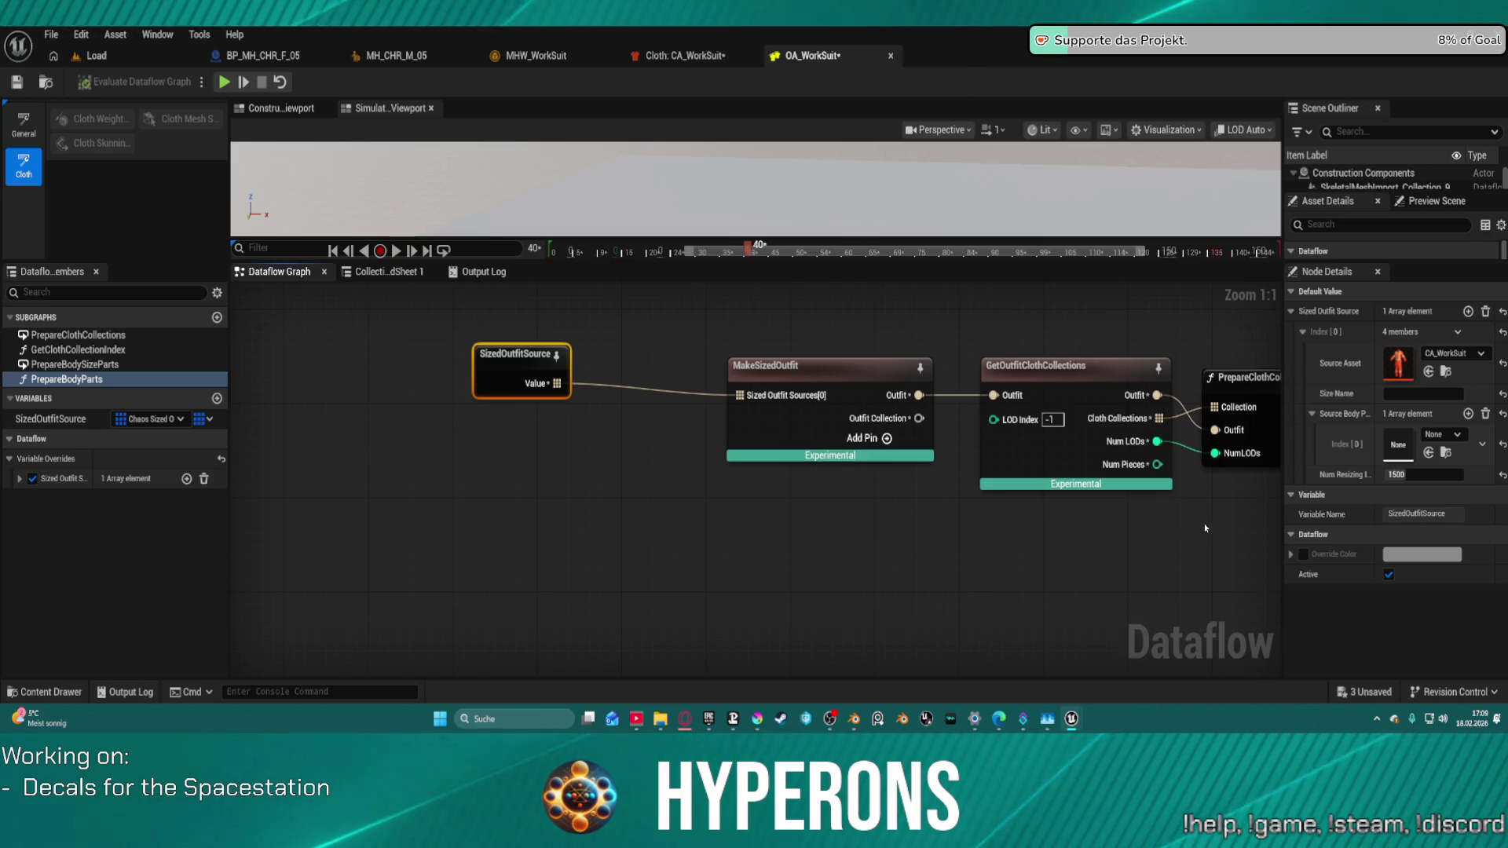
key(Home)
Step: Delete the SkeletalMeshImport and ClothAssetTerminal nodes, save OA_WorkSuit, and copy two nodes
mouse_move(994, 420)
mouse_down()
mouse_move(801, 397)
mouse_move(942, 409)
mouse_move(694, 420)
mouse_move(322, 513)
mouse_up()
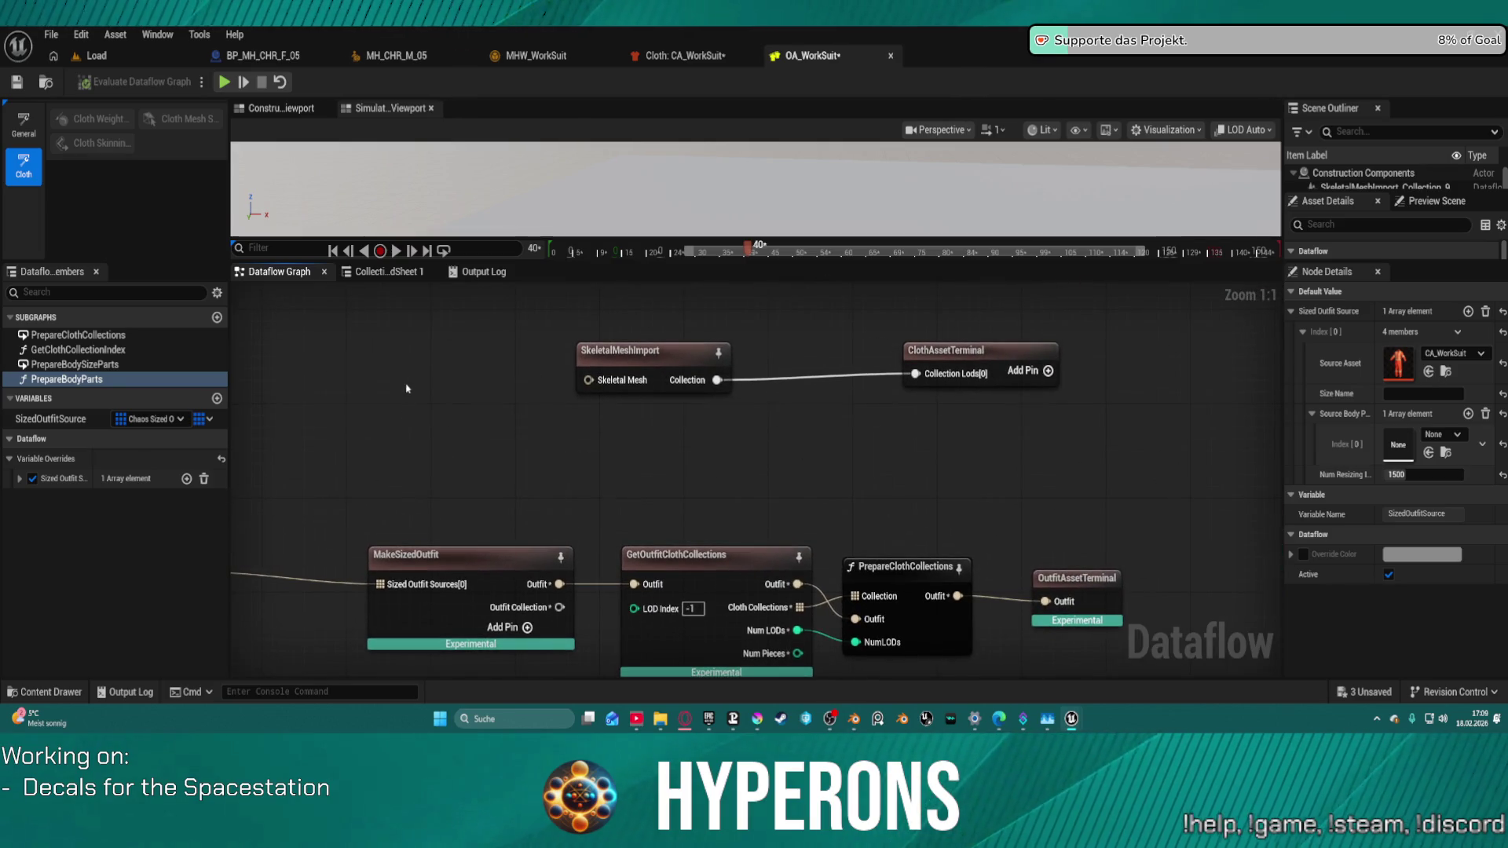
mouse_move(474, 336)
mouse_down()
mouse_move(1063, 422)
mouse_move(1020, 424)
mouse_up()
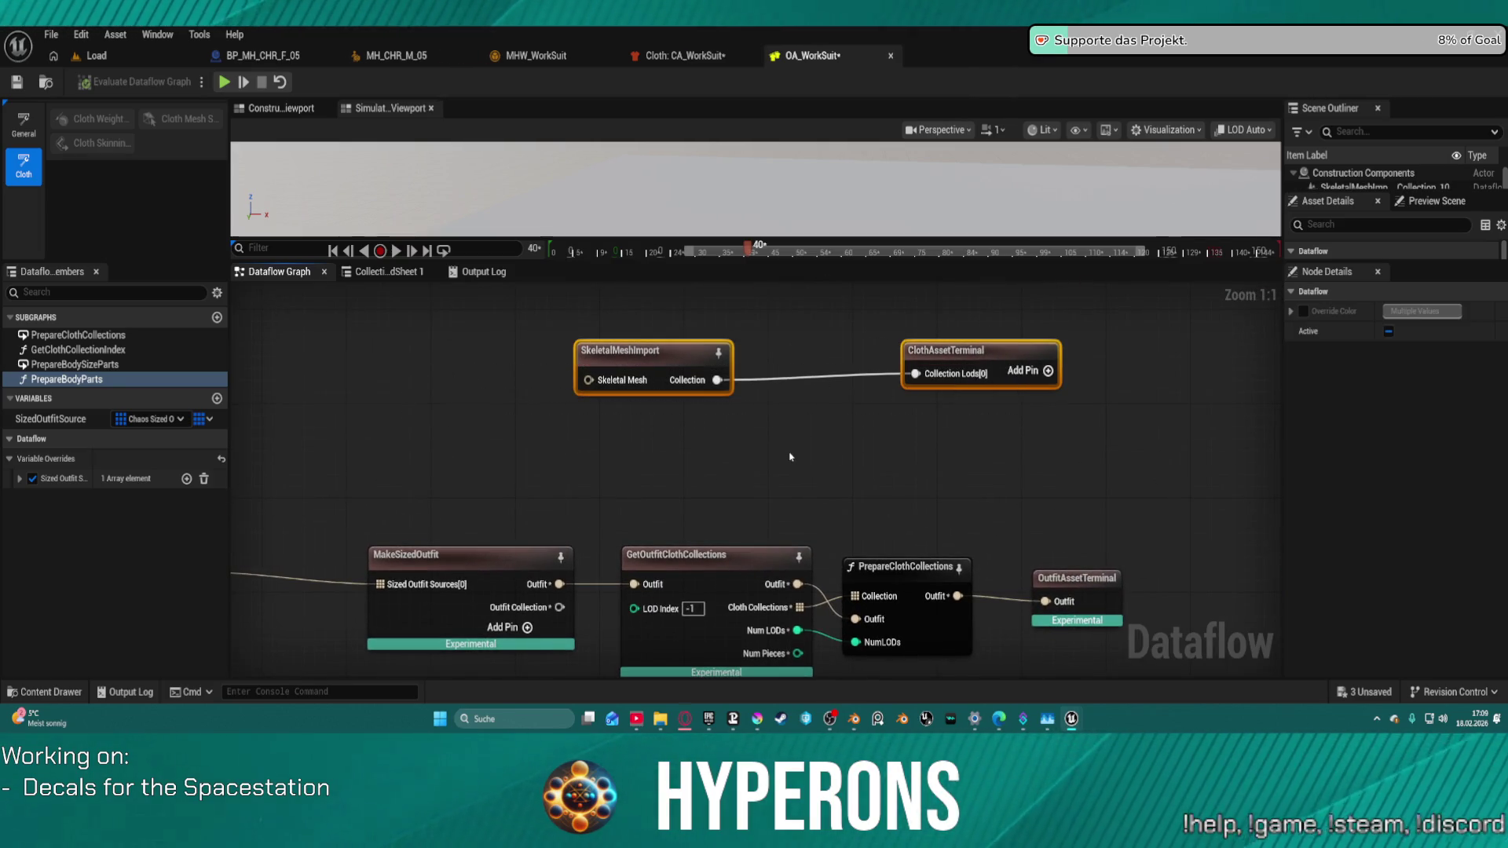
scroll(788, 448, down, 2)
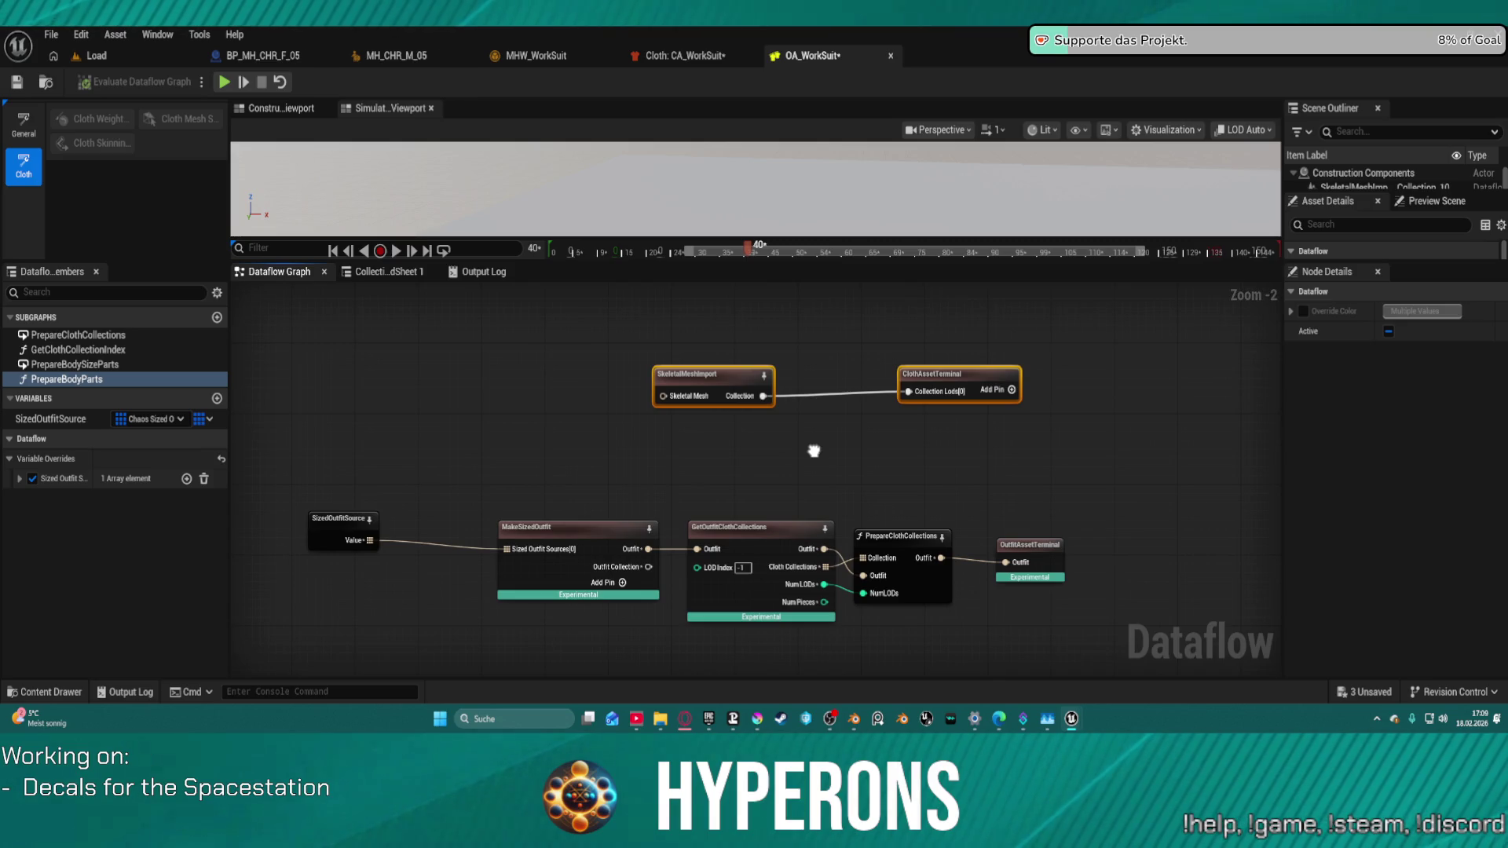
drag(813, 451, 788, 434)
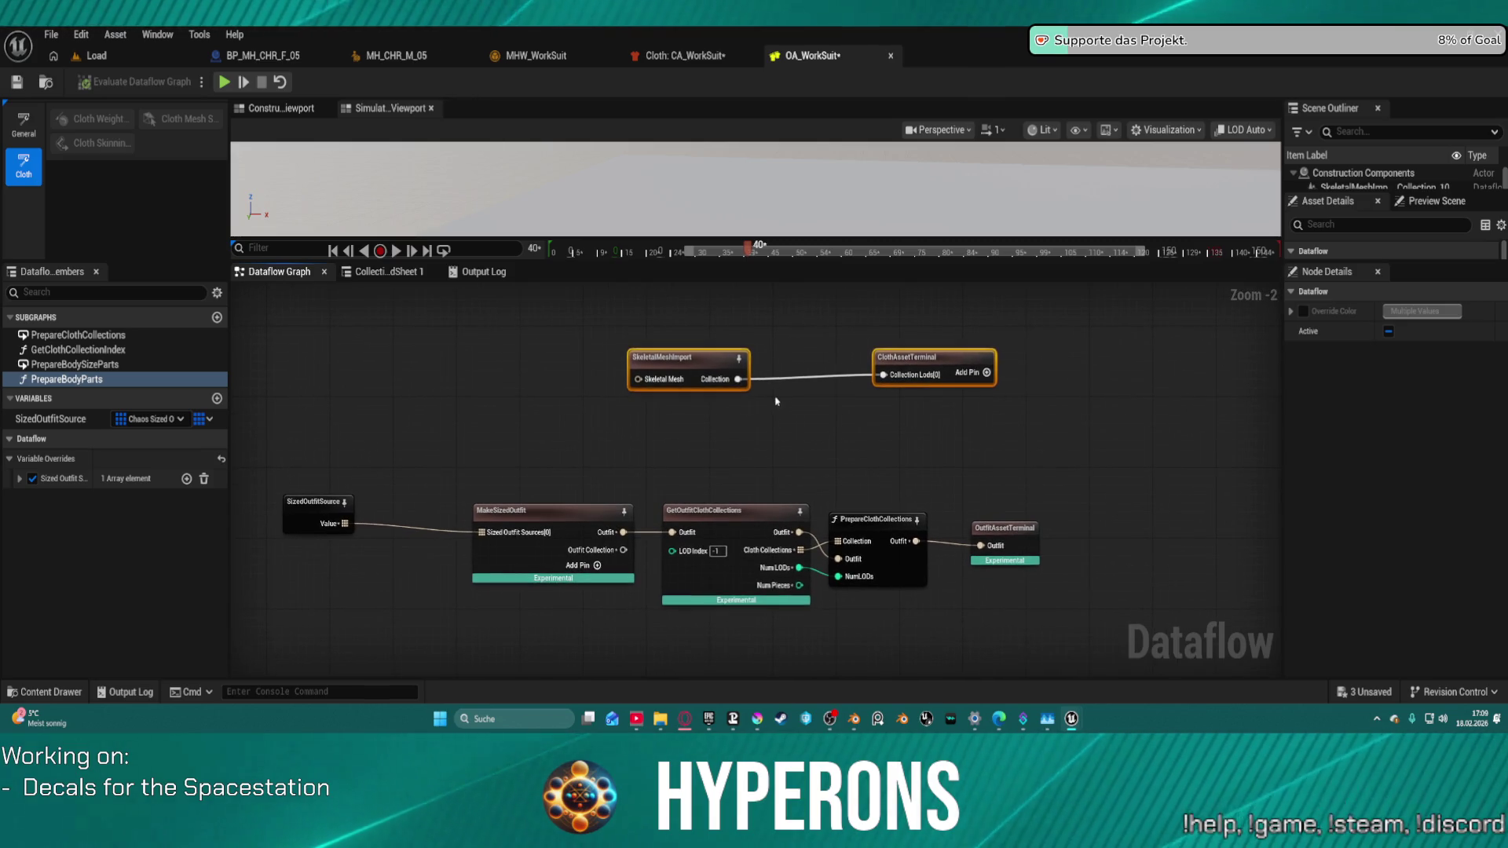
key(Delete)
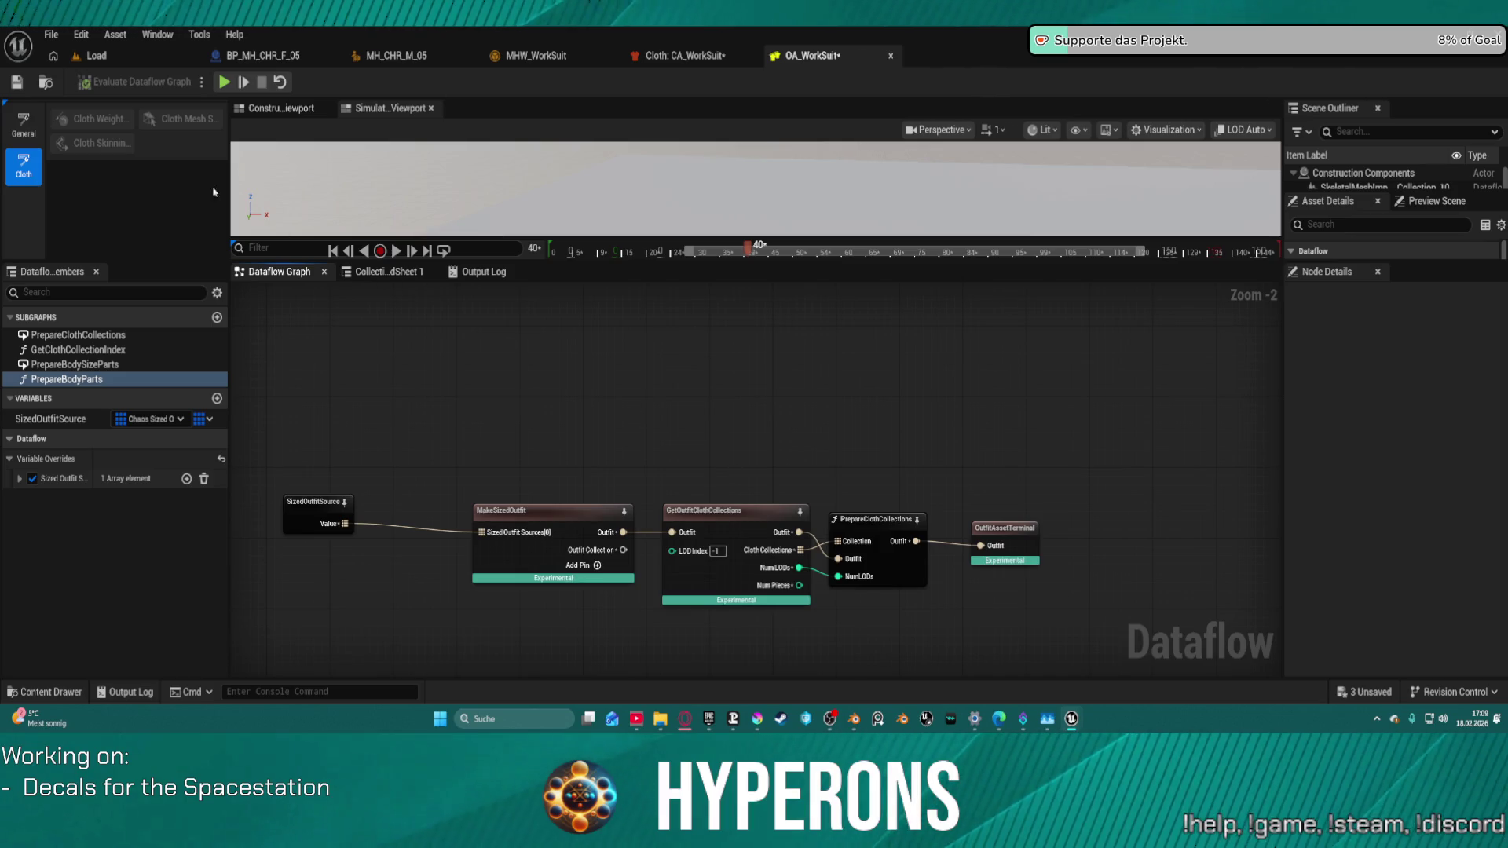
click(18, 82)
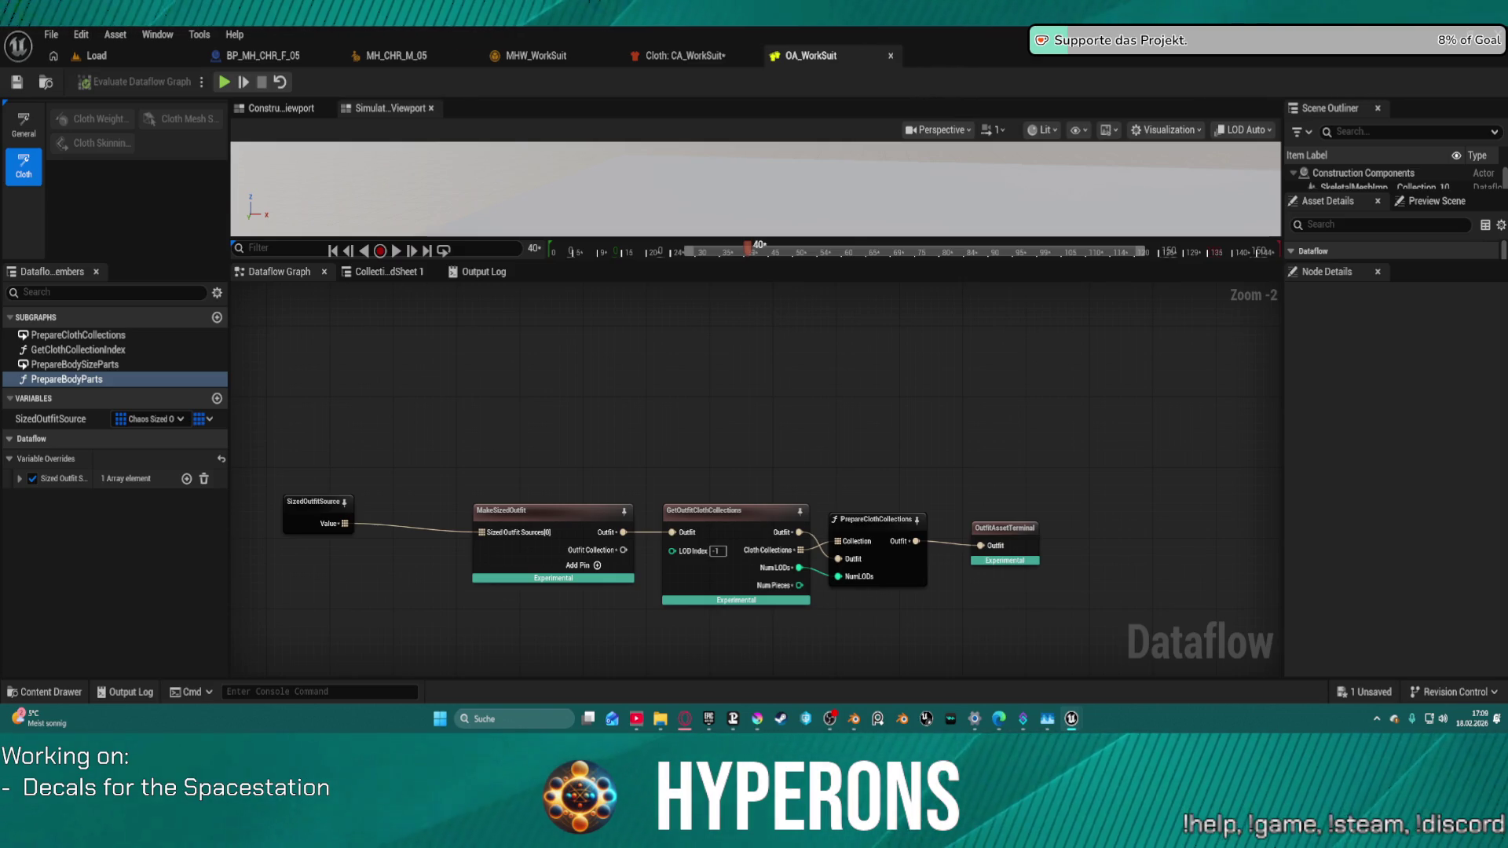
key(ctrl+c)
Step: Cut all five nodes from the CA_WorkSuit graph and paste in the import/terminal pair
click(684, 54)
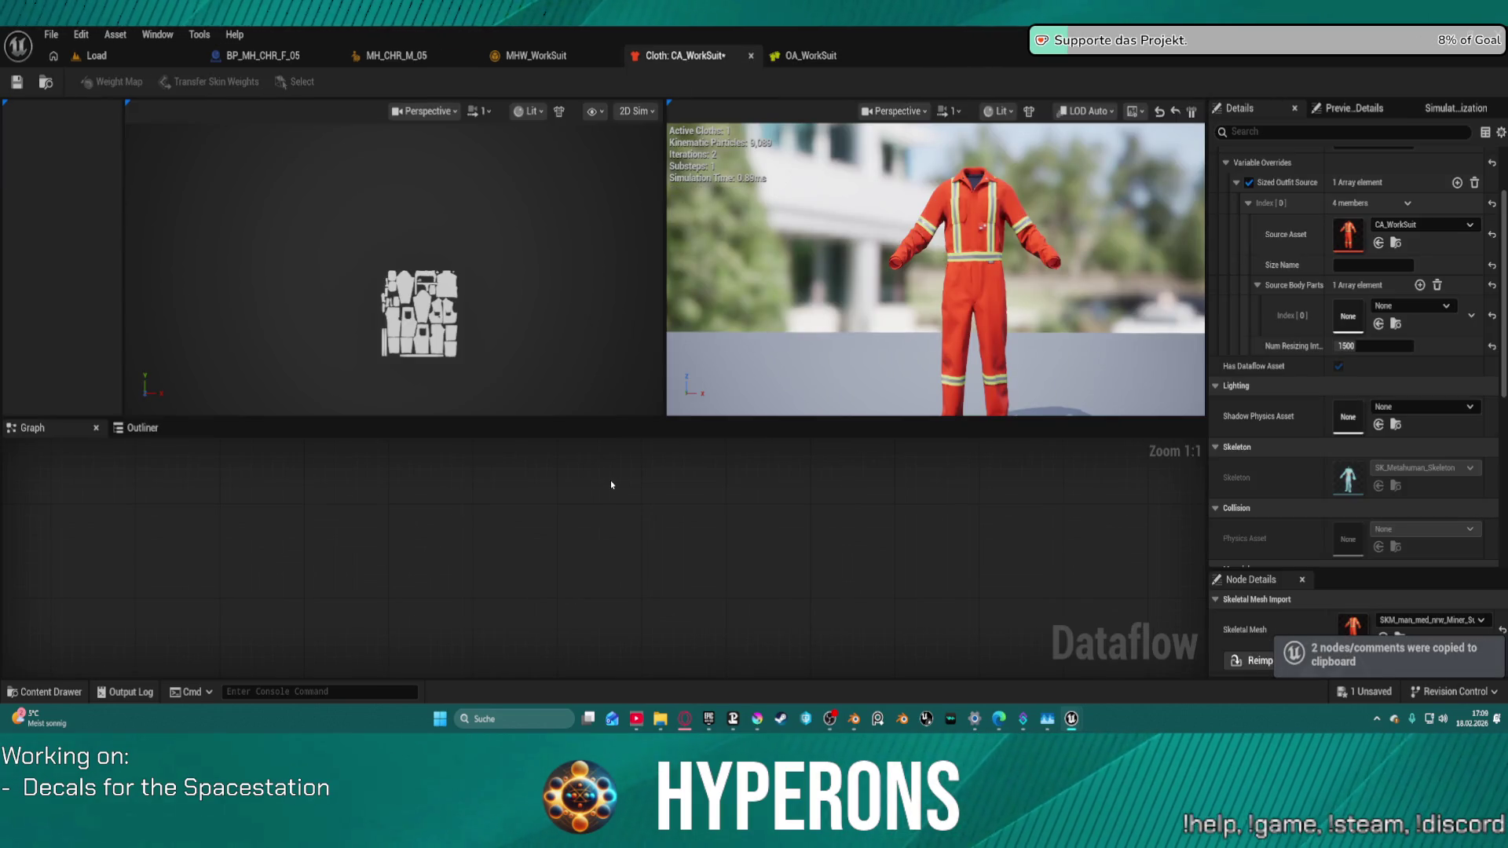
scroll(610, 503, down, 5)
scroll(572, 561, down, 1)
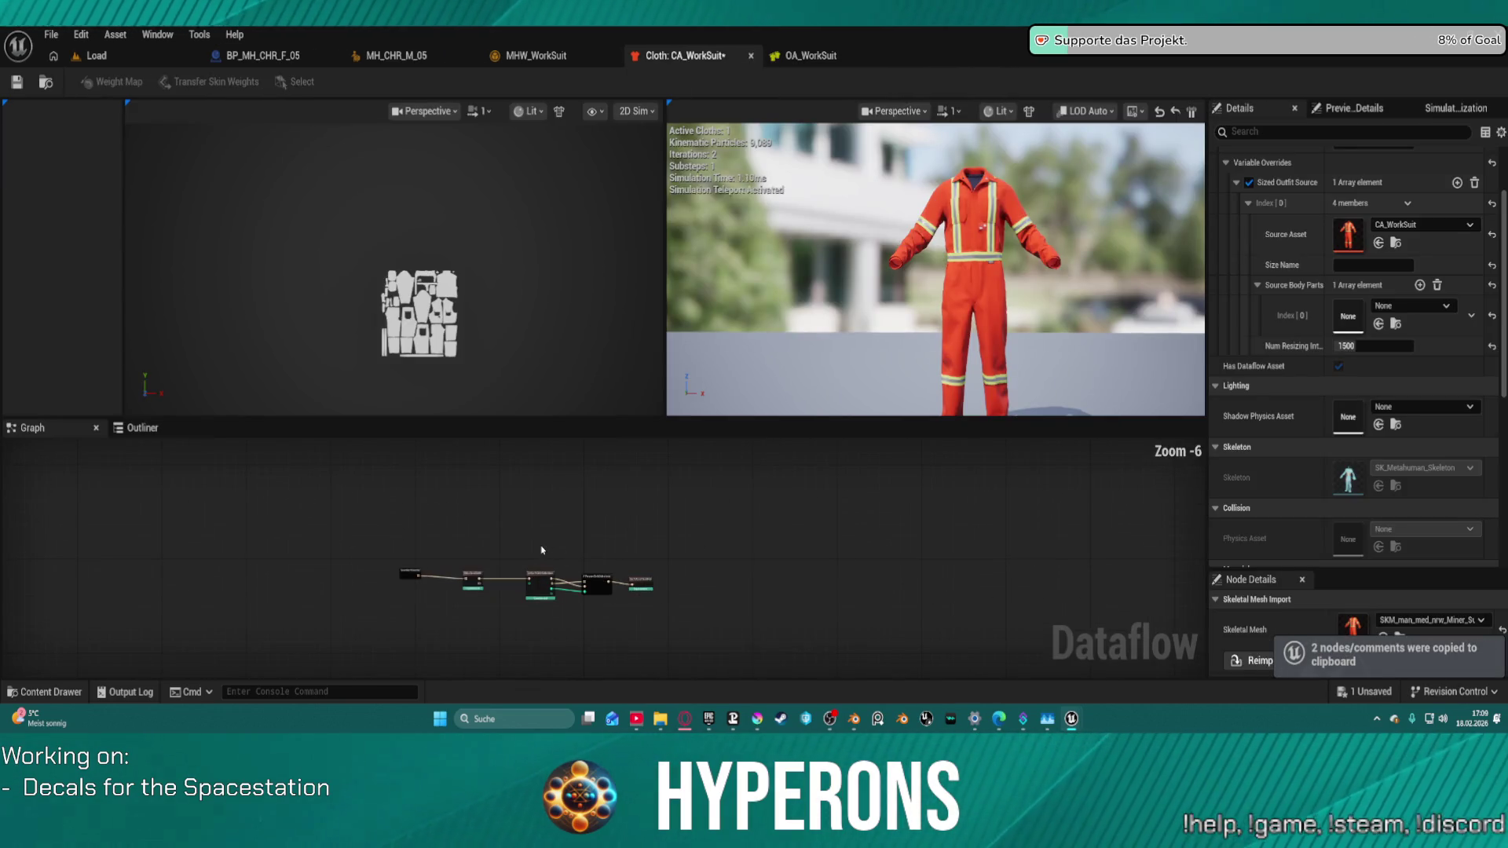
mouse_move(406, 542)
mouse_down()
mouse_move(424, 579)
mouse_move(676, 638)
mouse_up()
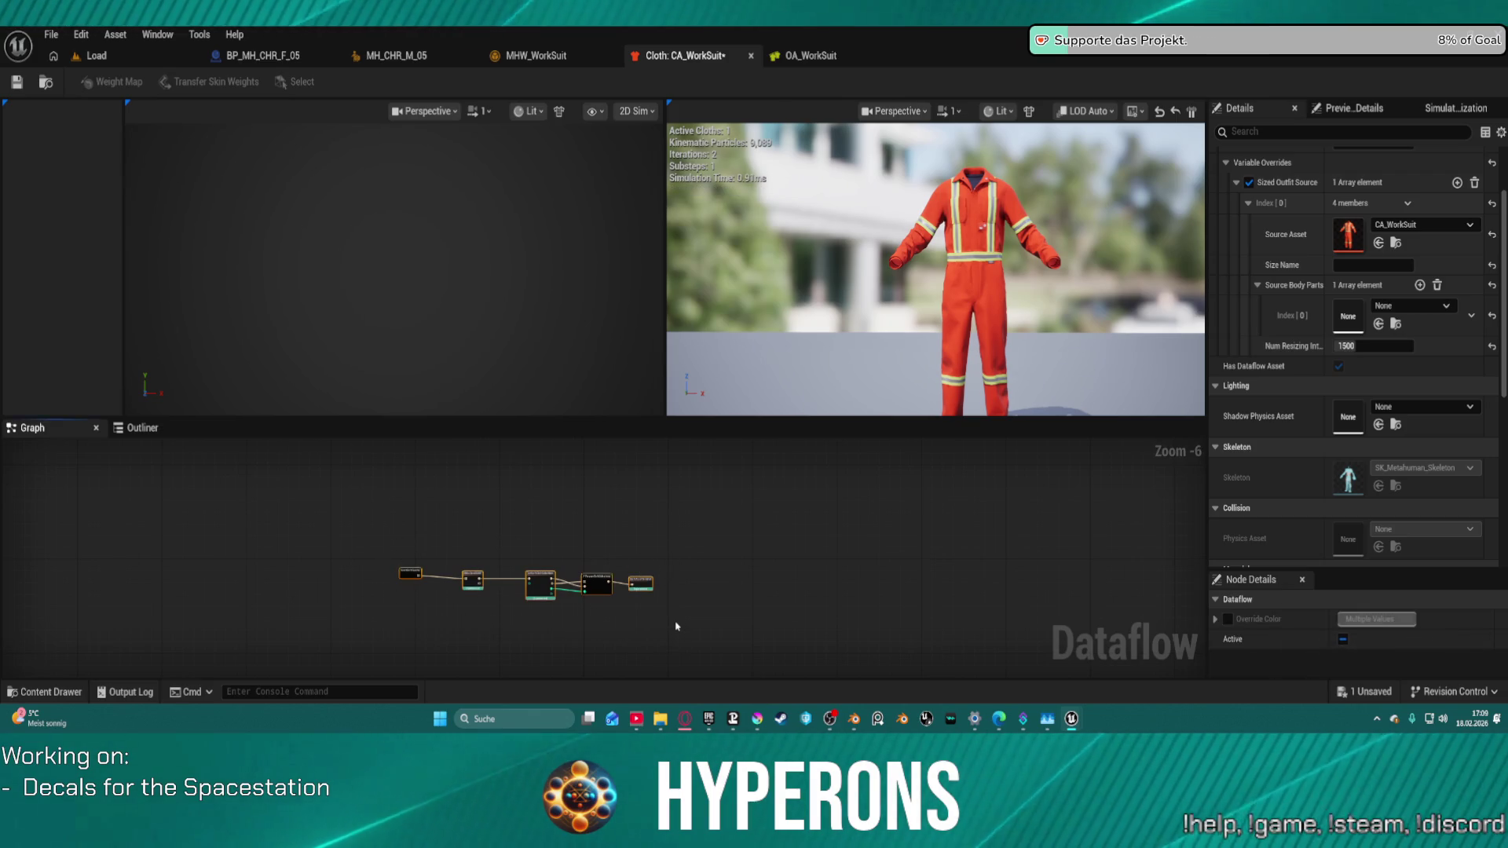
key(ctrl+x)
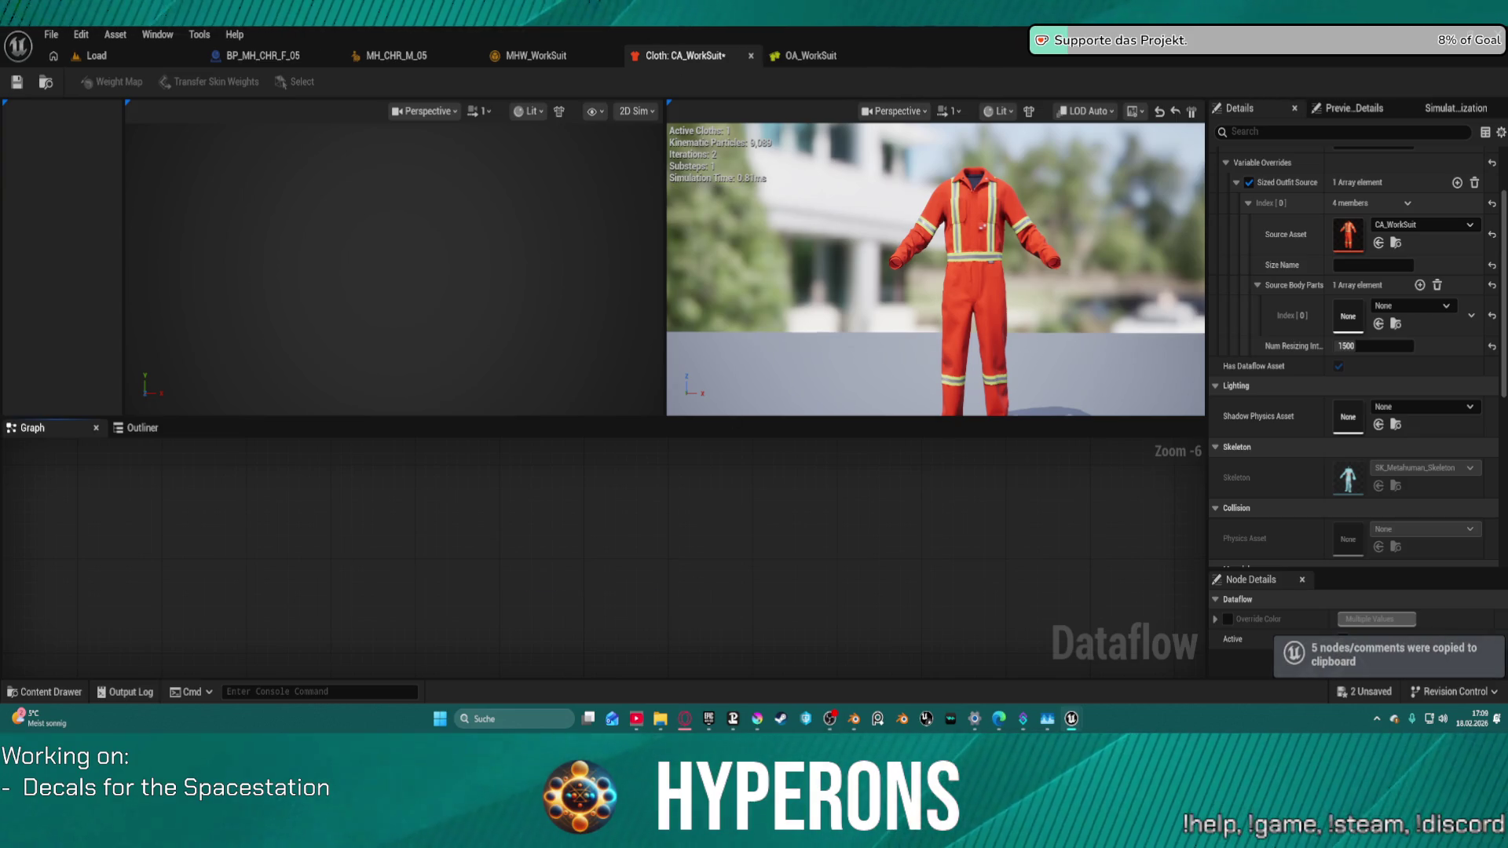
key(ctrl+c)
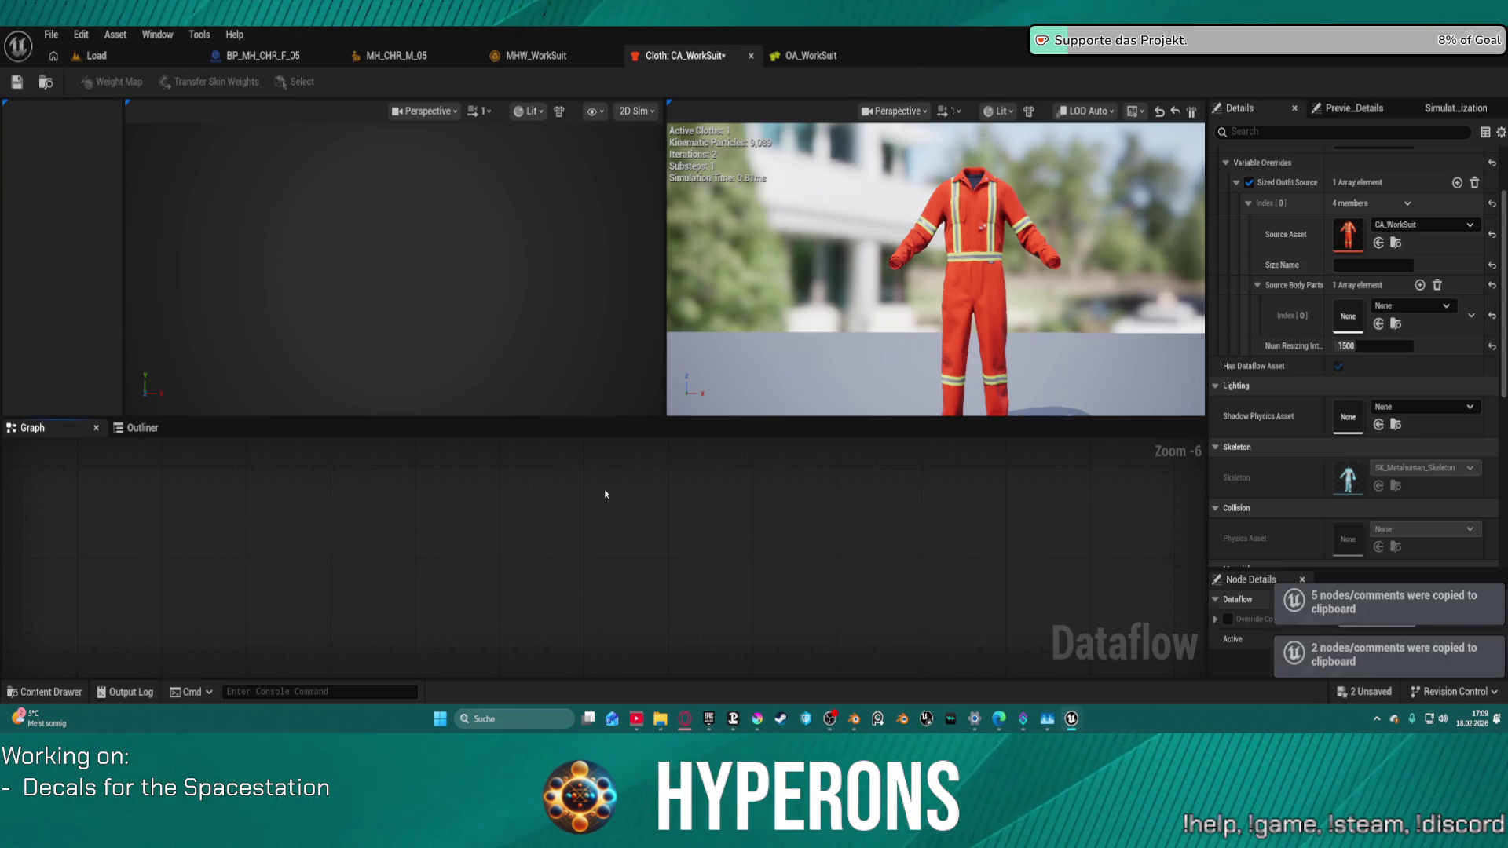
key(ctrl+v)
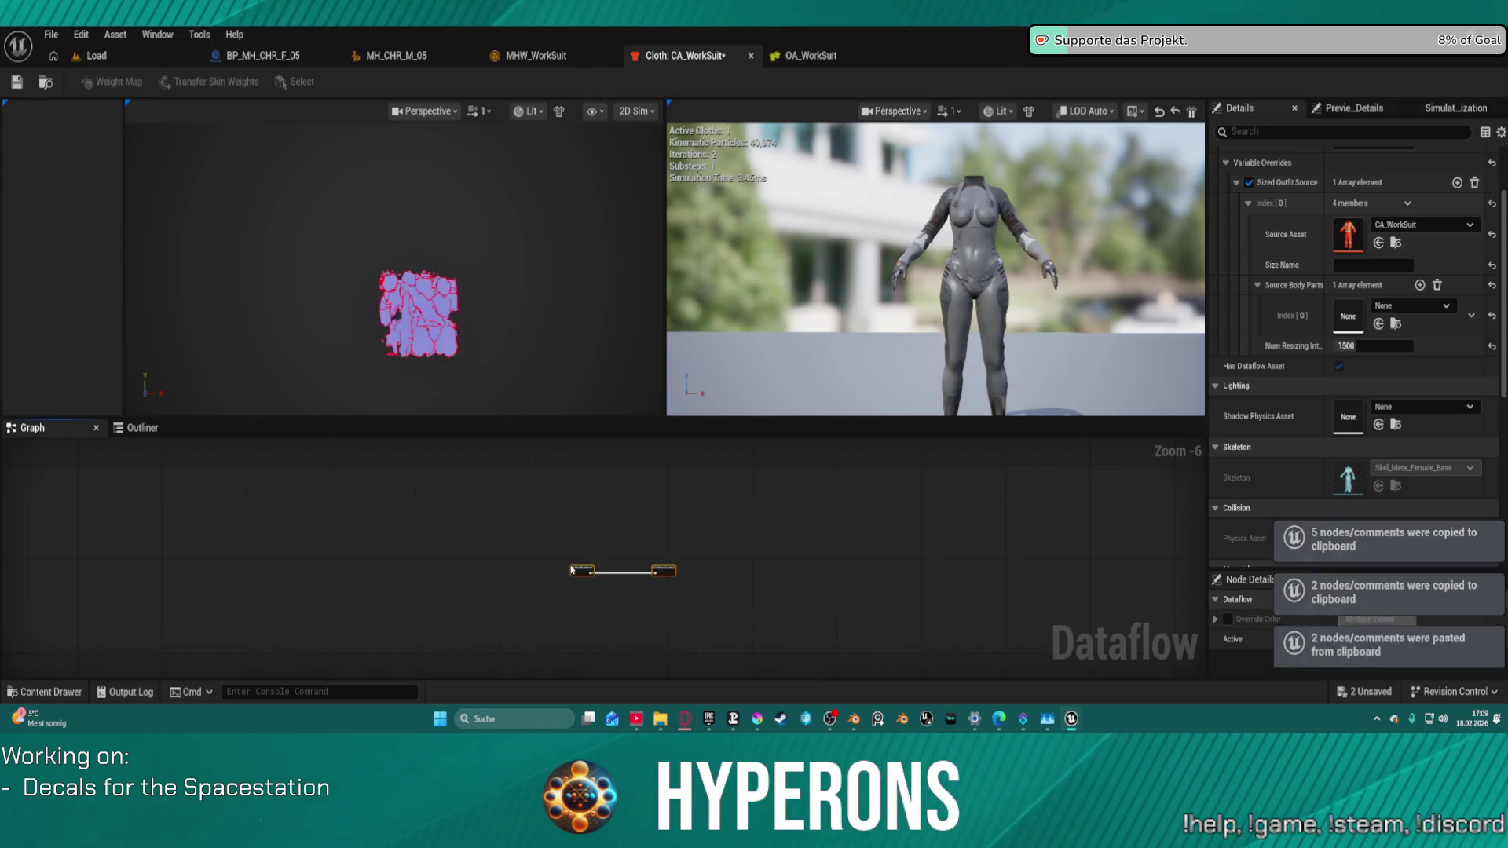
Step: Set the SkeletalMeshImport mesh to SKM_man_med_nrw_Miner_Suit and save the cloth asset
click(583, 571)
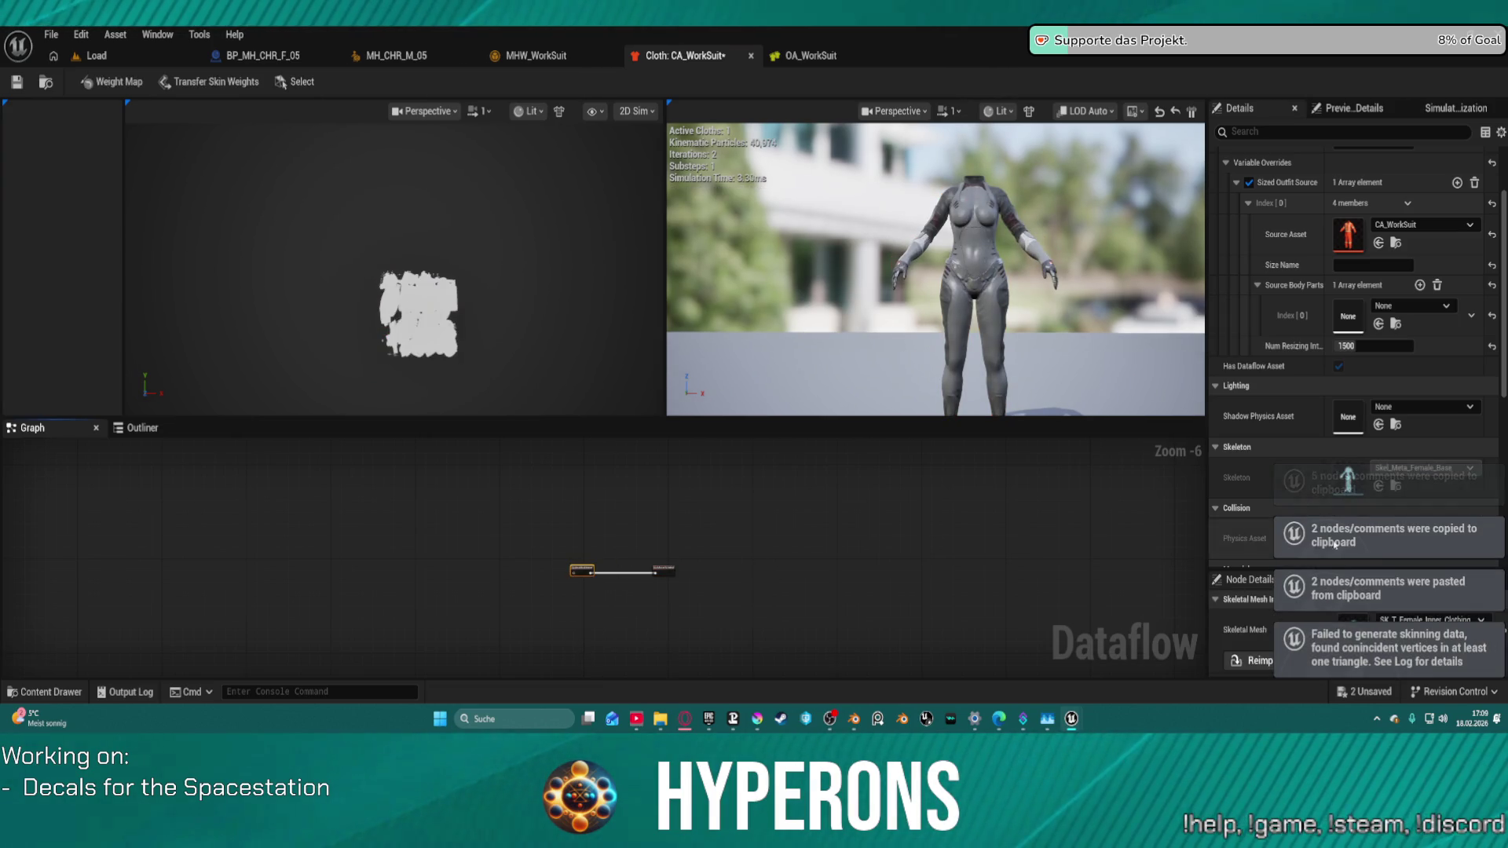
click(1382, 621)
click(1383, 638)
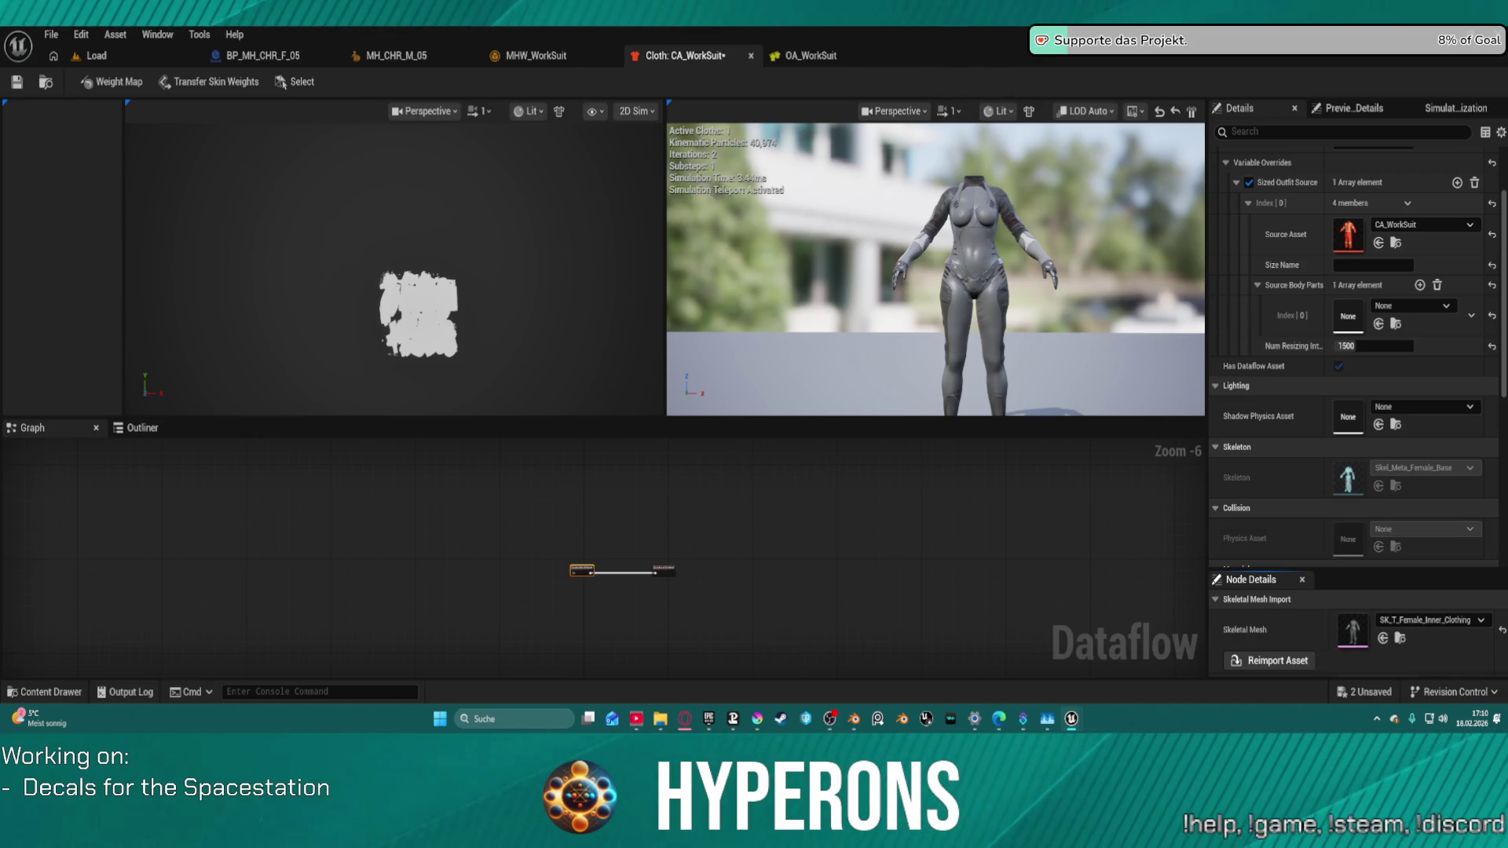
click(1382, 638)
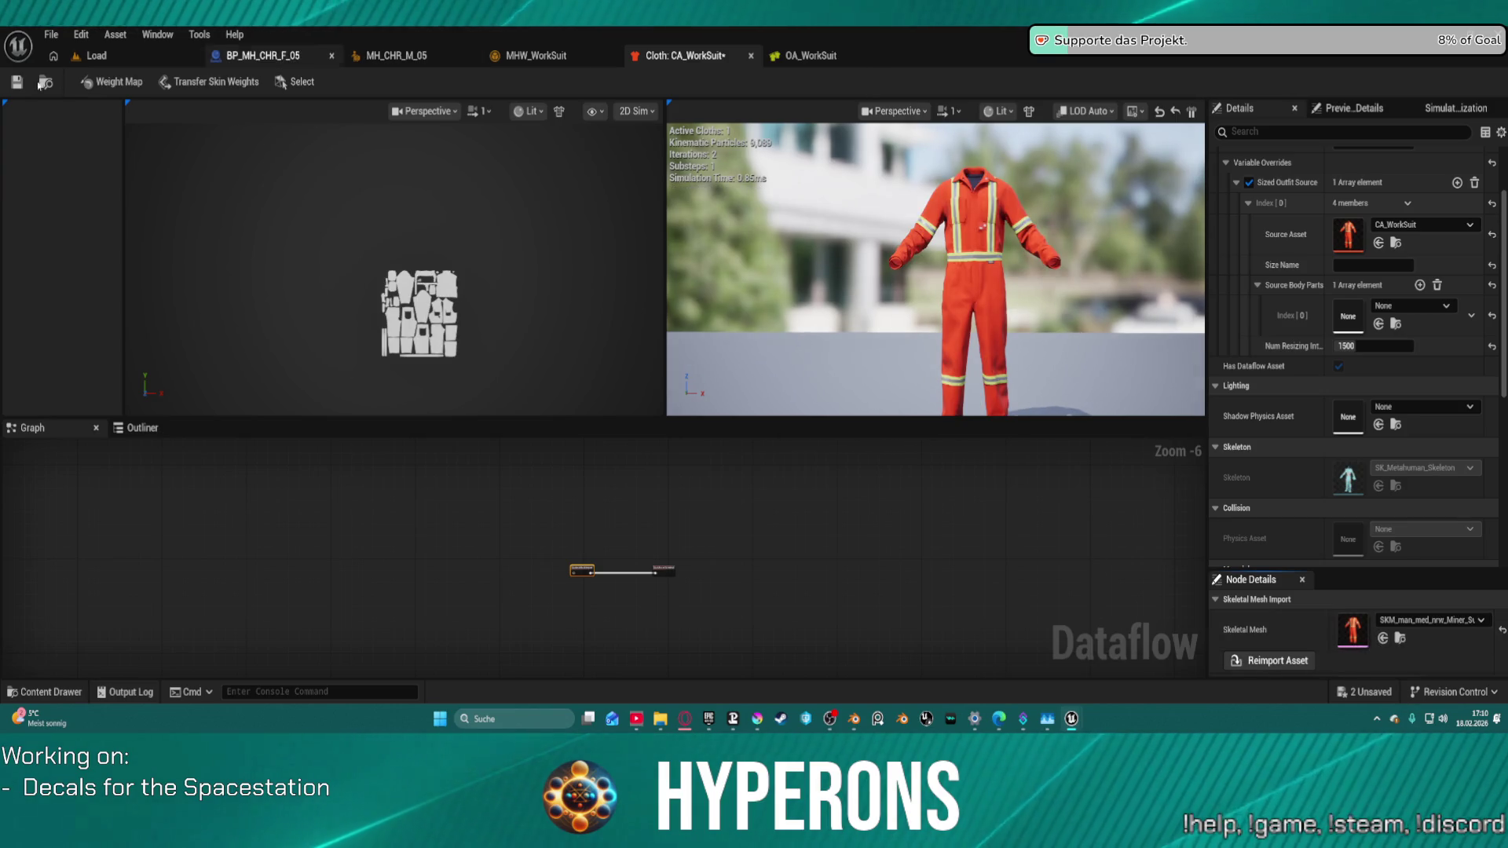
key(ctrl+s)
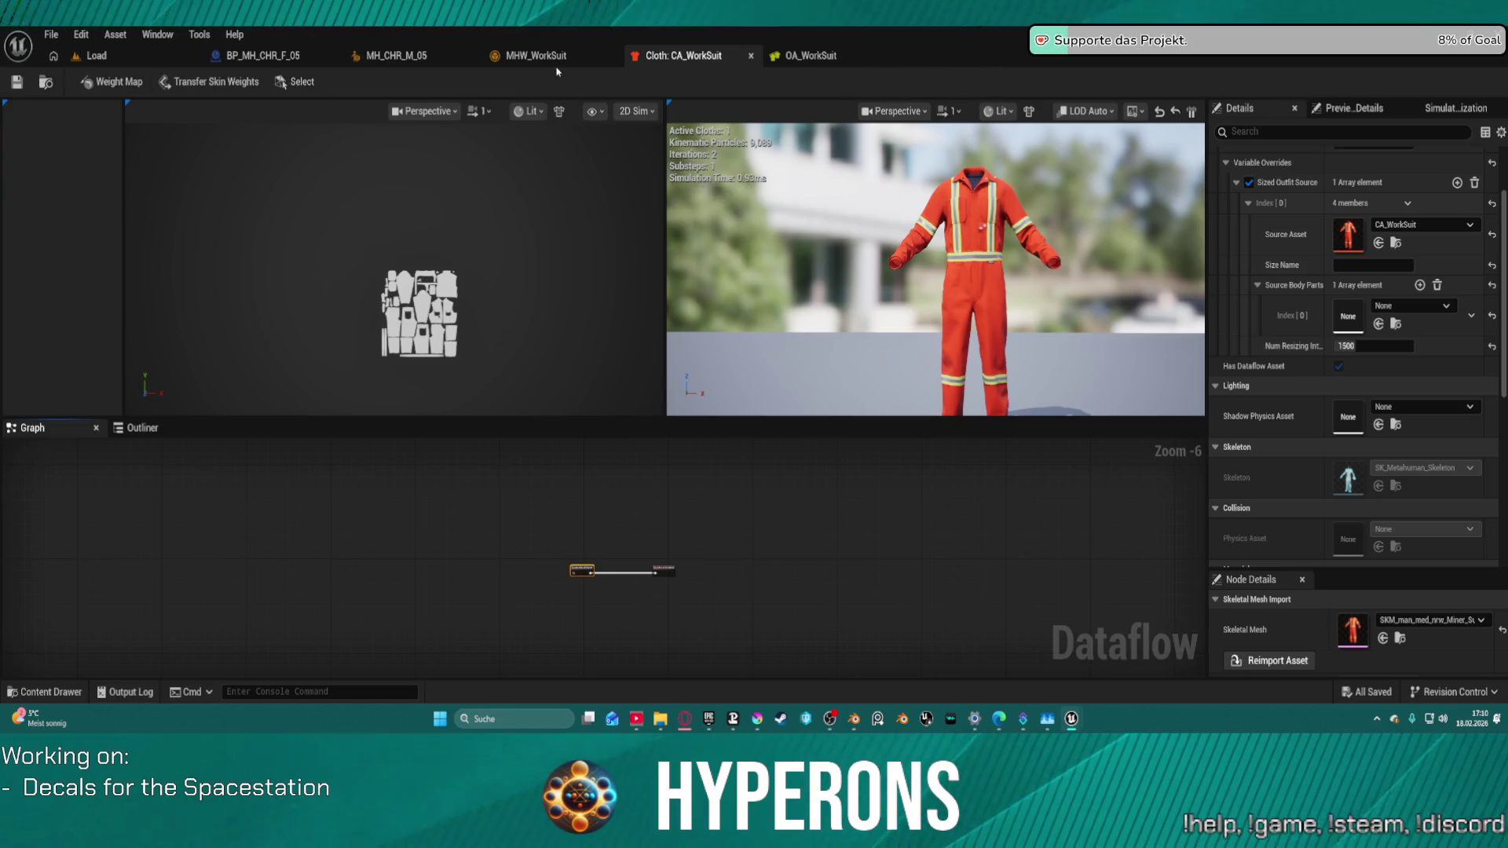
click(802, 58)
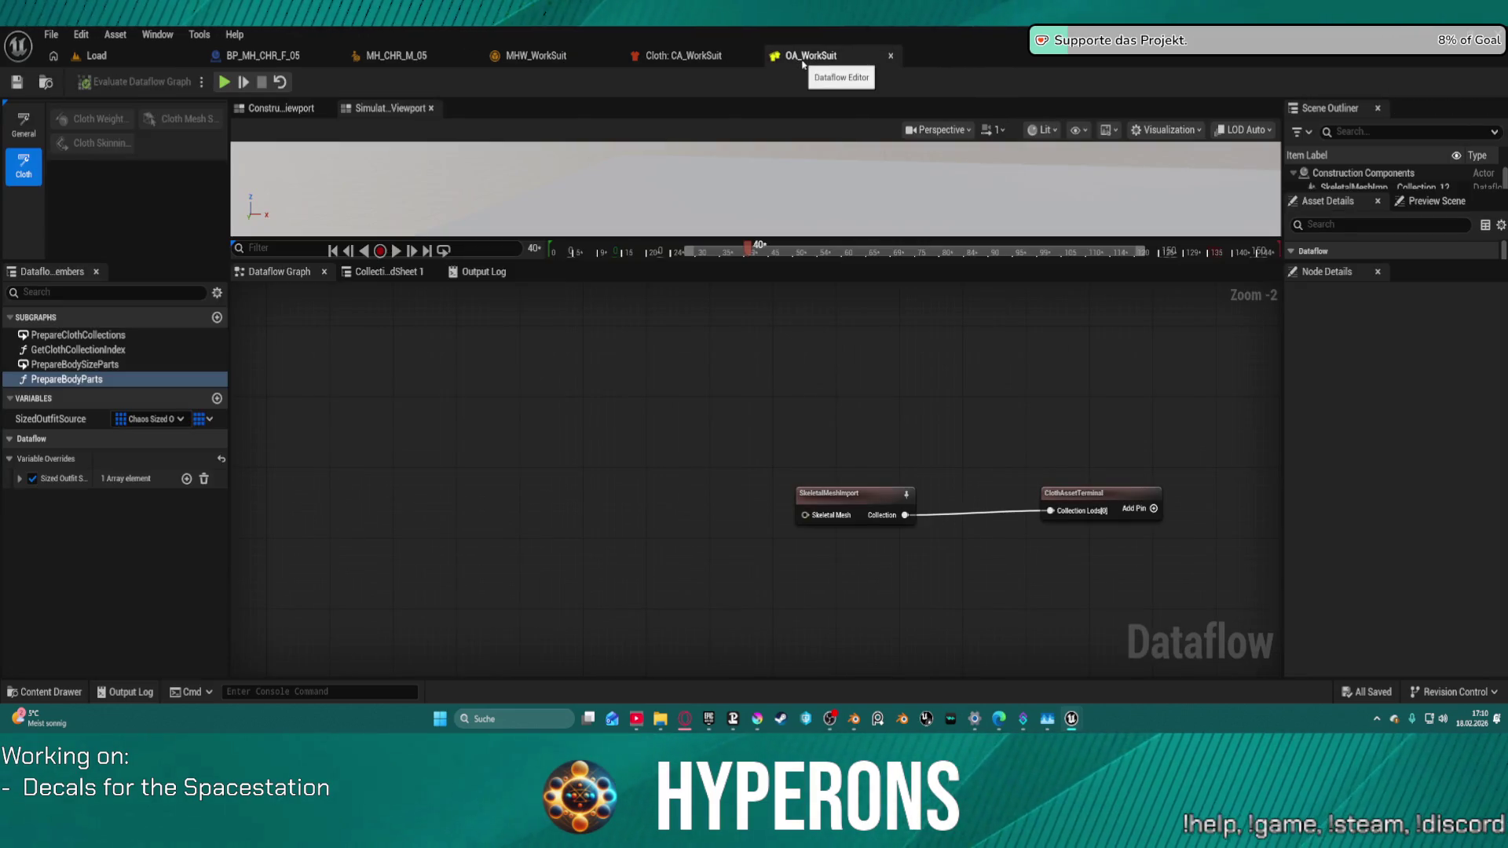
Step: Reframe the OA_WorkSuit graph, close the CA_WorkSuit tab, and select both graph nodes
scroll(942, 336, down, 4)
mouse_move(755, 395)
mouse_down()
mouse_move(572, 545)
mouse_move(724, 619)
mouse_move(754, 614)
mouse_up()
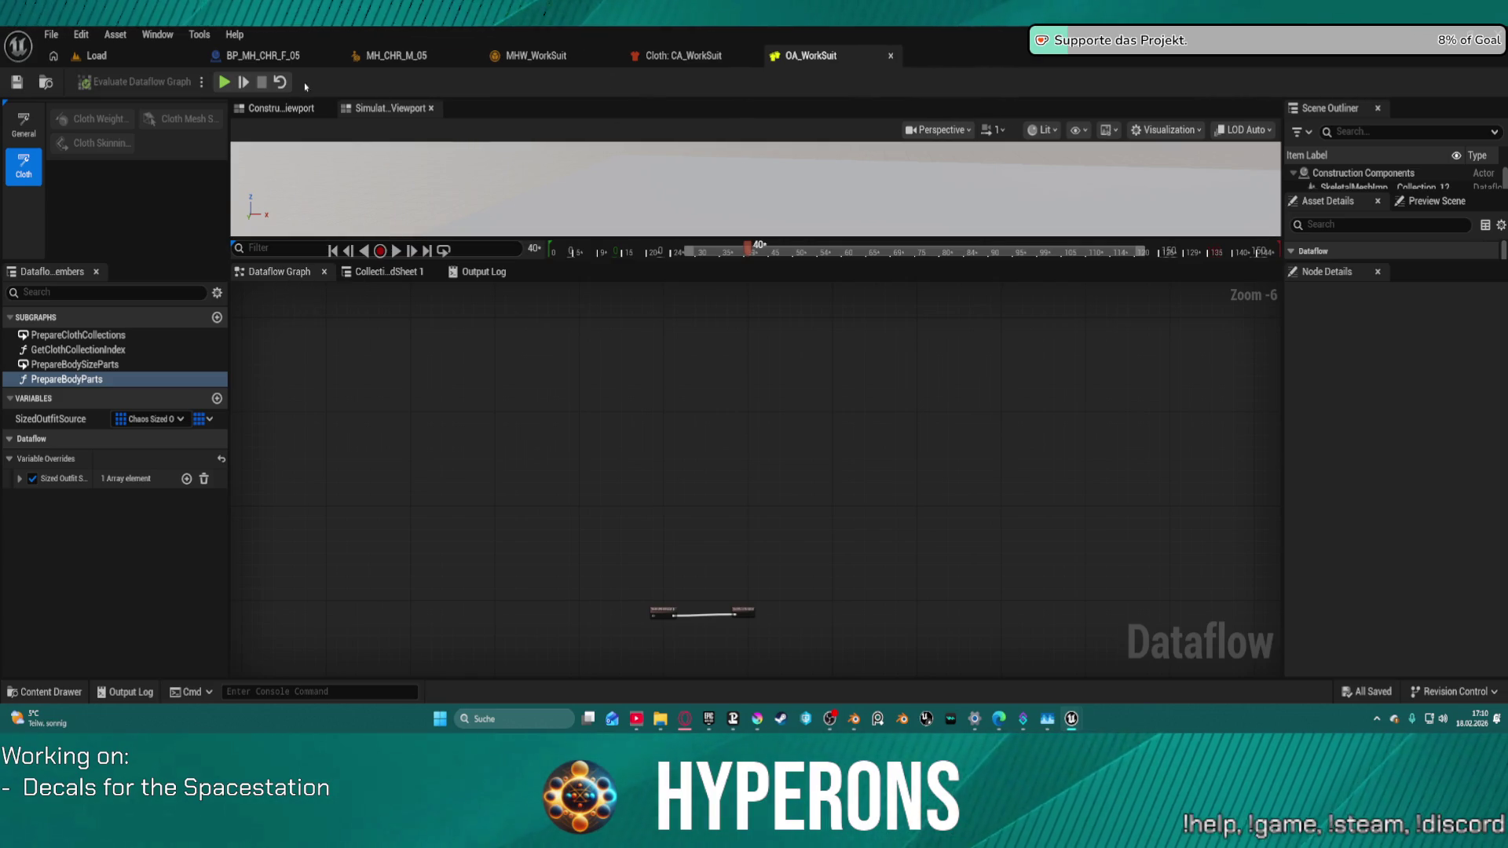
click(679, 56)
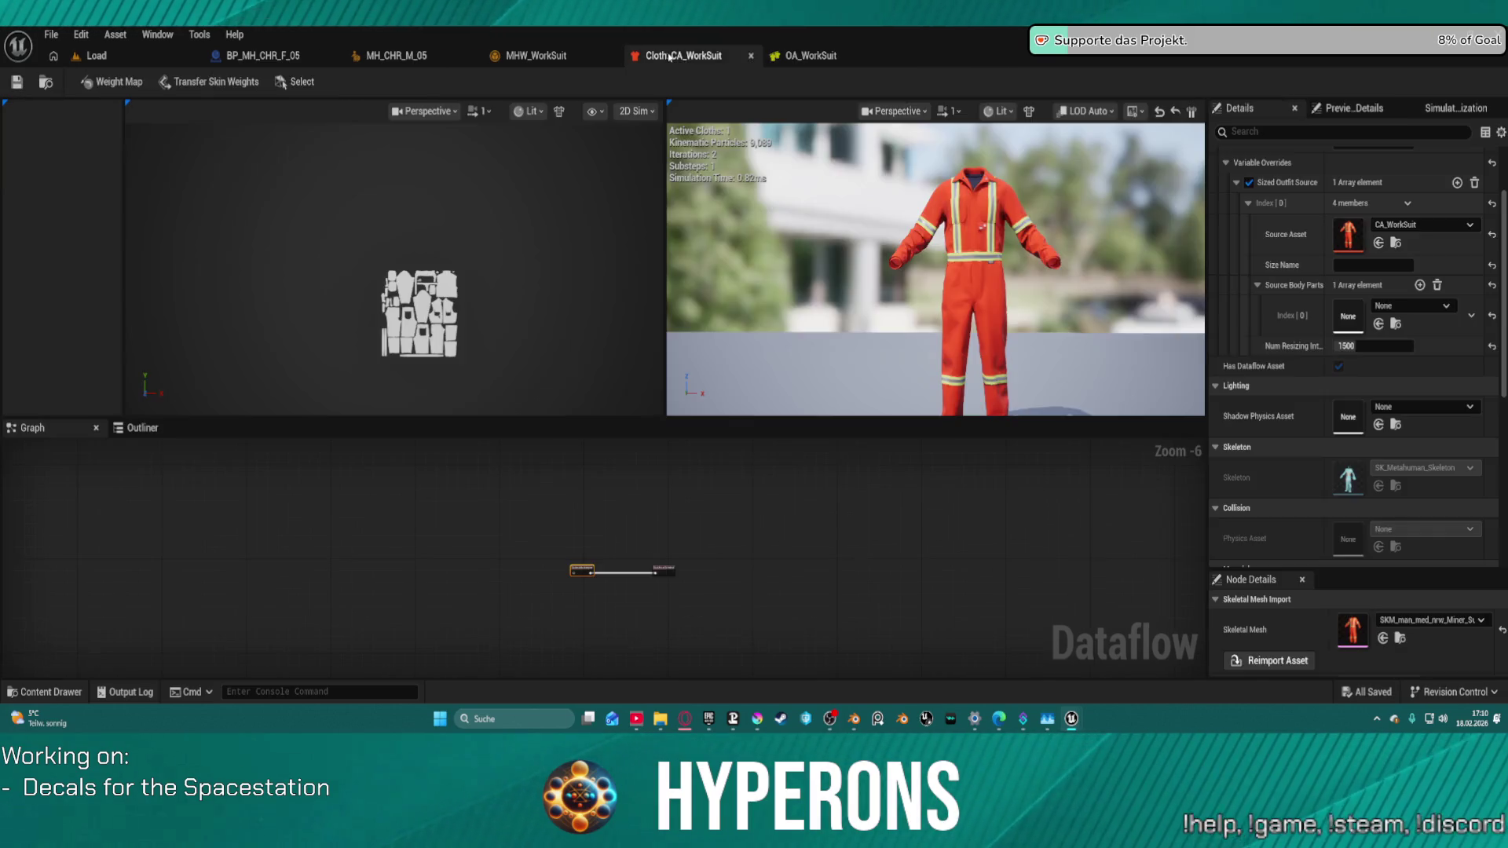
click(750, 56)
mouse_move(646, 534)
mouse_down()
mouse_move(767, 667)
mouse_move(767, 602)
mouse_up()
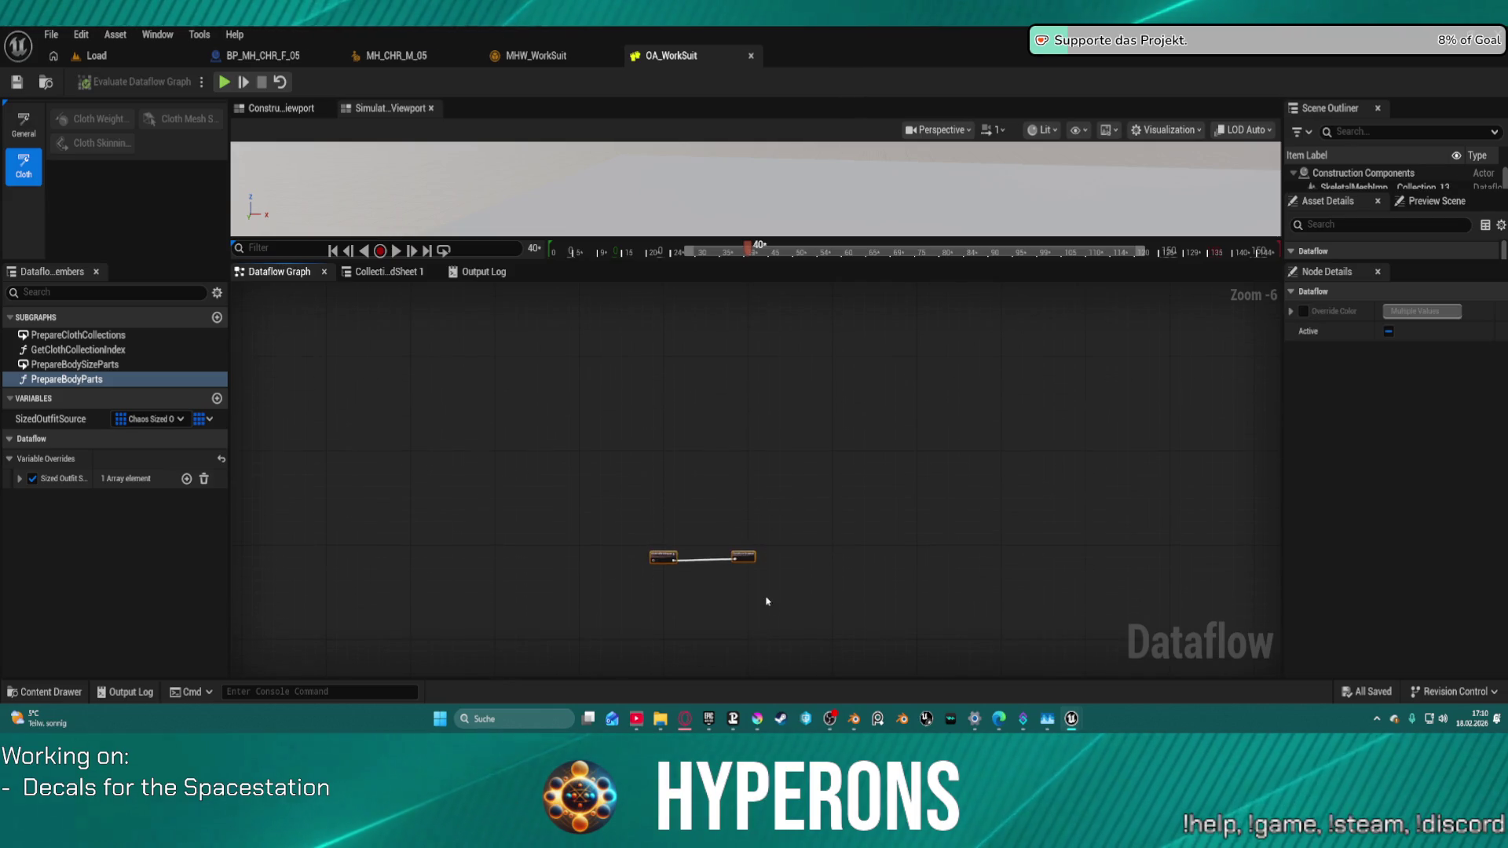
Step: Replace OA_WorkSuit's two Dataflow nodes with the copied six-node outfit chain
key(Delete)
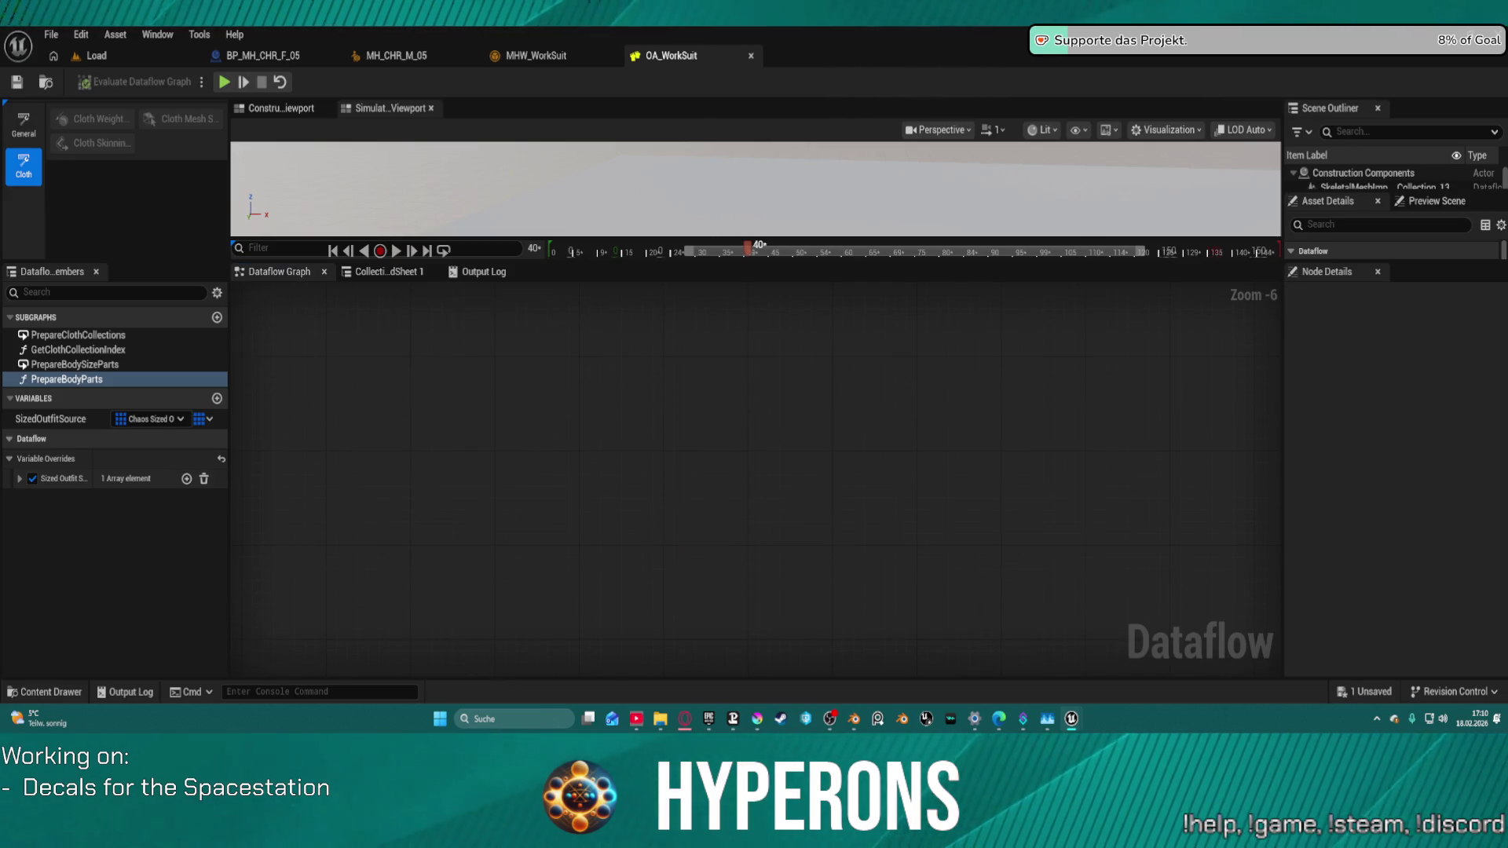
key(ctrl+c)
key(ctrl+v)
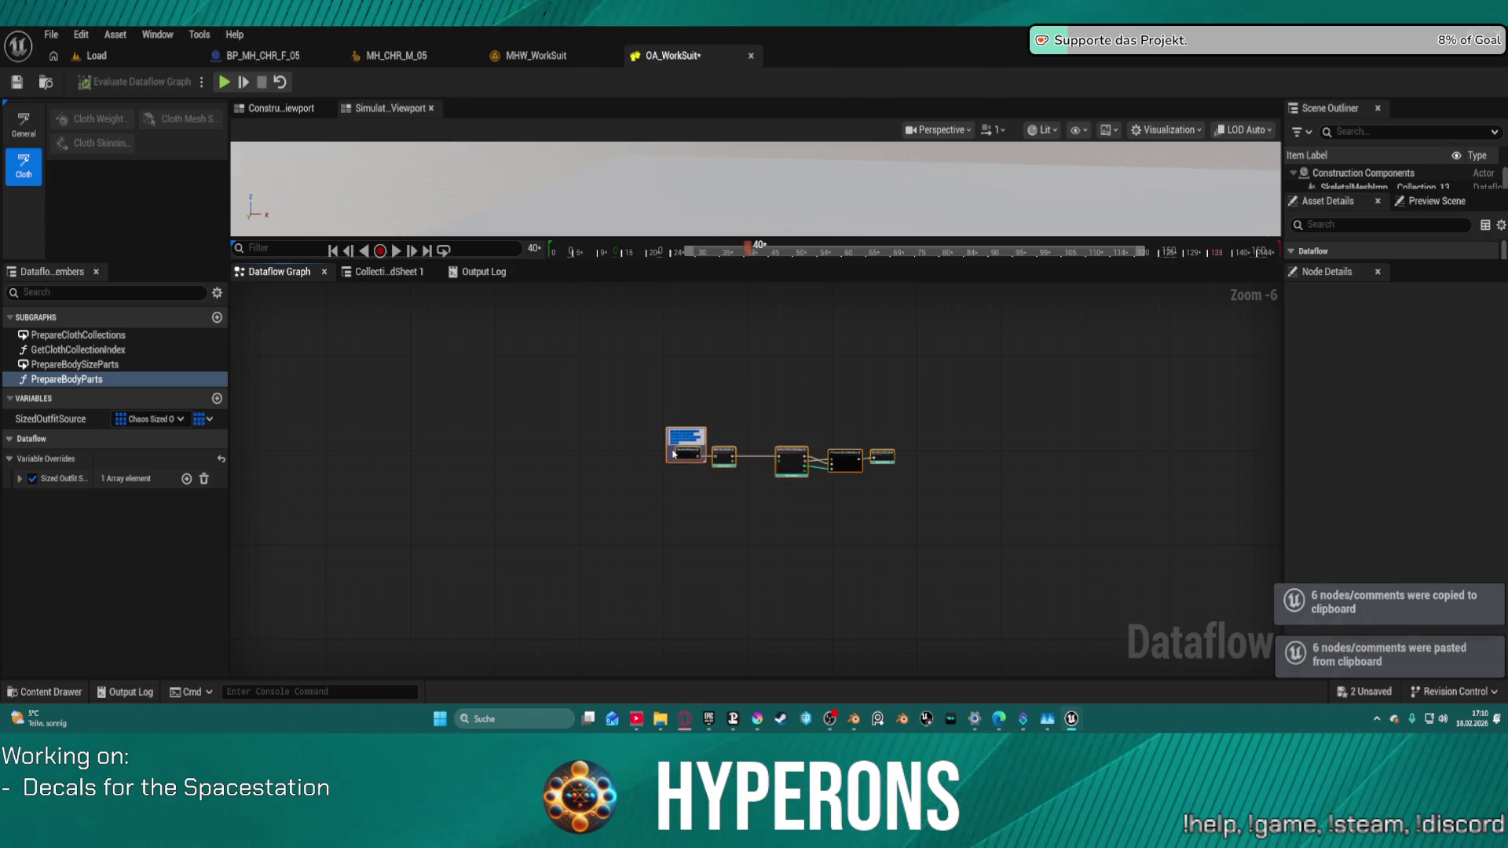
Step: Expand Sized Outfit Source > Index [0] to check the CA_WorkSuit source, then save OA_WorkSuit
click(19, 478)
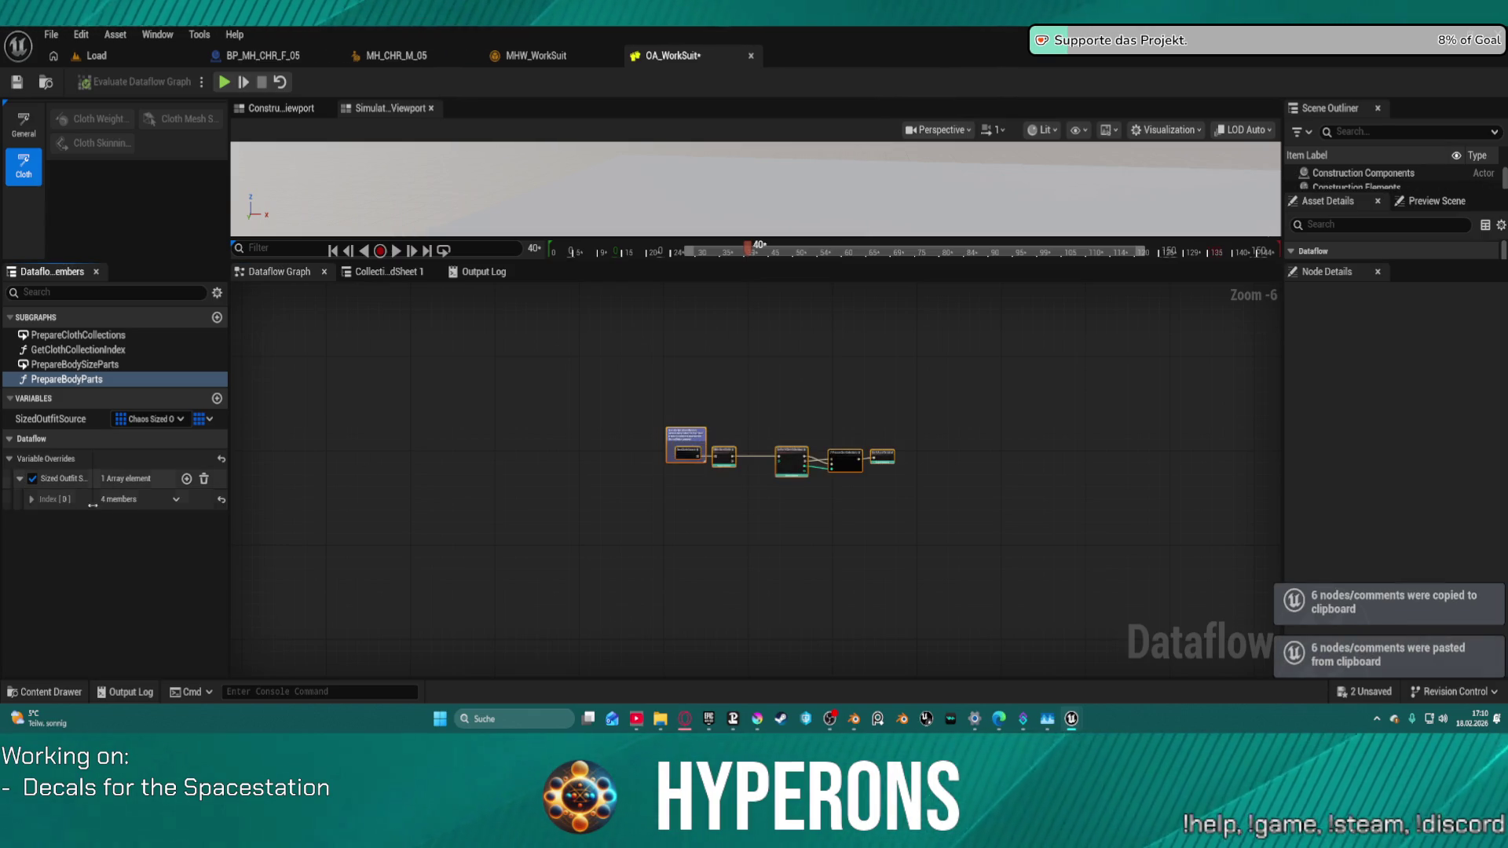
click(31, 498)
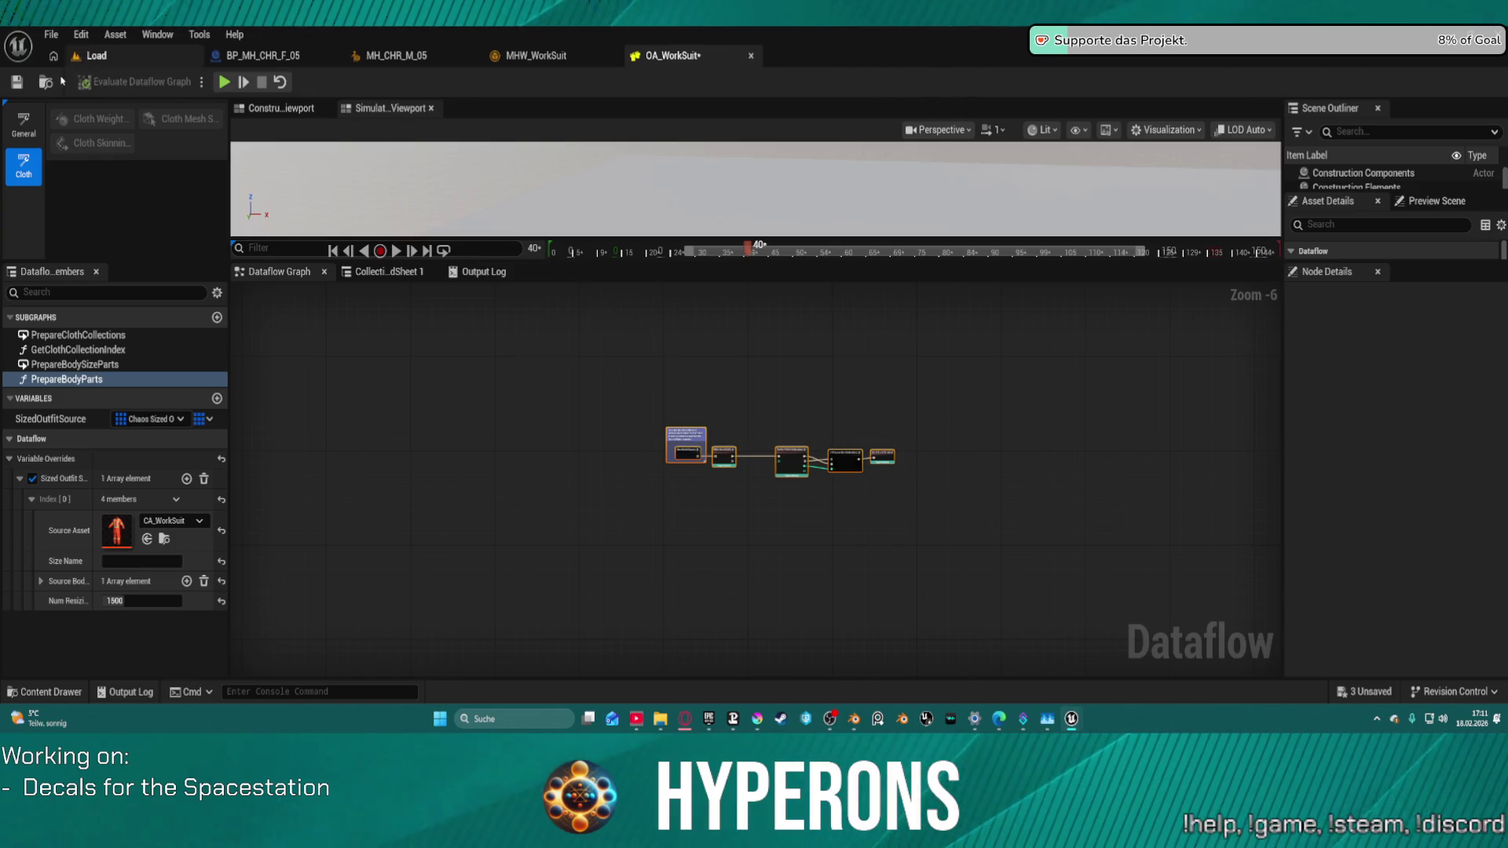
click(17, 82)
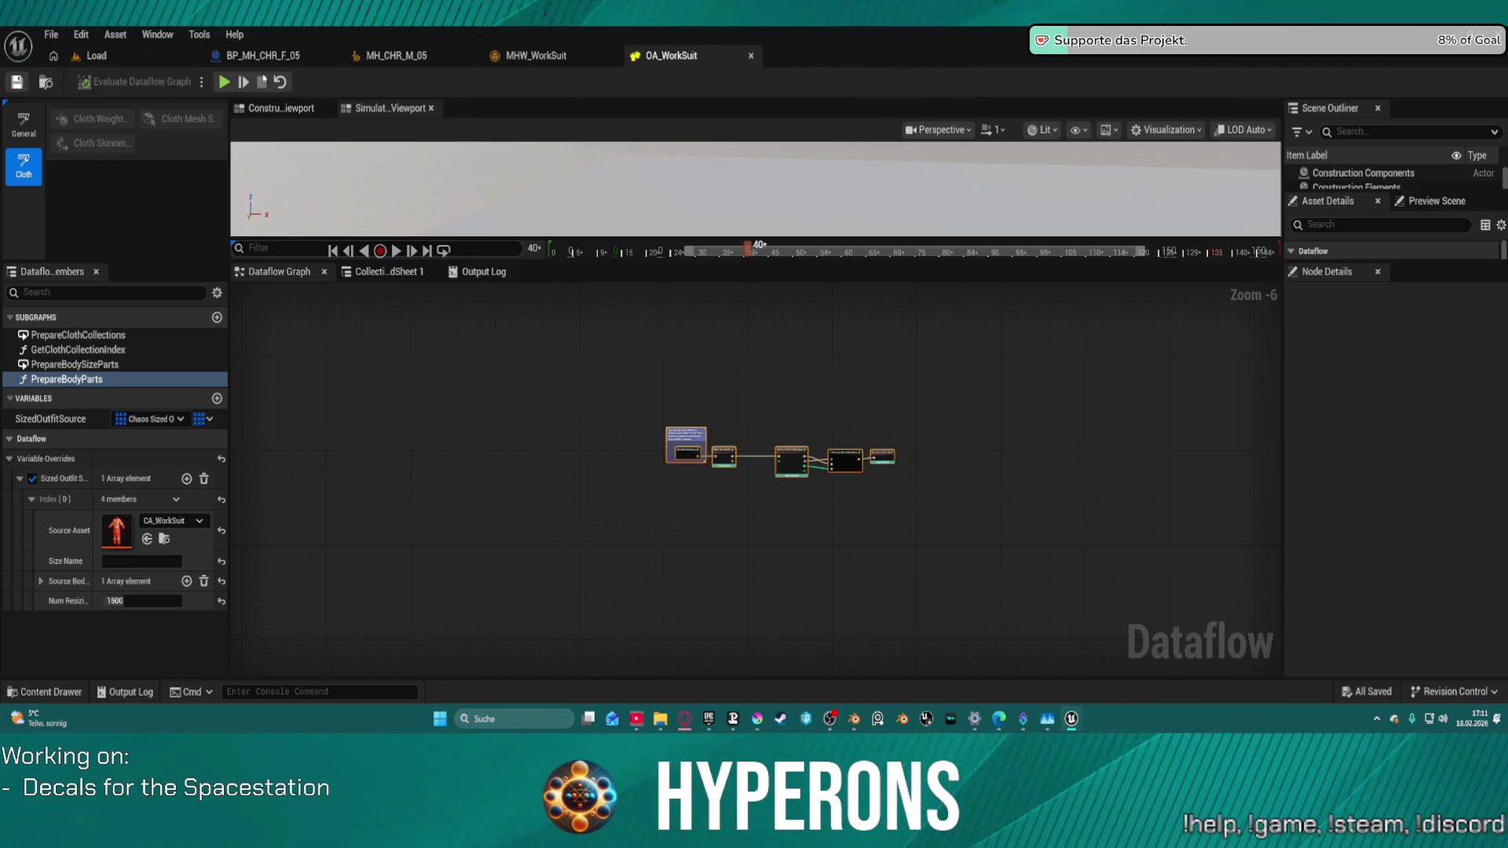
click(534, 55)
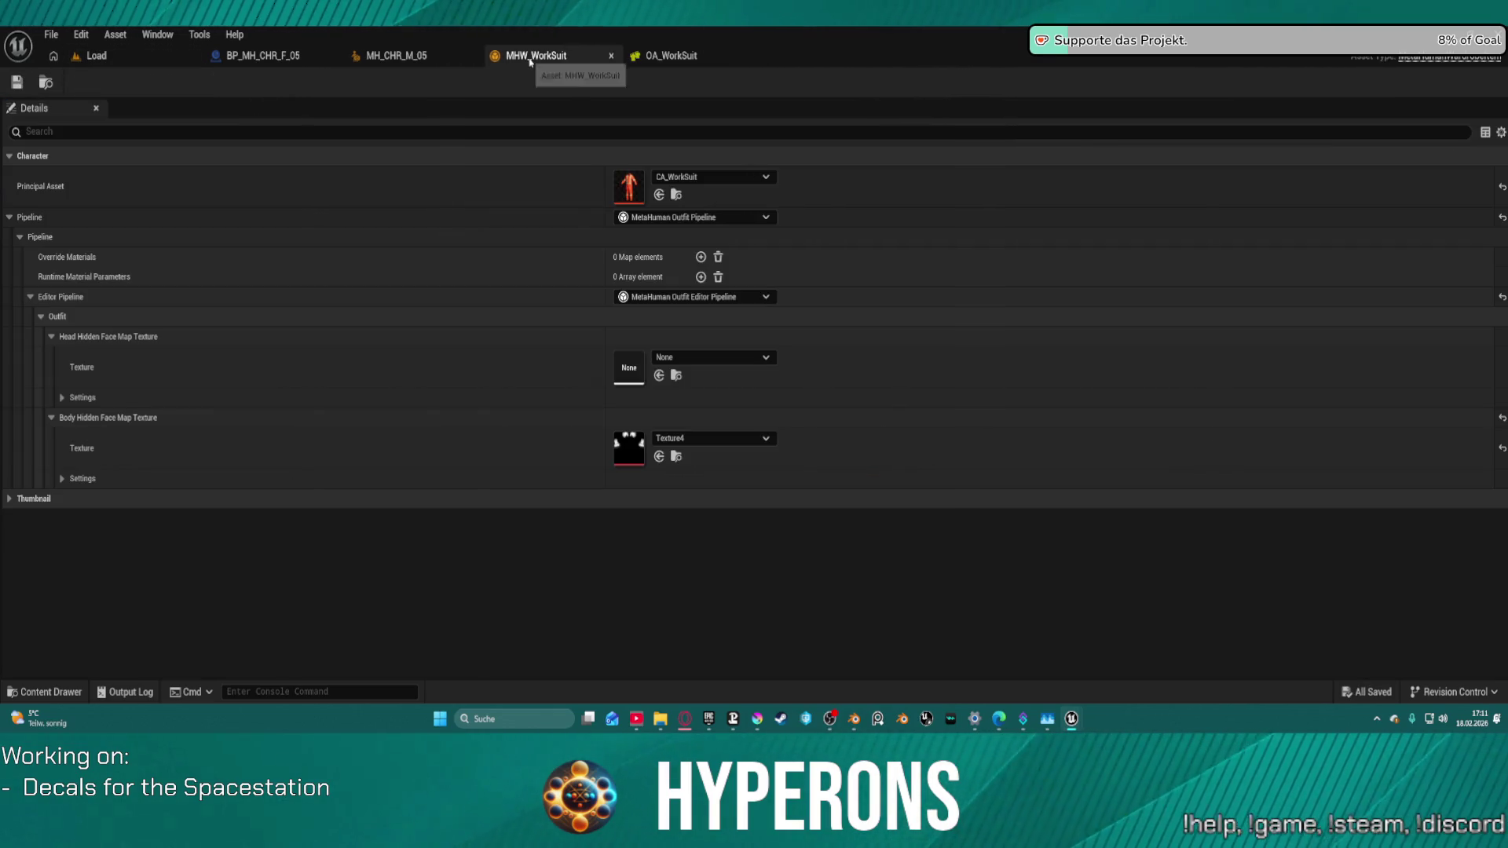
Step: Switch to MH_CHR_M_05 to see its Outfit Clothing list holding only WI_DefaultGarment
click(422, 58)
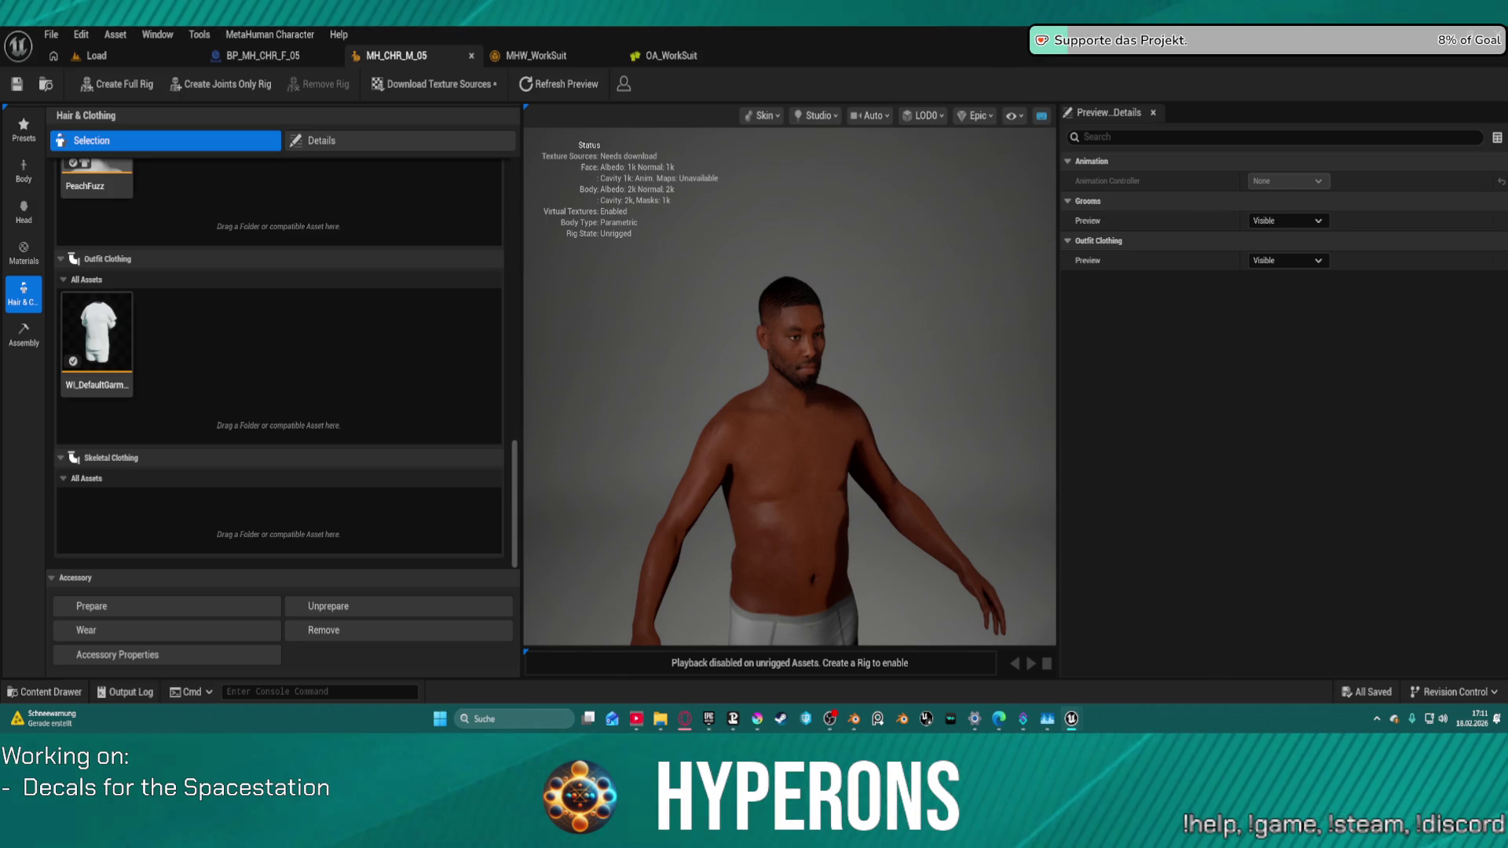
Step: Drag the MHW_Engineer and MHW_WorkSuit outfits into MH_CHR_M_05's Outfit Clothing and check the engineer entry's options
drag(0, 353, 233, 356)
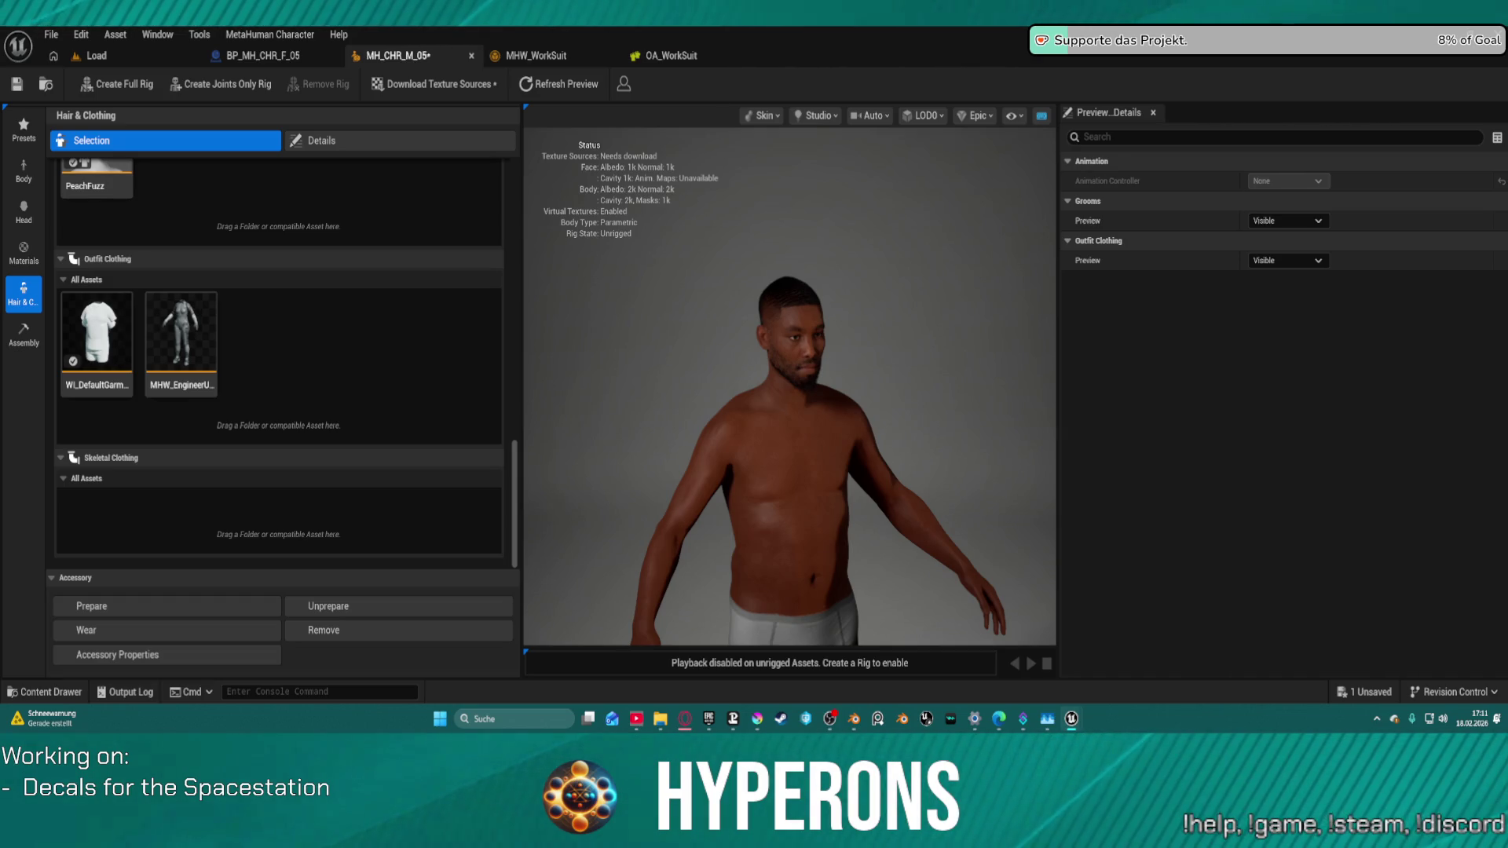
mouse_move(0, 369)
mouse_down()
mouse_move(396, 367)
mouse_move(313, 349)
mouse_up()
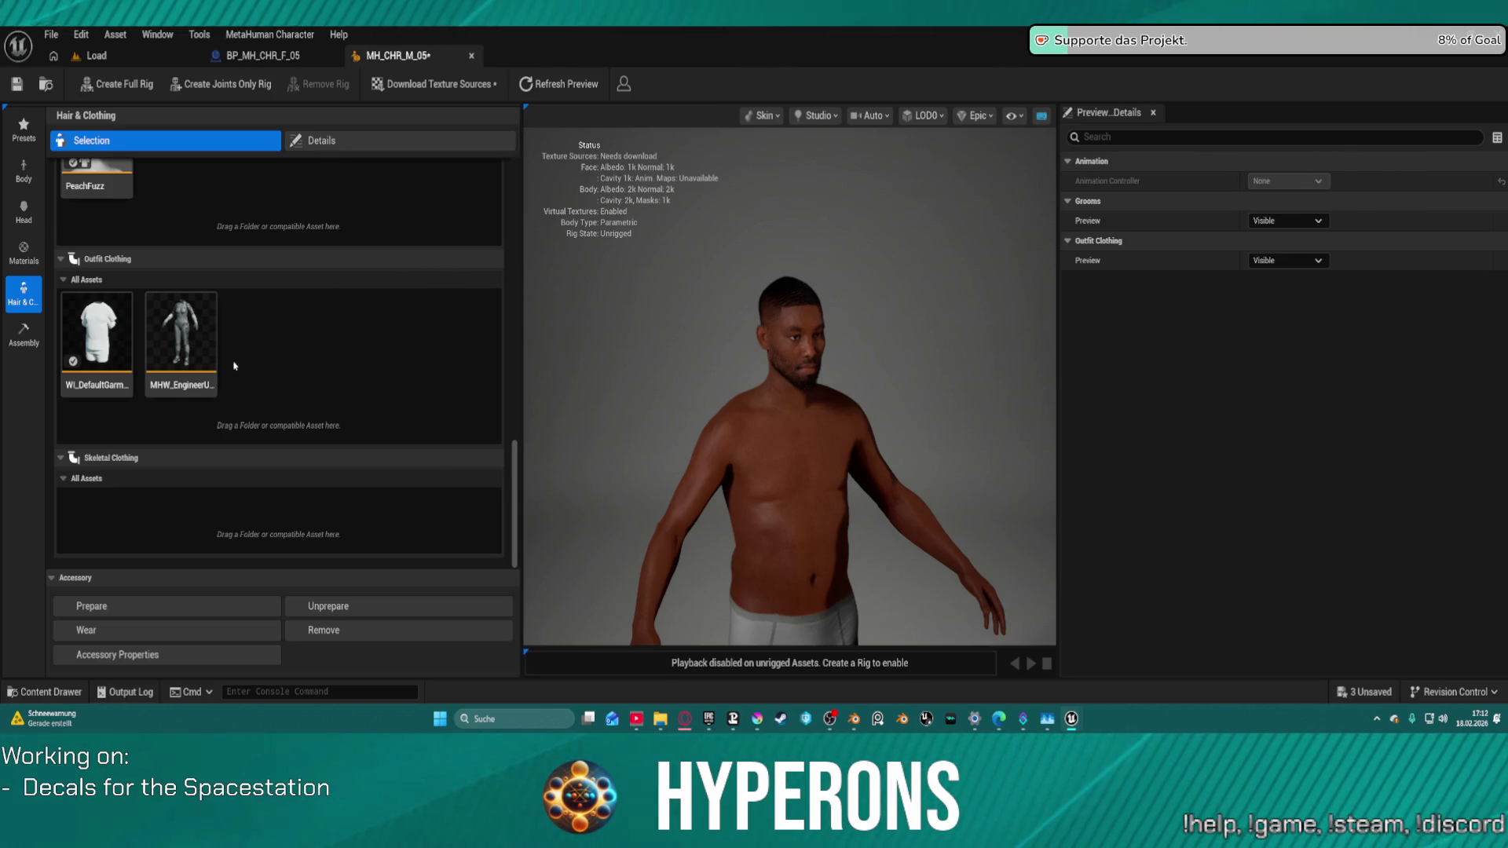
right_click(198, 334)
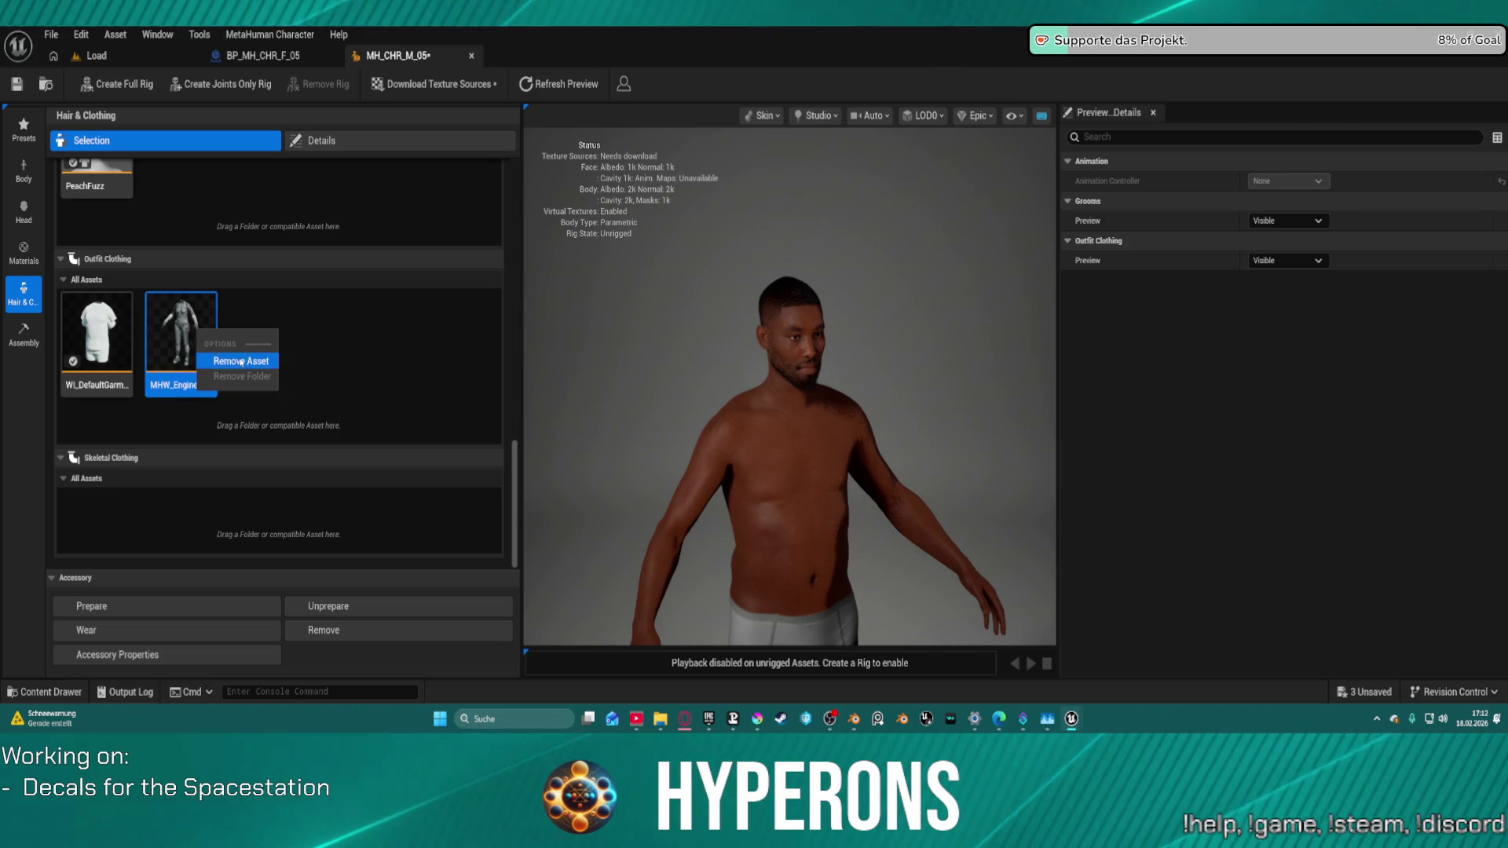
click(241, 362)
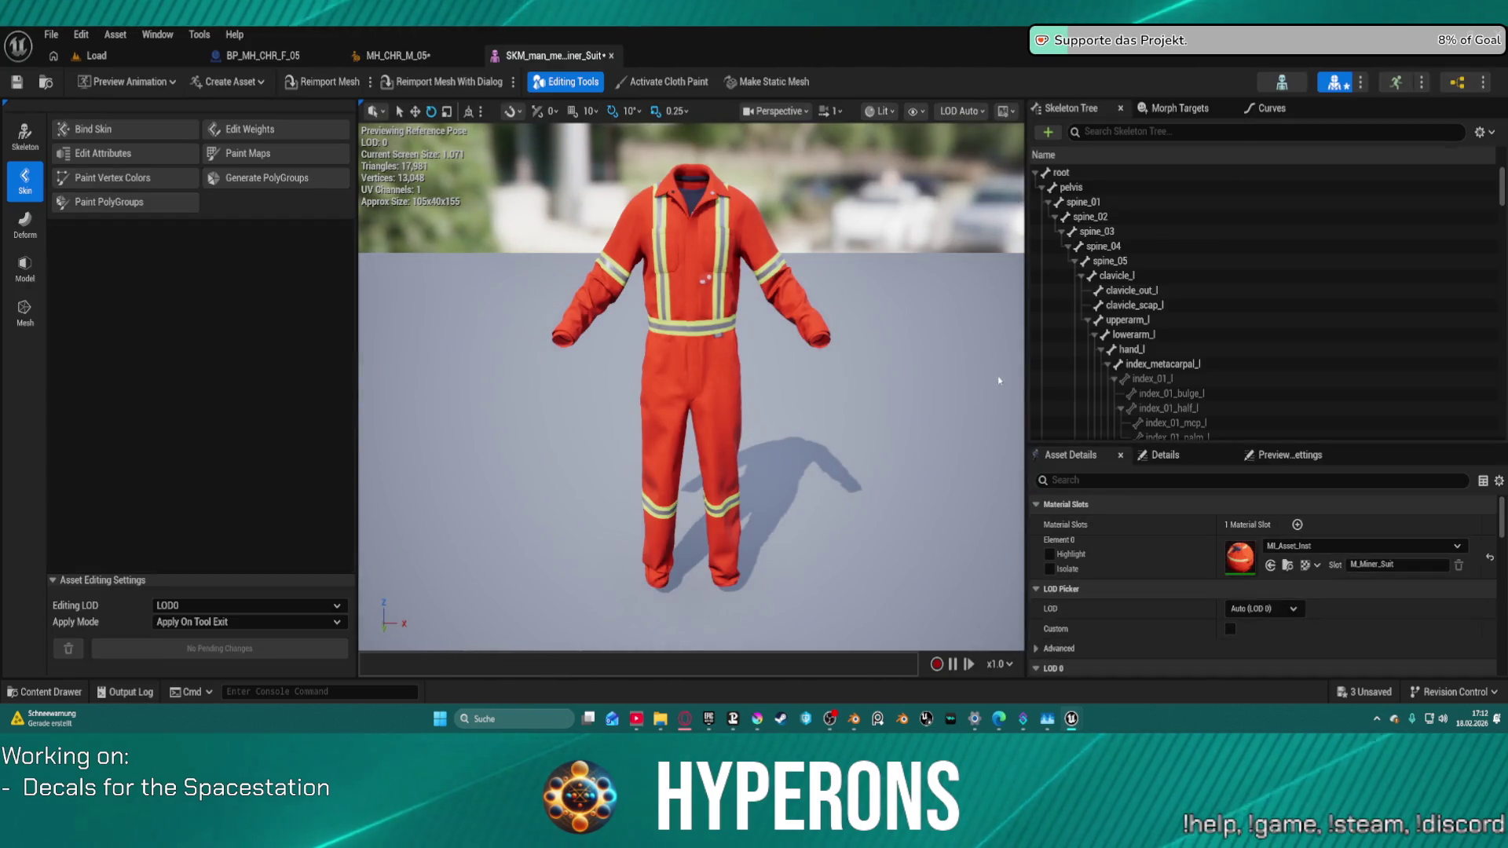
click(398, 55)
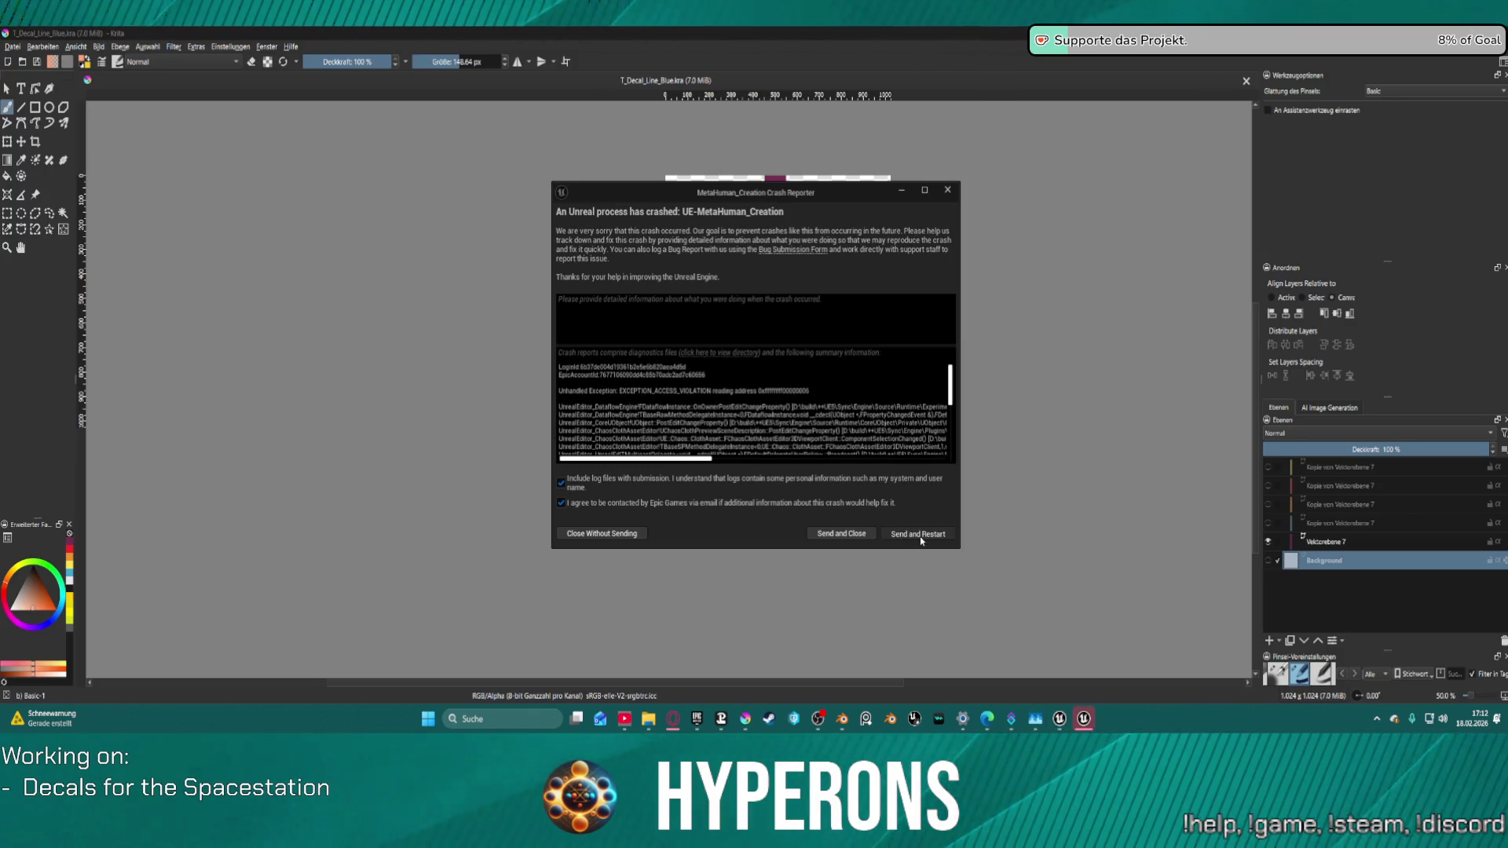
Step: Send the crash report and restart Unreal Engine from the Crash Reporter
click(918, 533)
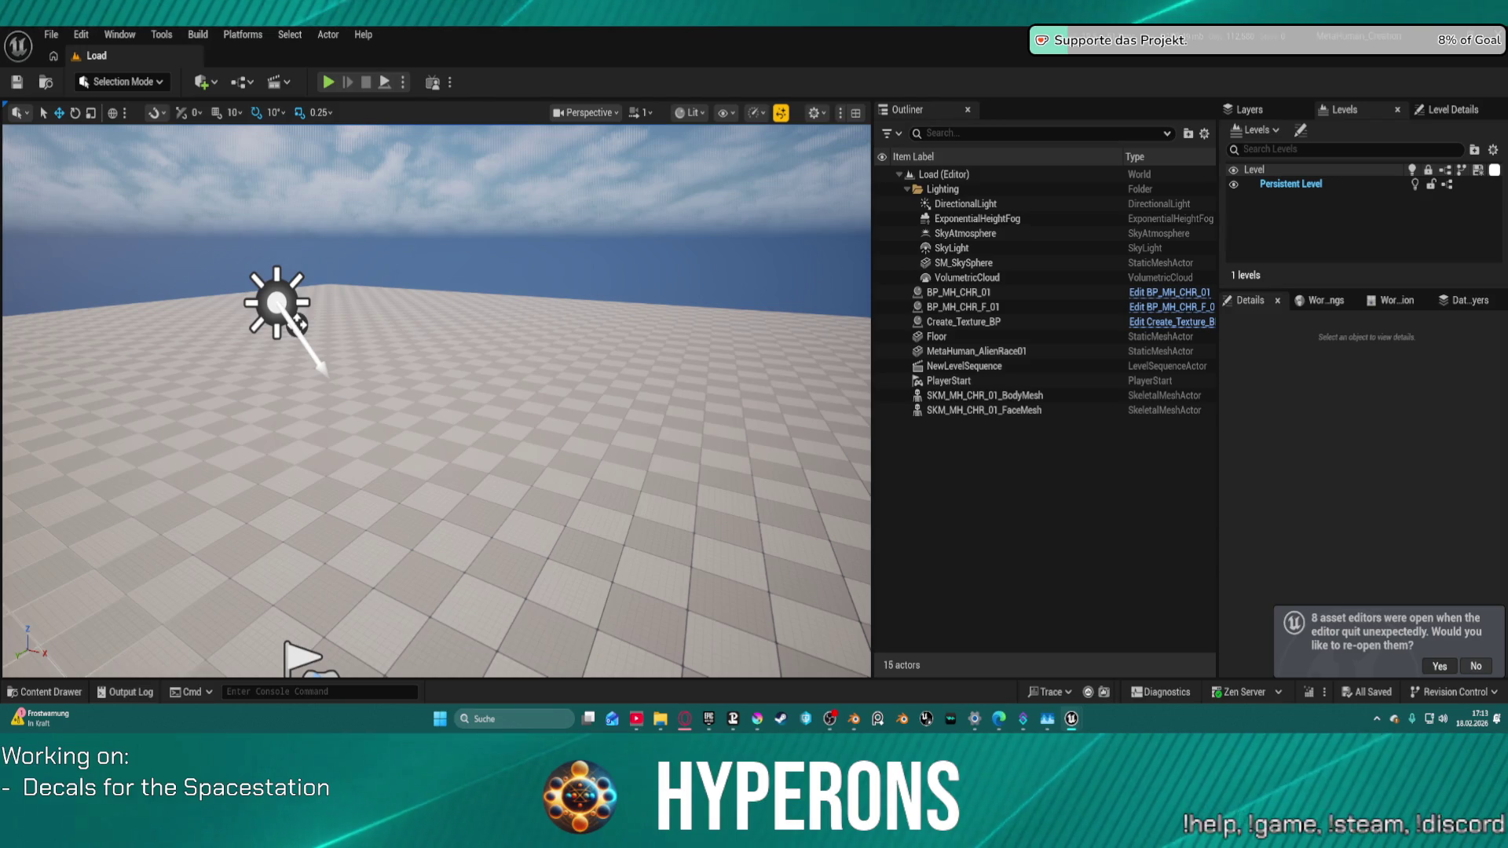
Step: Accept re-opening the 8 asset editors that were open before the crash
click(1438, 666)
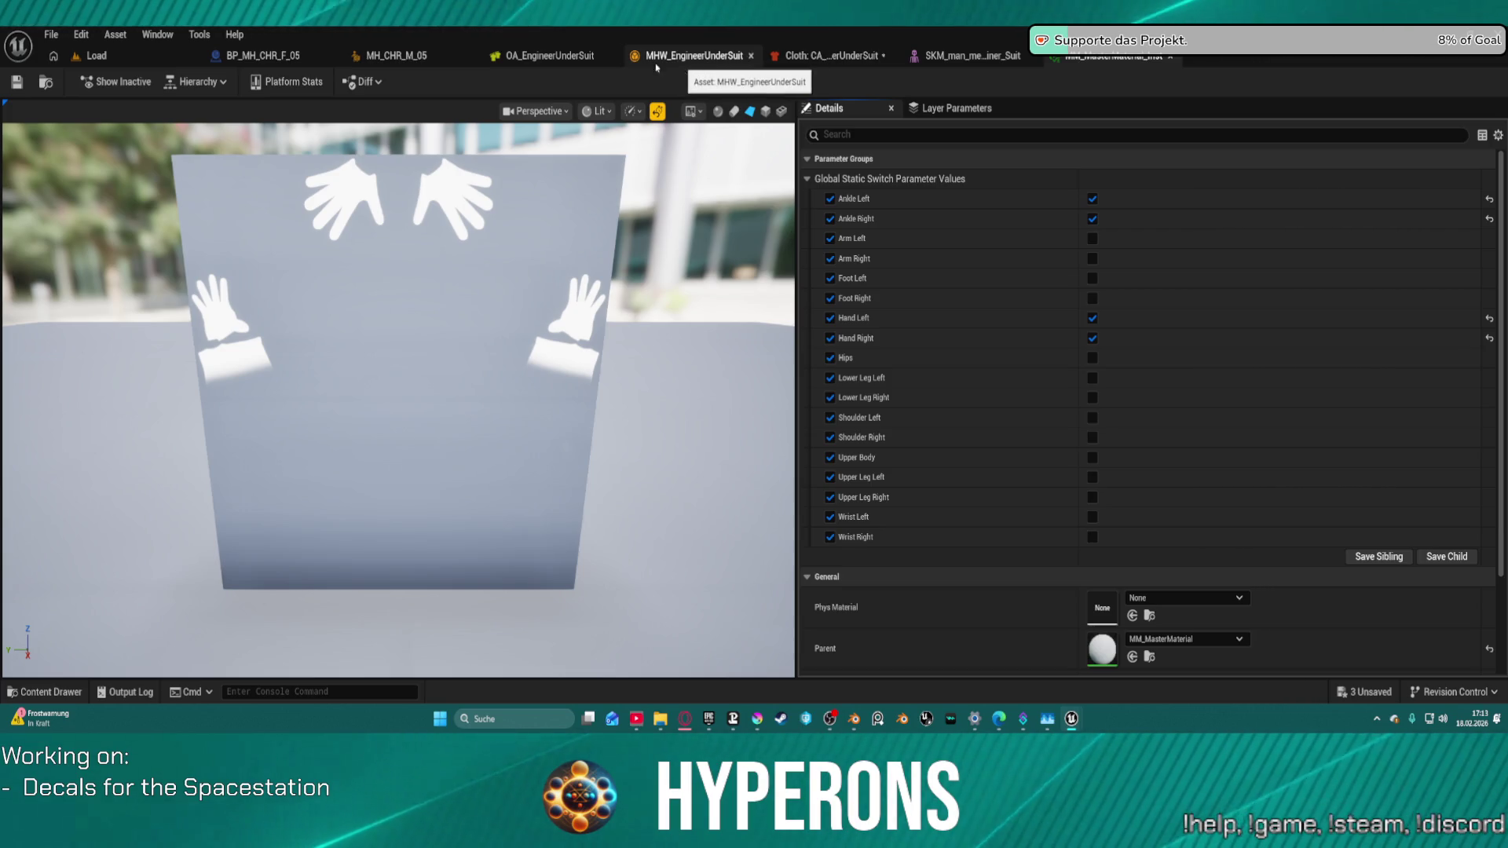
Step: Close the OA_EngineerUnderSuit, MHW_EngineerUnderSuit and under-suit cloth editors beside the material instance
click(541, 56)
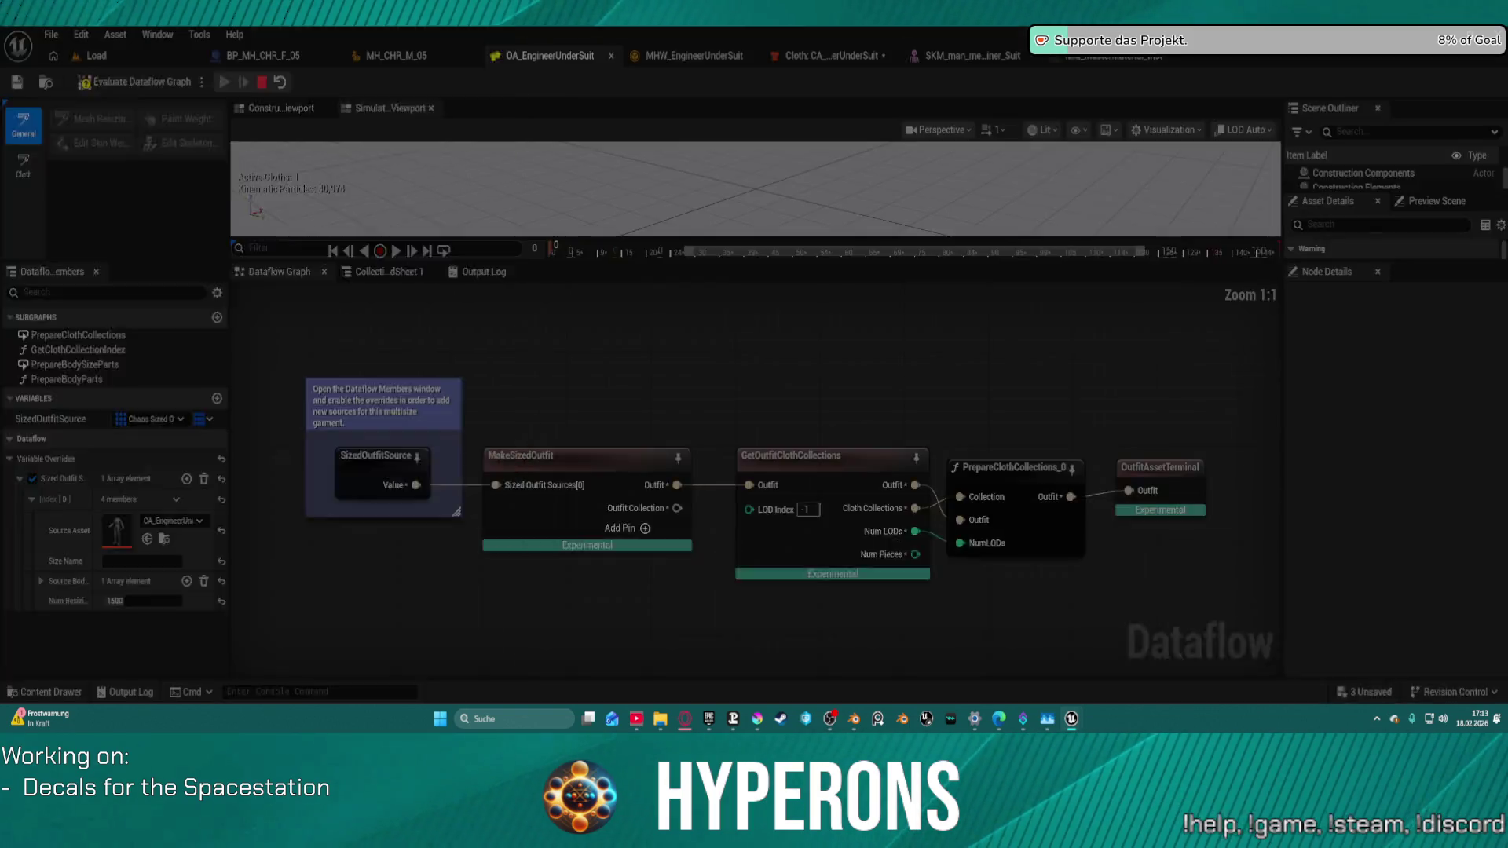
click(603, 55)
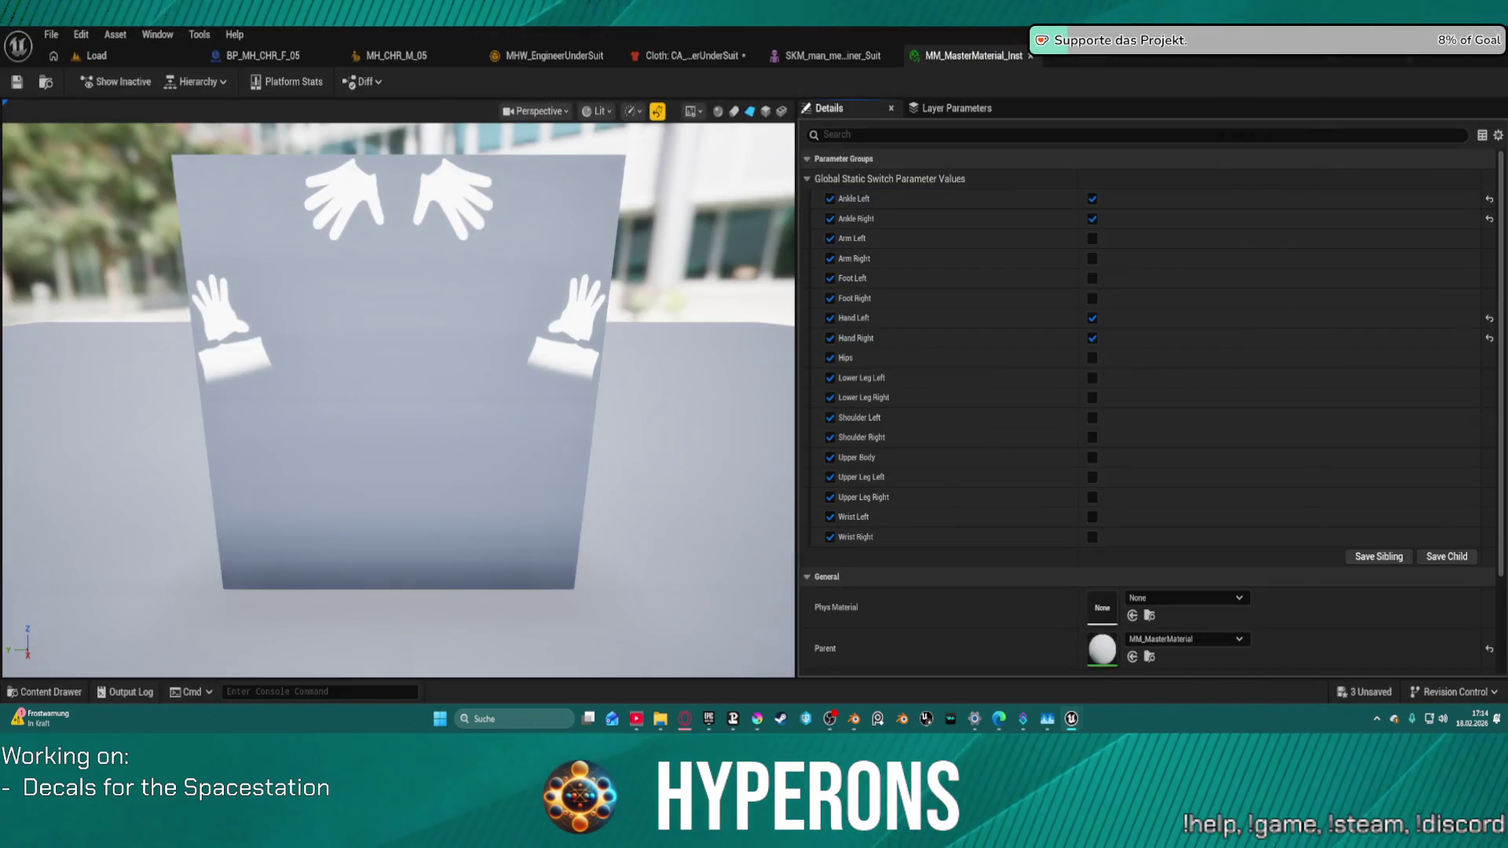
click(611, 56)
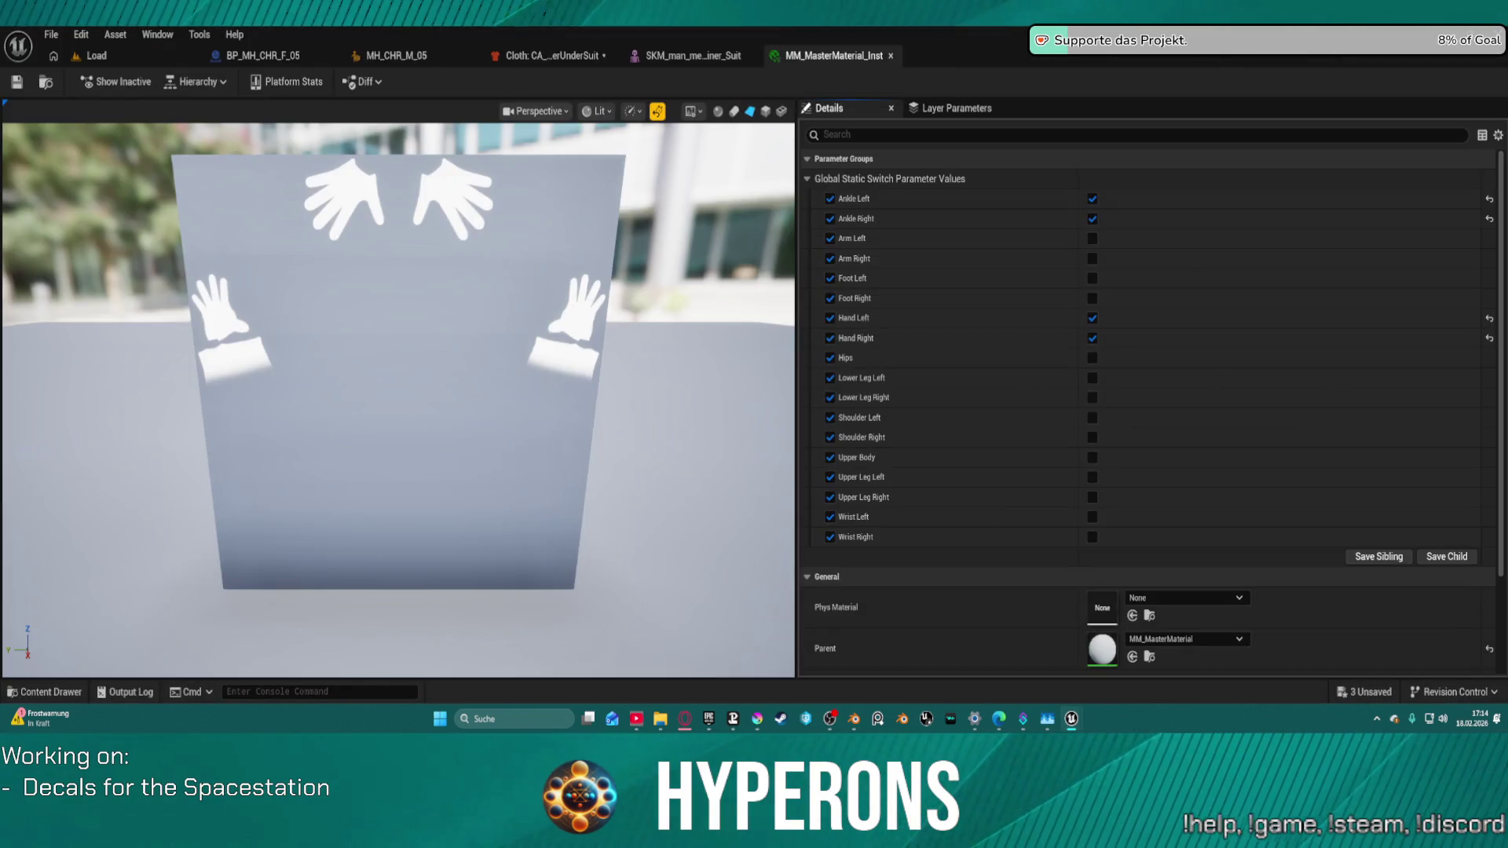
click(603, 55)
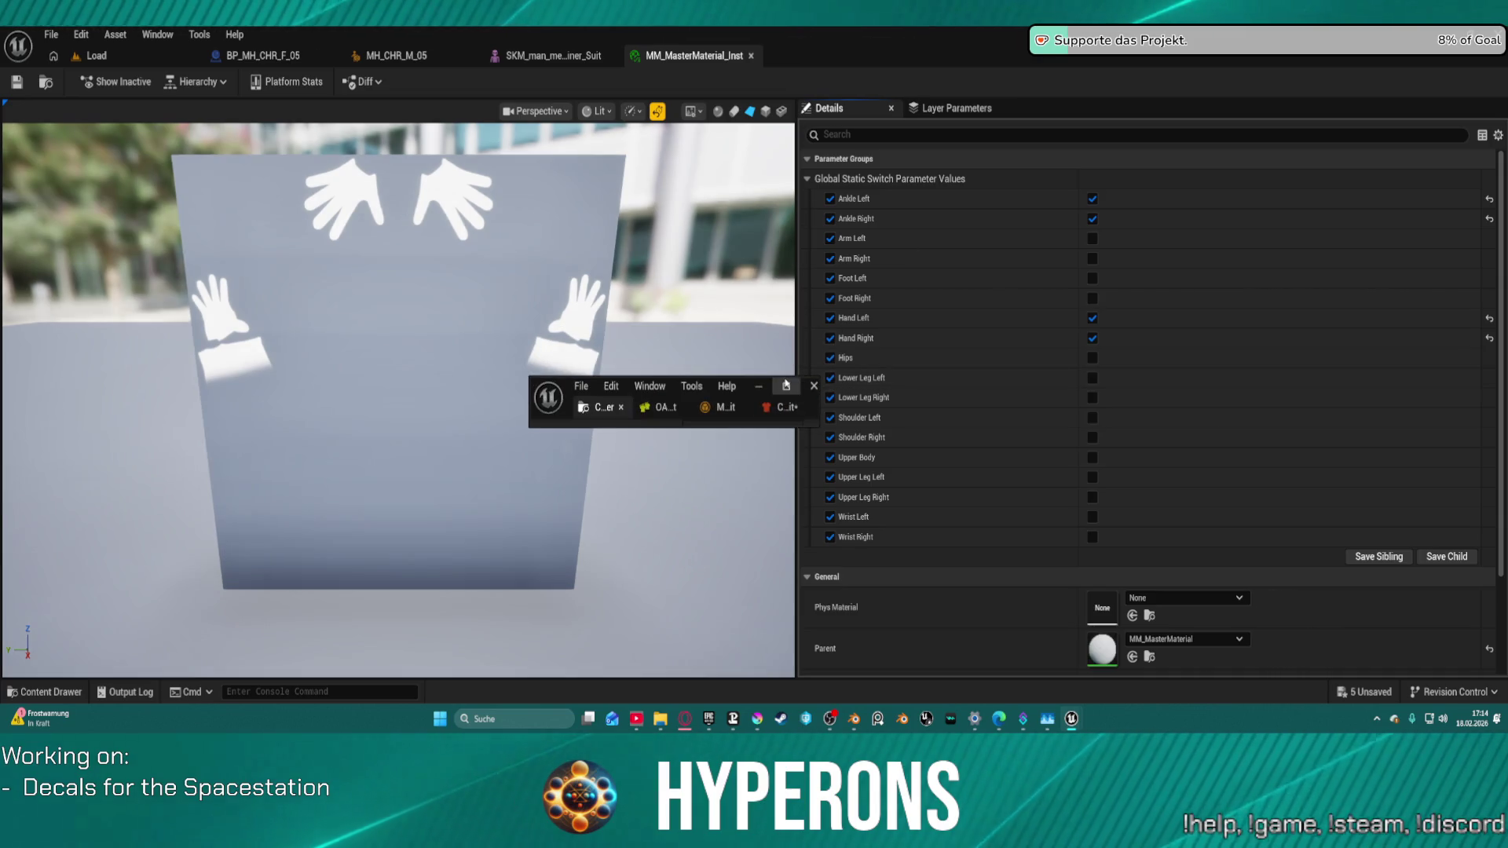
Step: Maximize the Content Browser and create OutfitAsset OA_Worksuit in Meshes as a Resizable Outfit
click(786, 386)
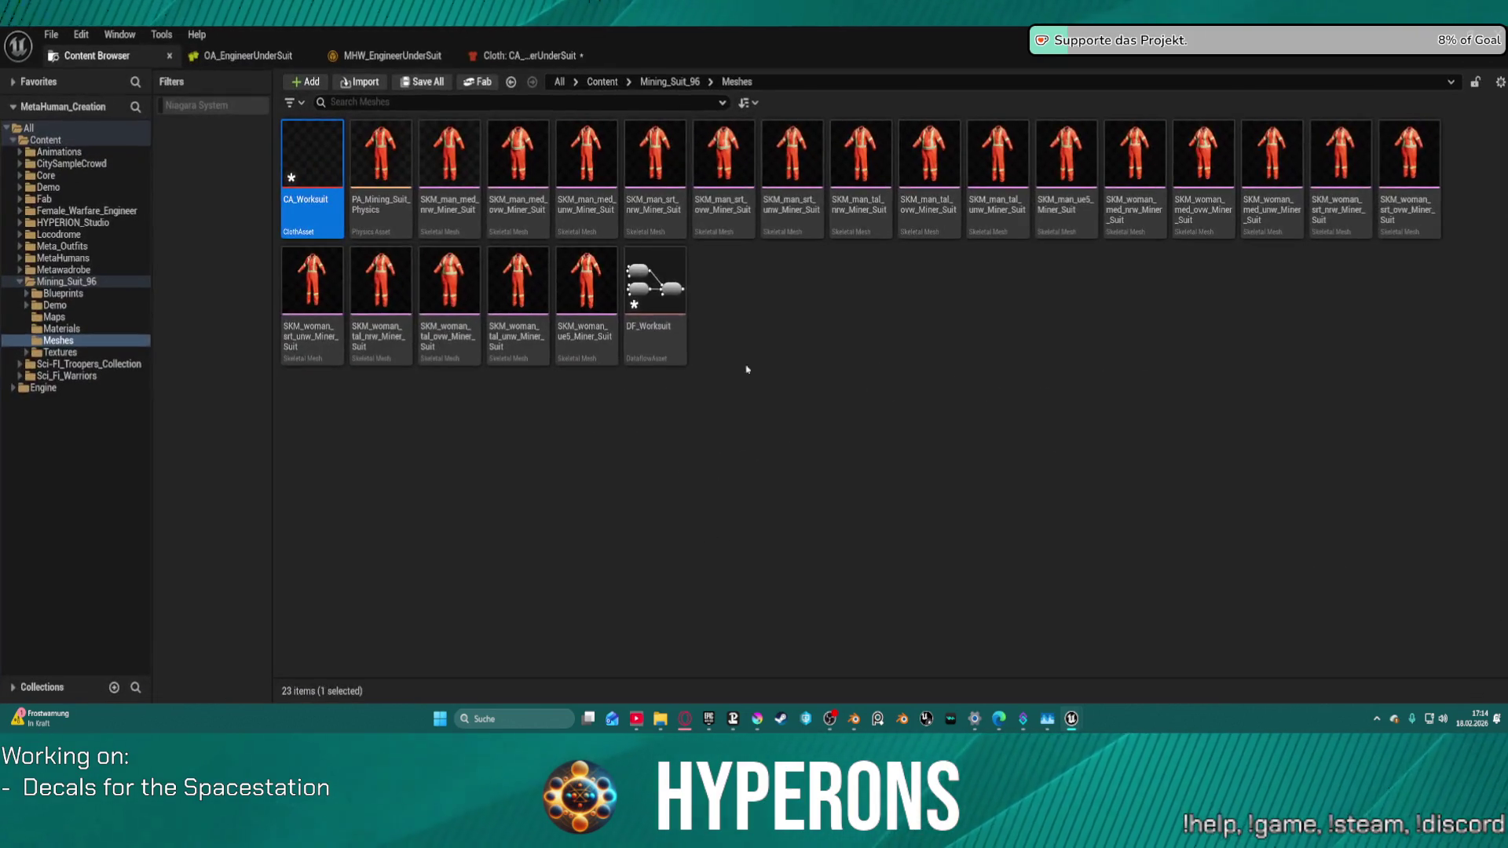
right_click(830, 305)
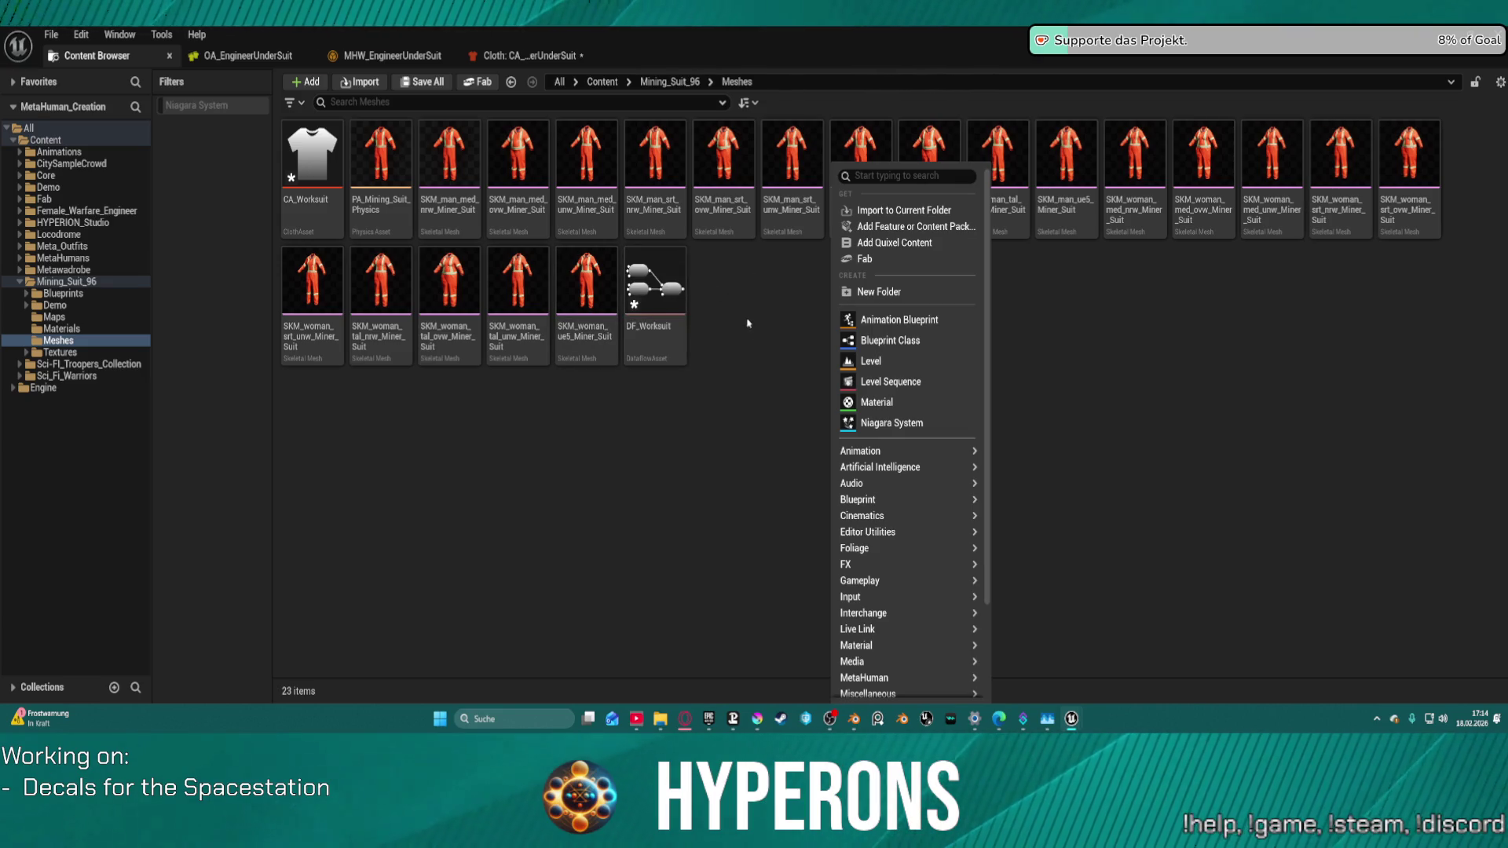
click(747, 292)
right_click(746, 293)
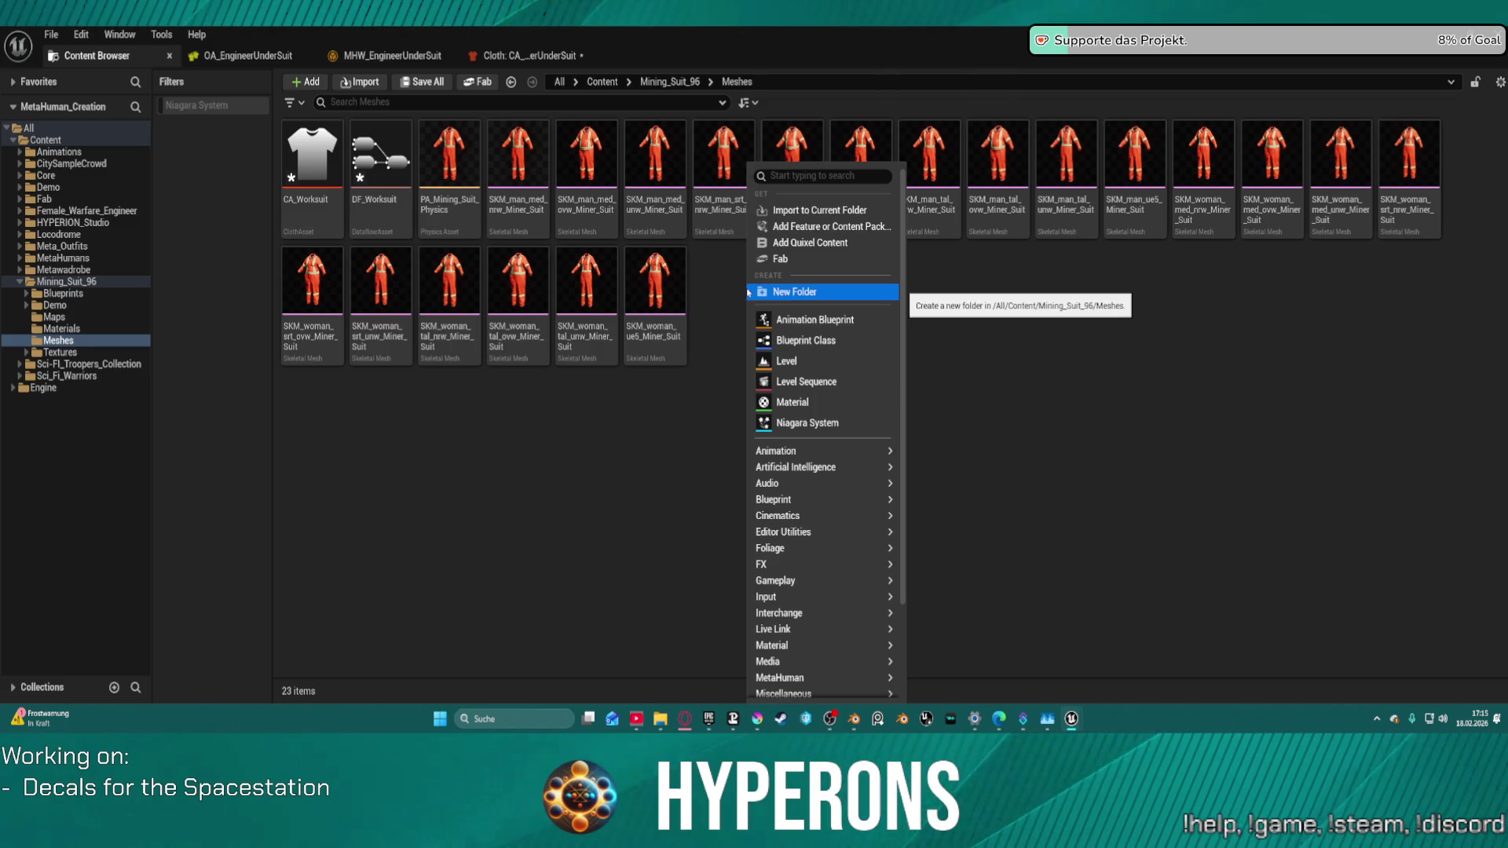
click(834, 179)
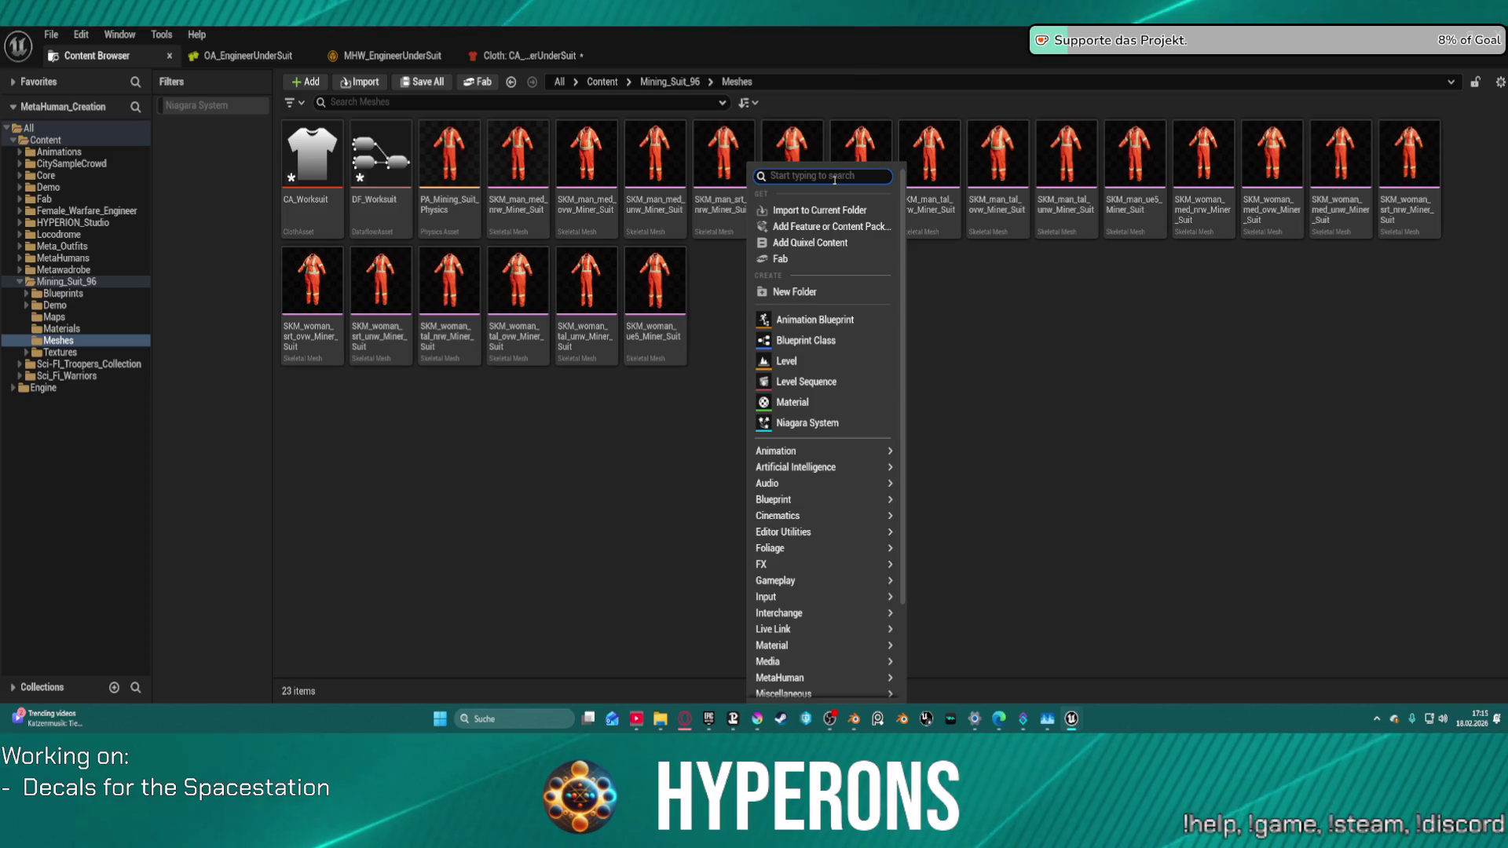
text(cut)
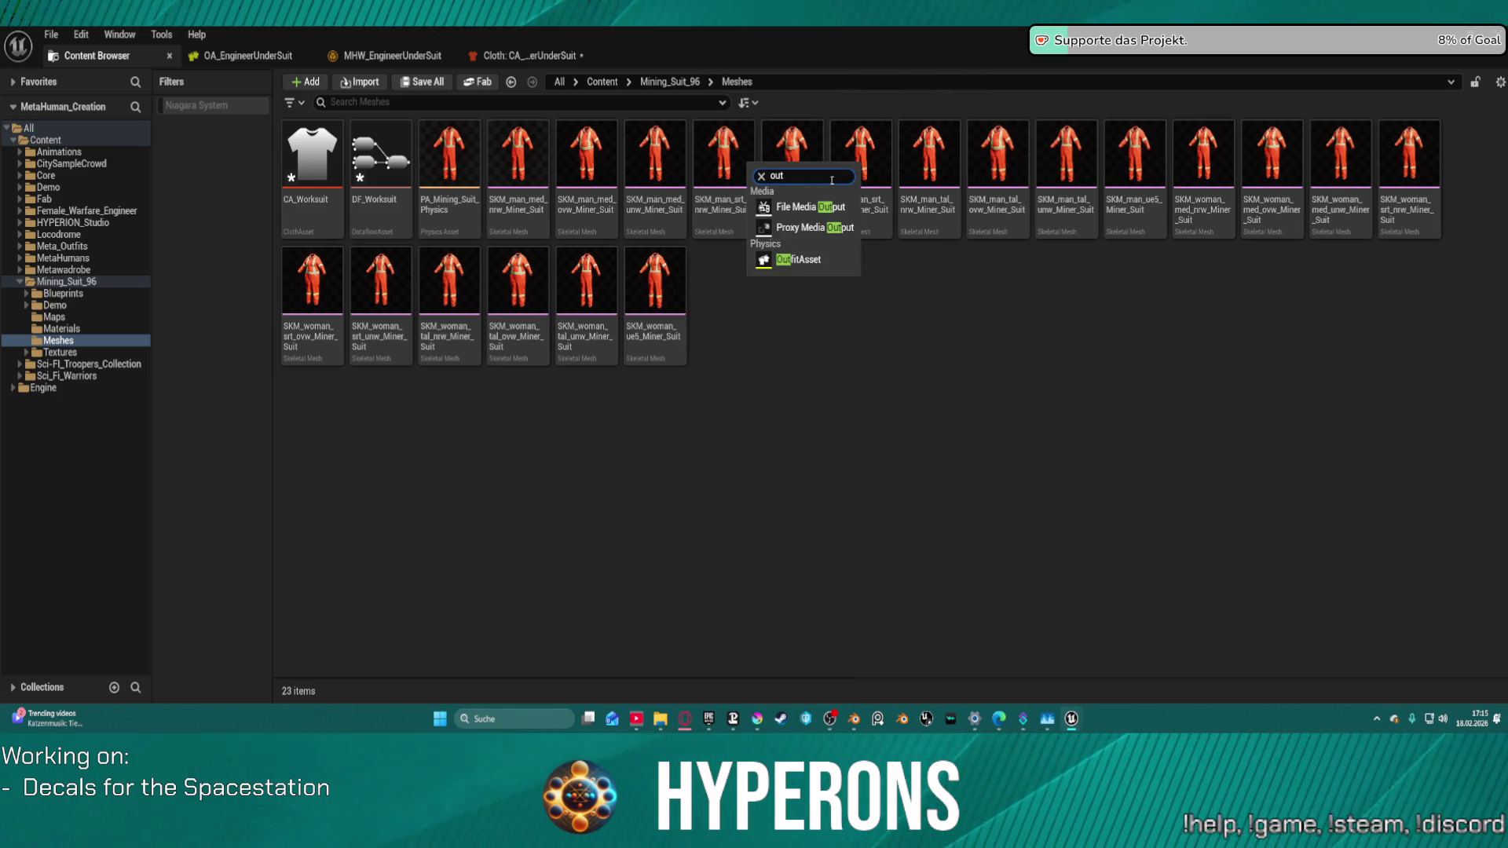
click(820, 259)
text(OA_Wor)
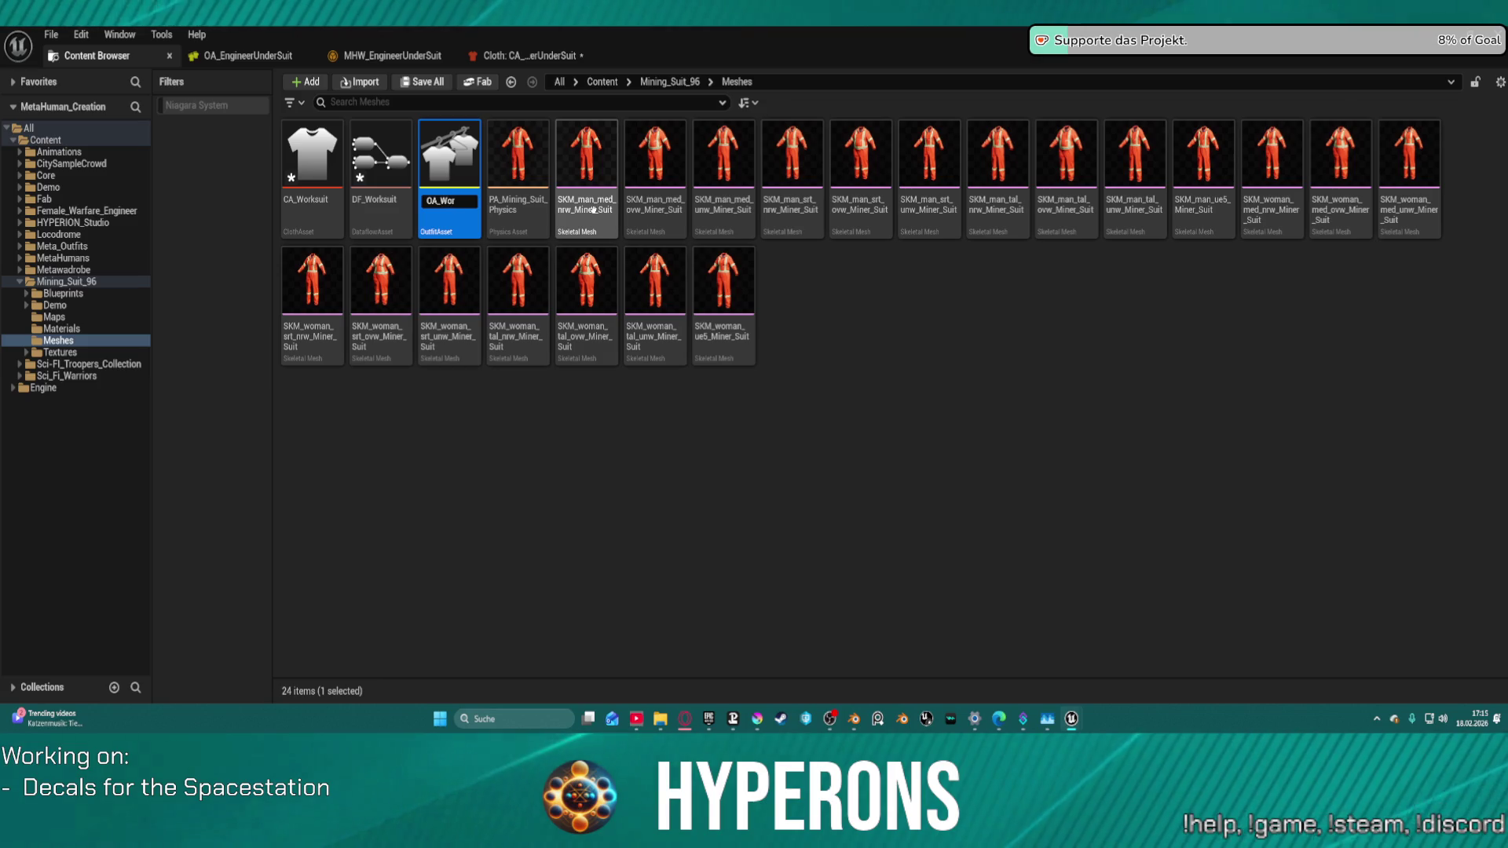
text(ksuit)
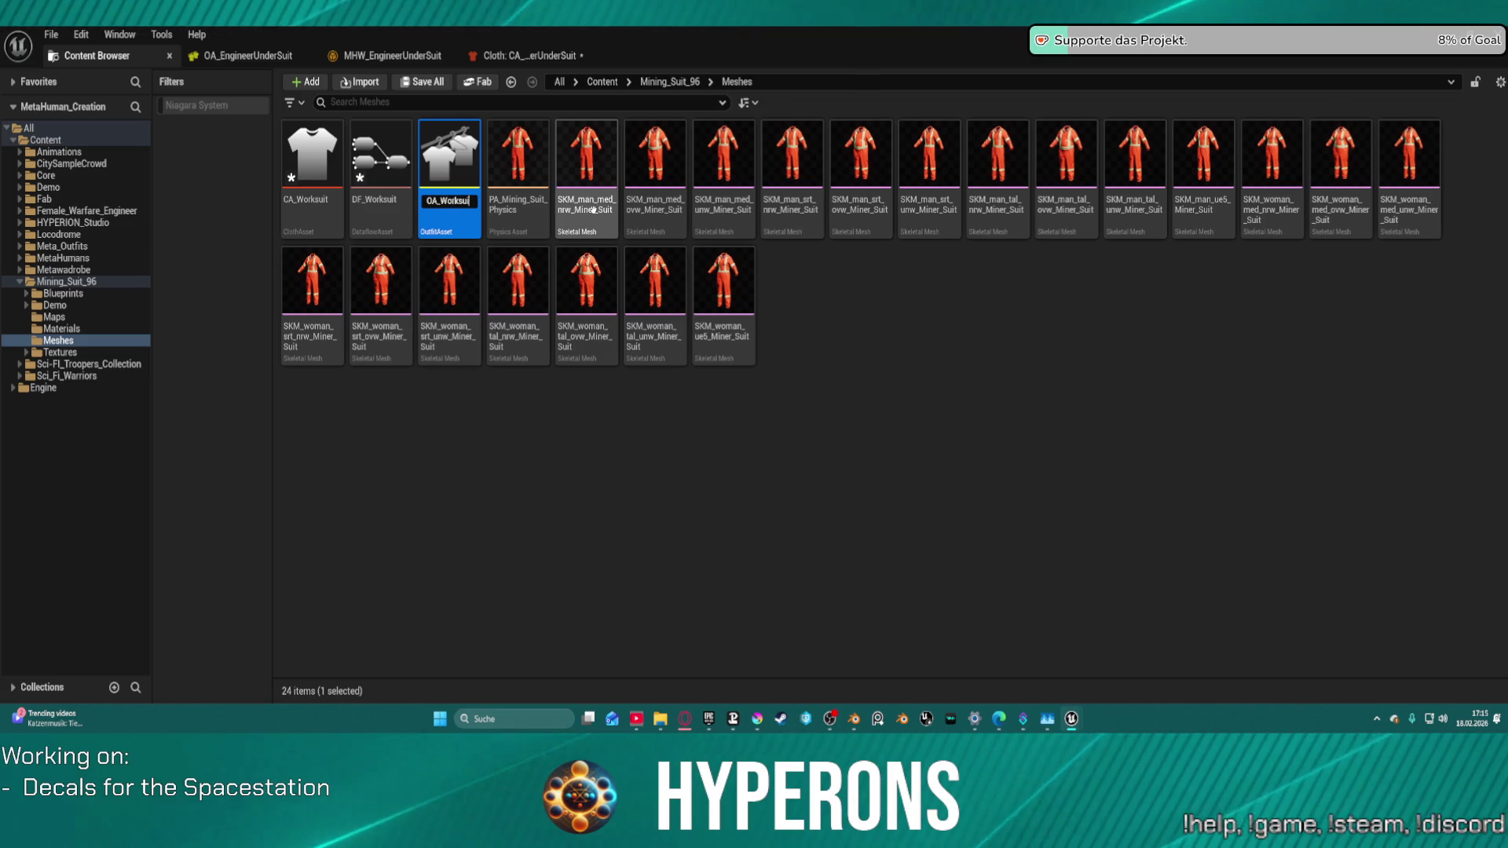
key(Return)
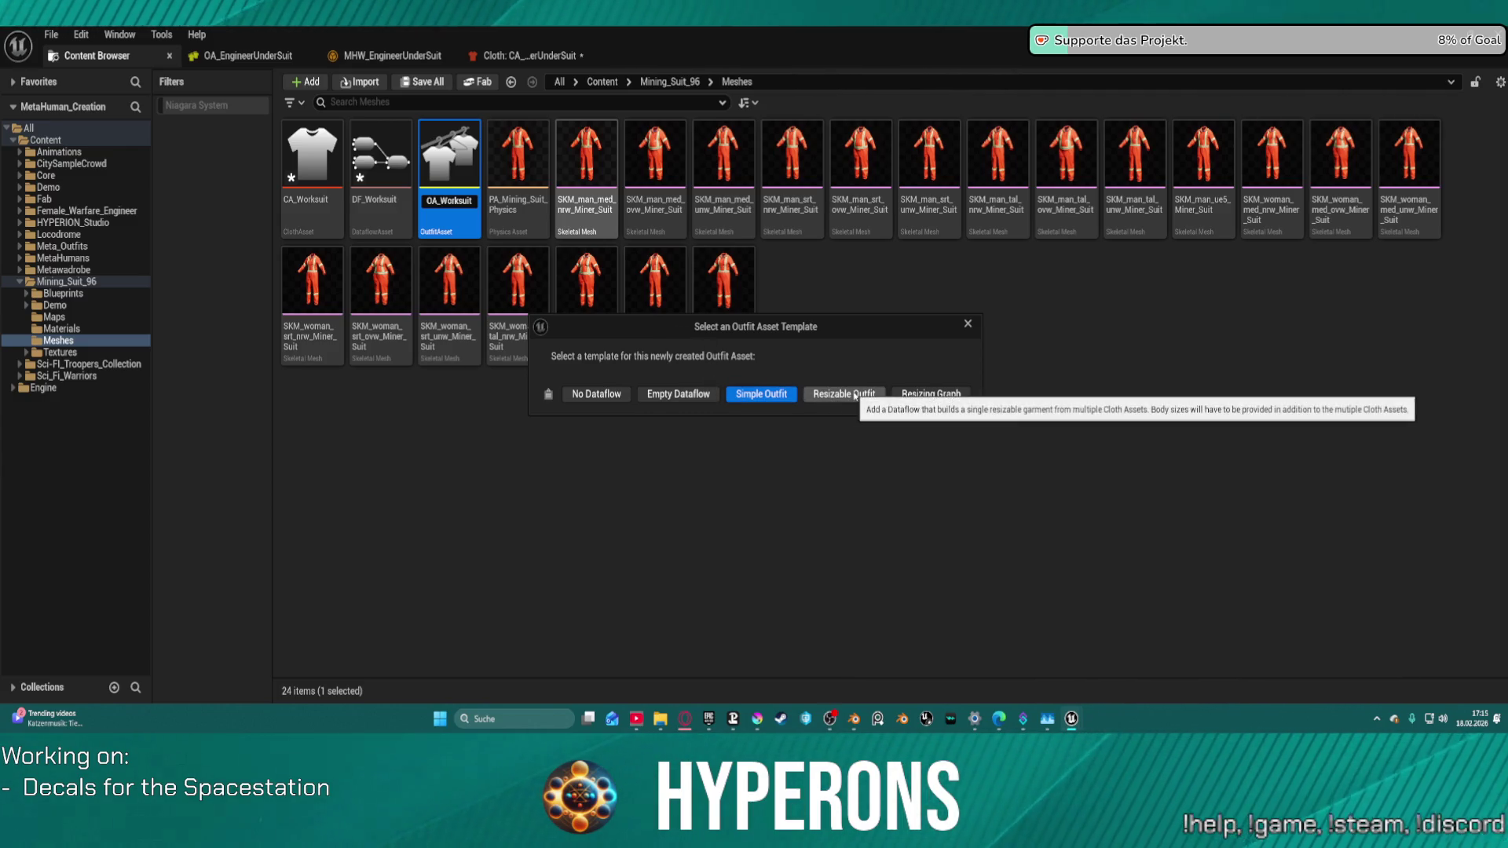
click(854, 397)
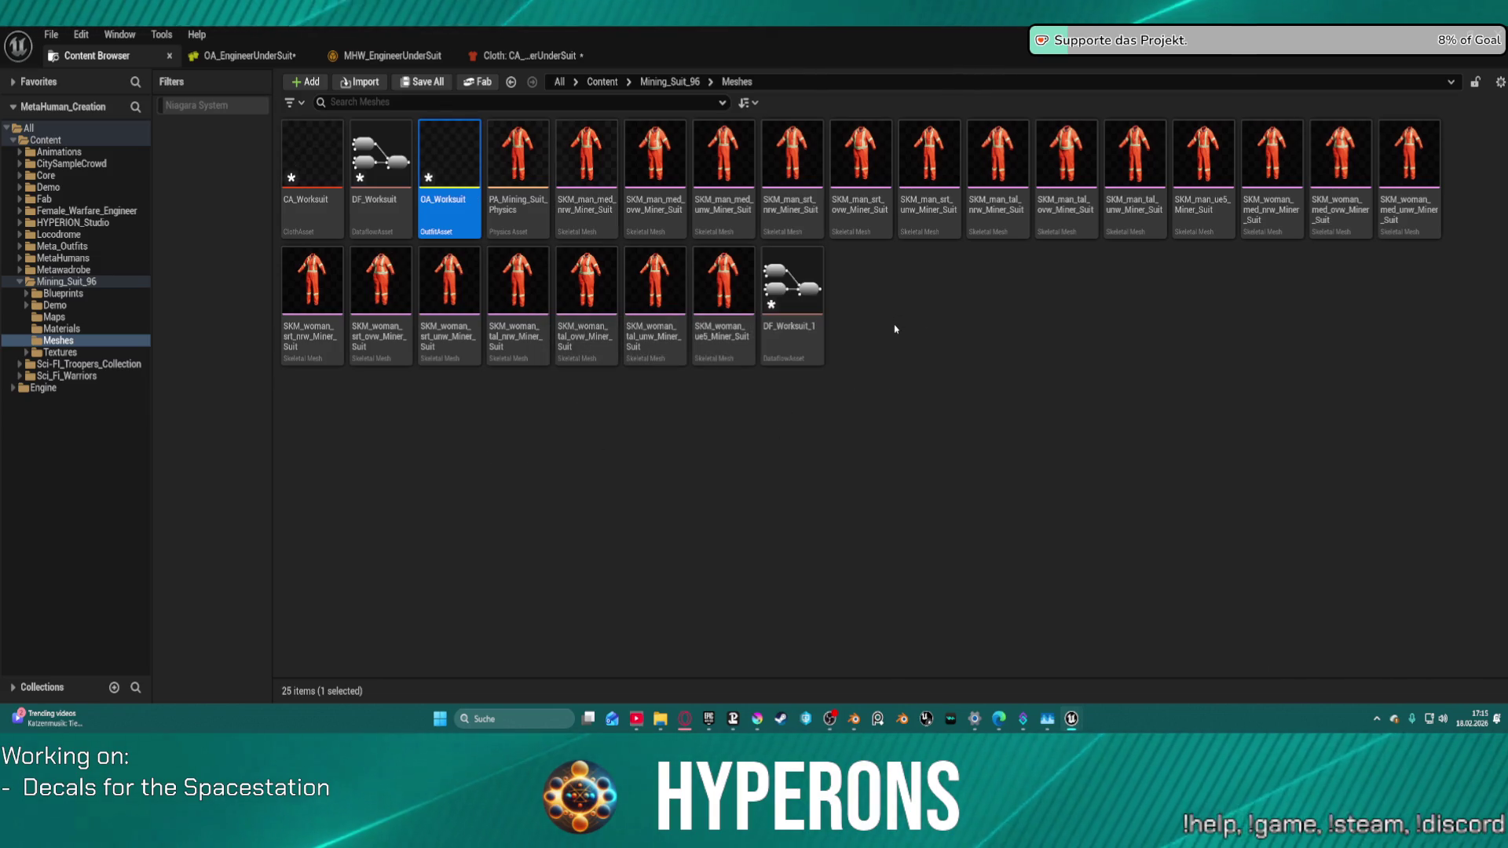
Step: Add a MetaHuman Wardrobe Item named MHW_WorkSuit in the Meshes folder and open it
right_click(858, 304)
text(wa)
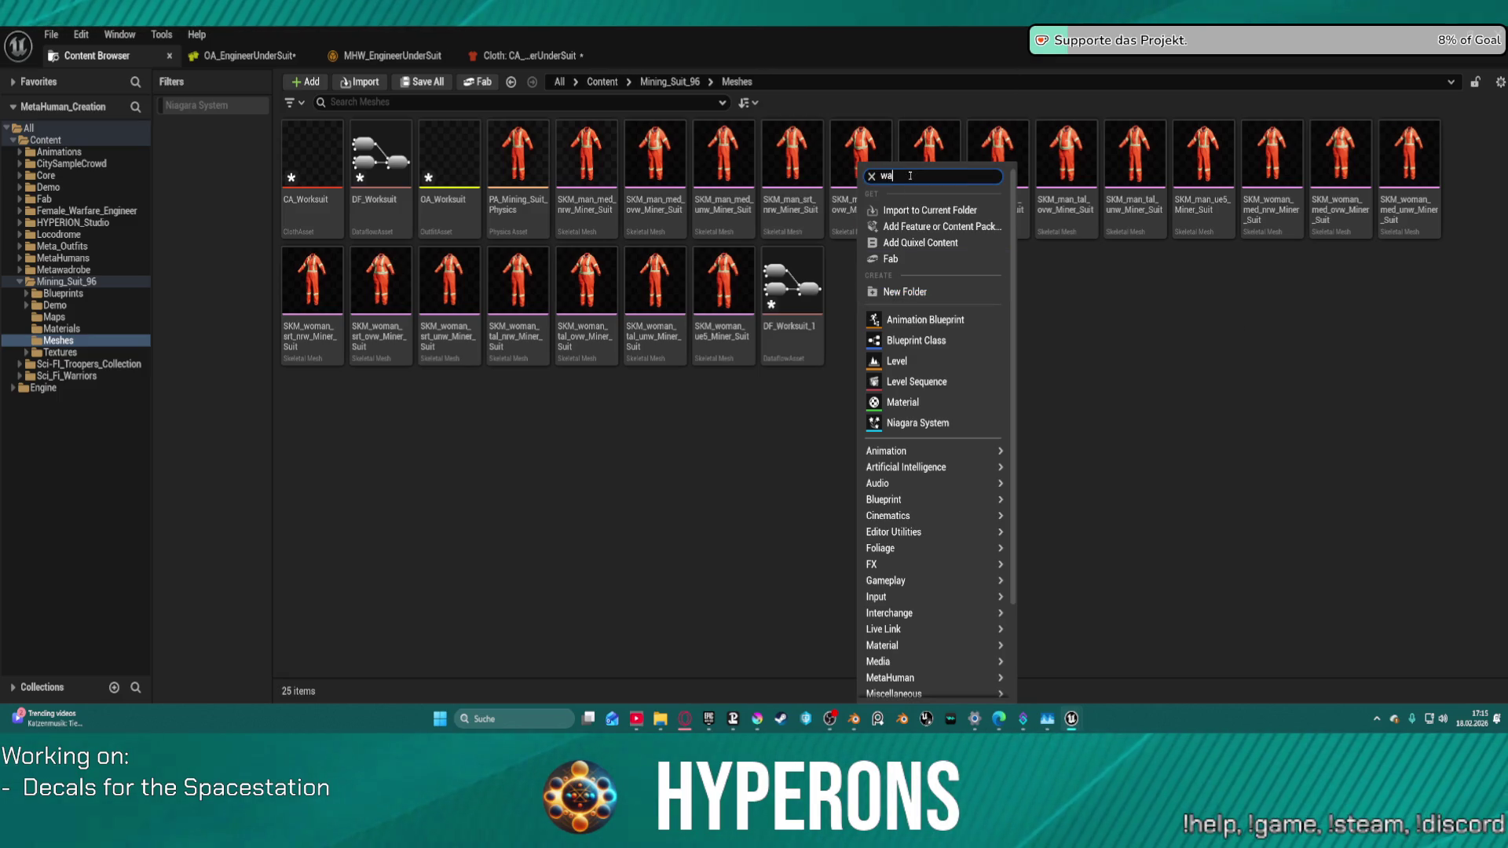
text(rdr)
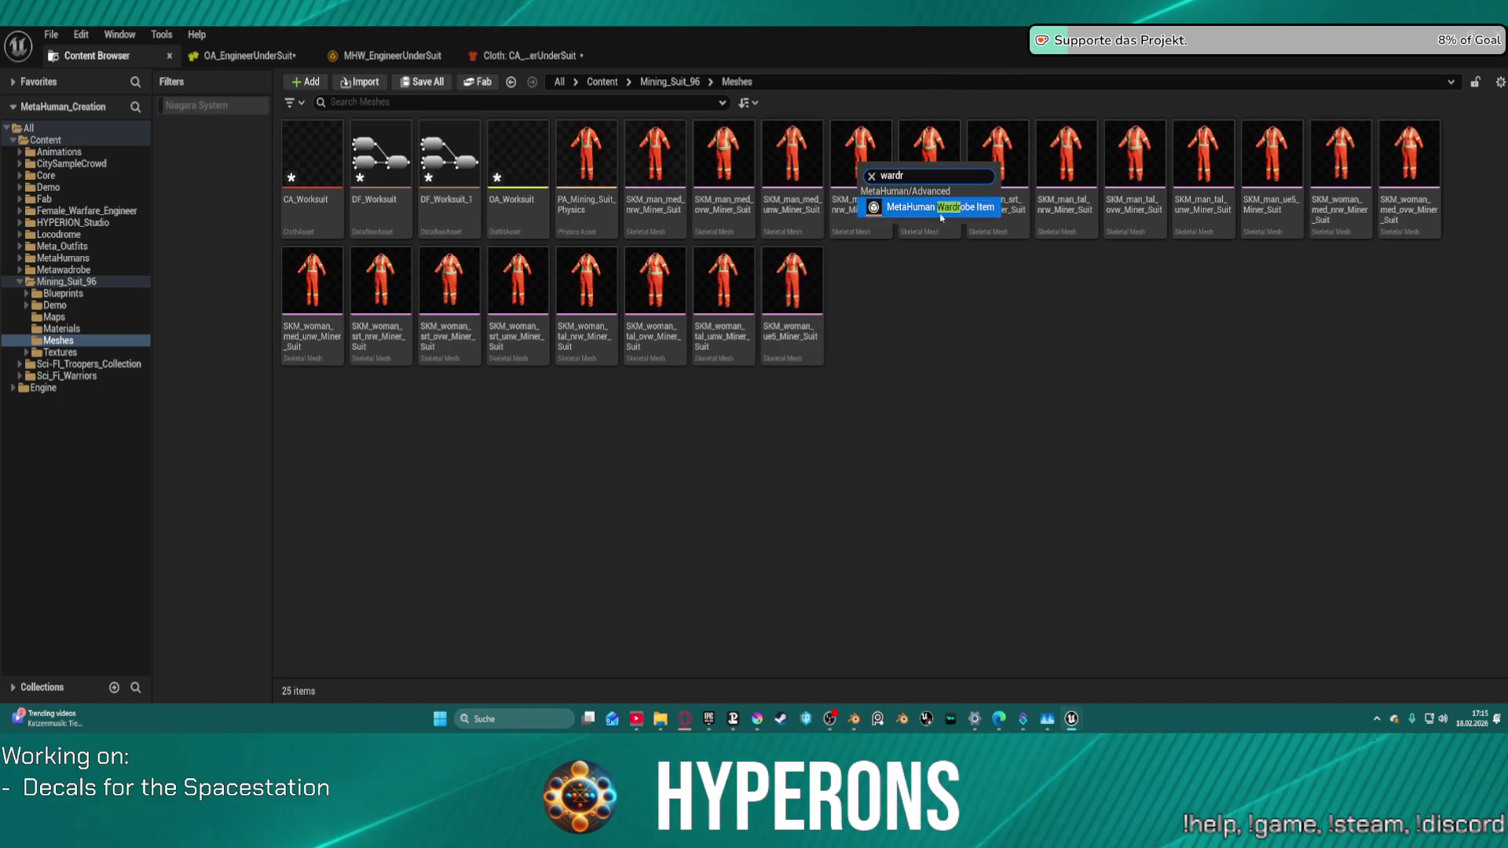
click(945, 208)
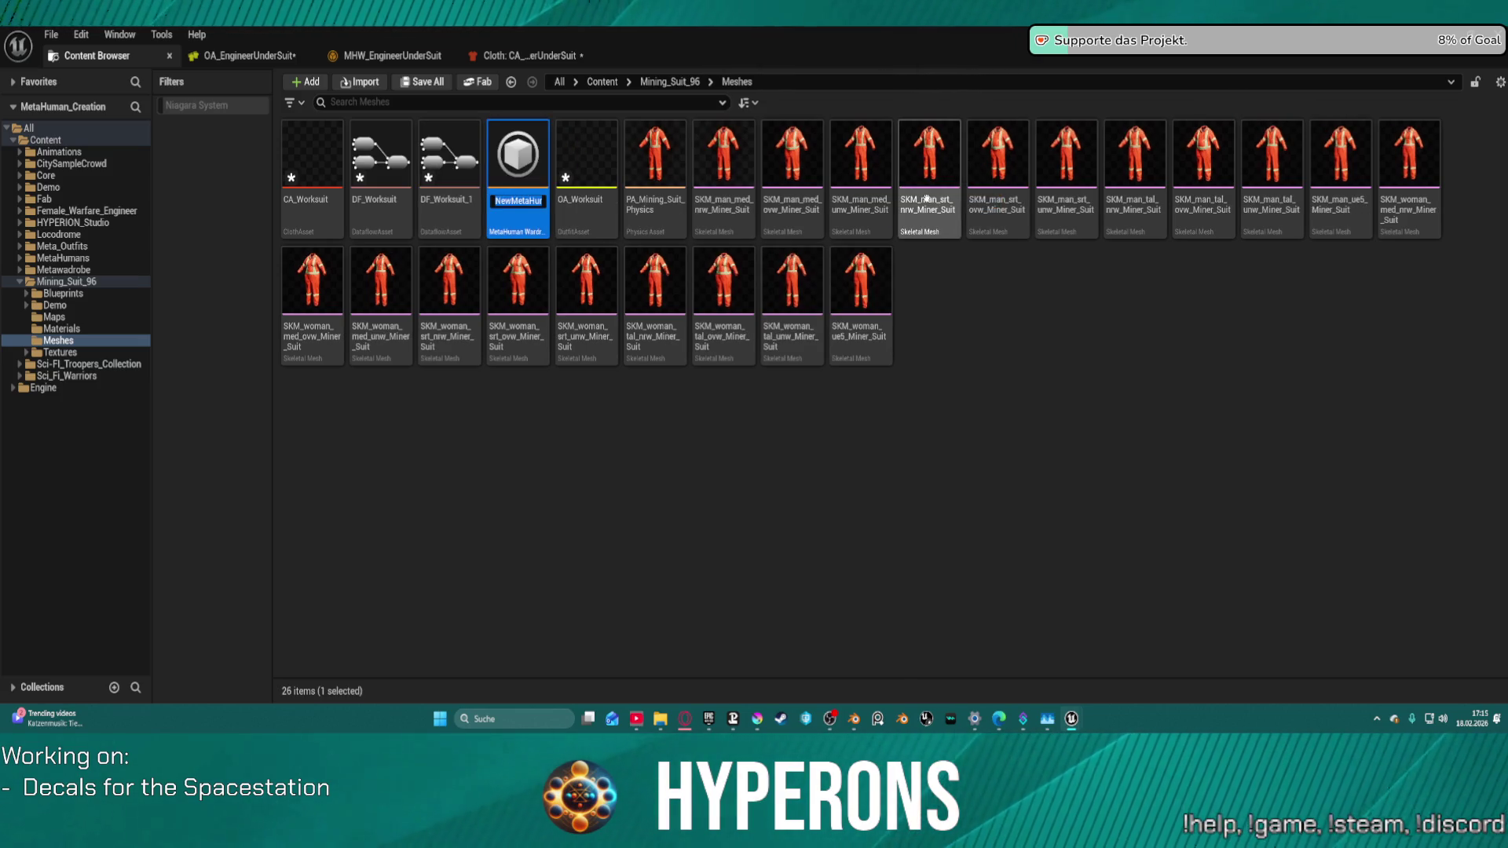
text(MHW_work)
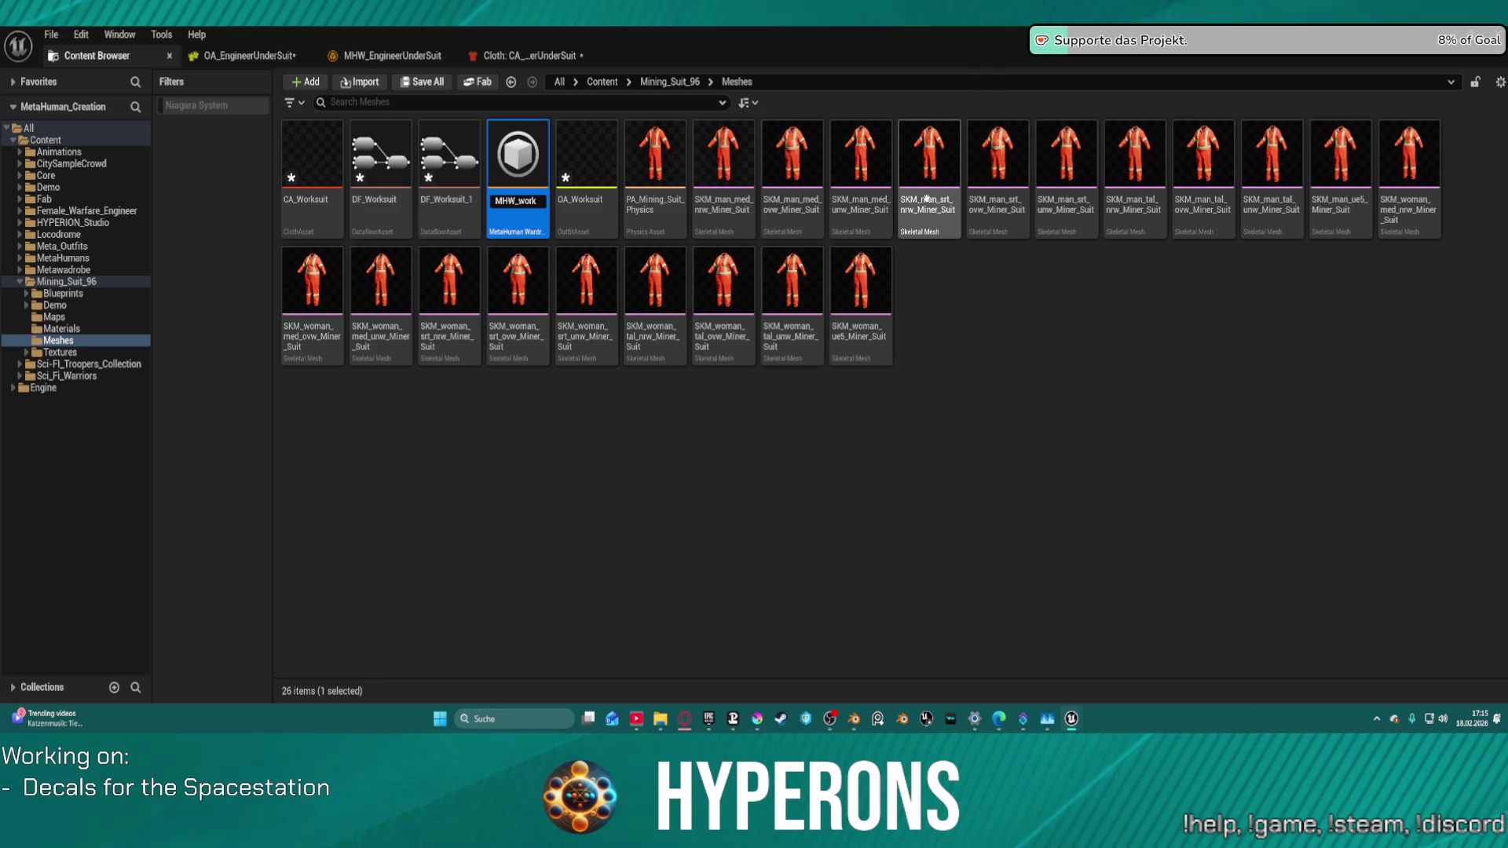
key(BackSpace)
key(BackSpace)
key(BackSpace)
text(Work)
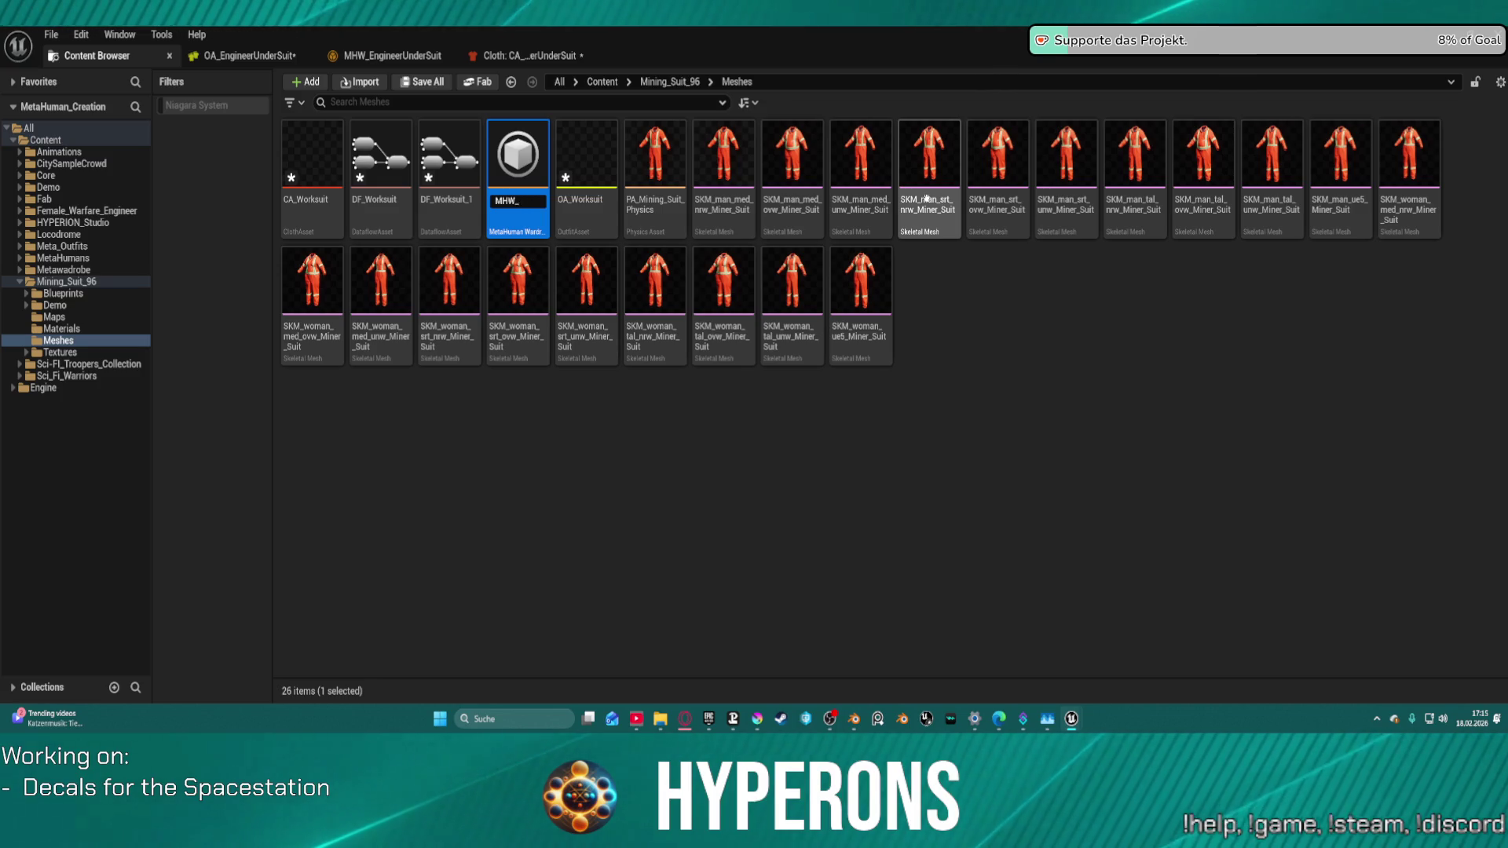
text(Suit)
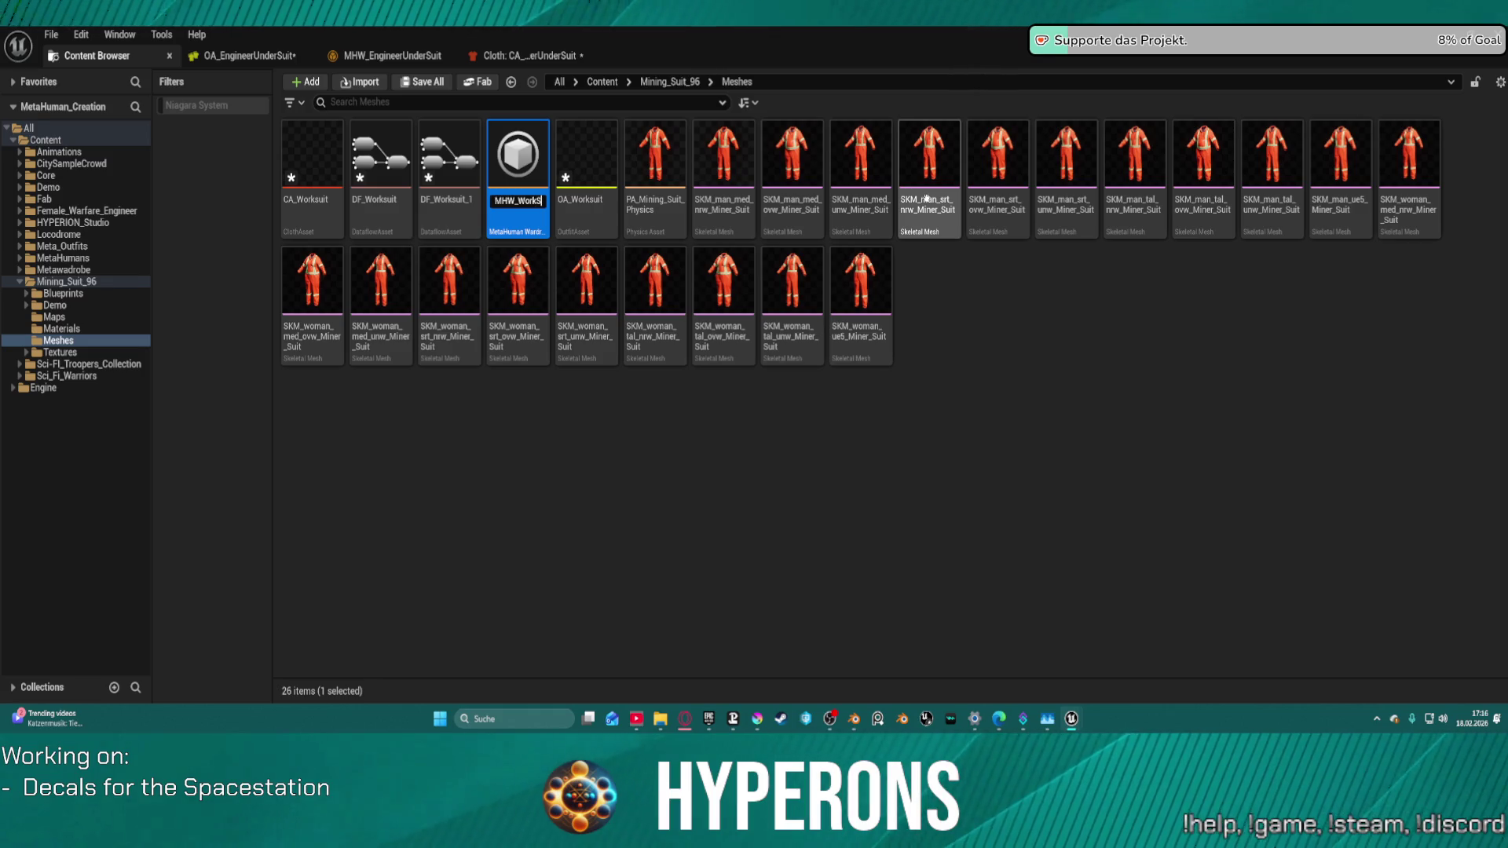
key(Return)
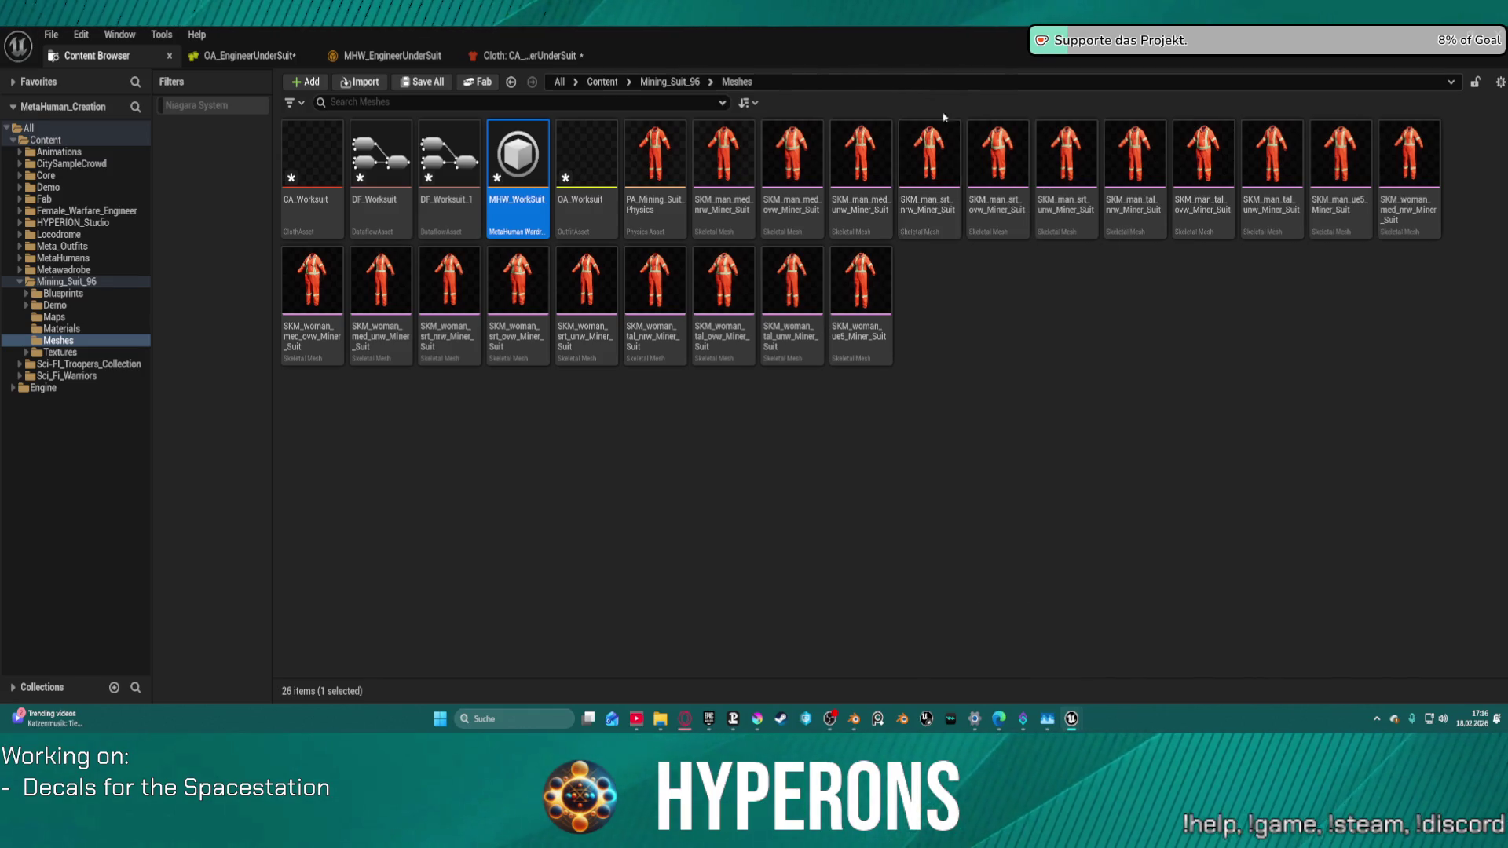
double_click(514, 206)
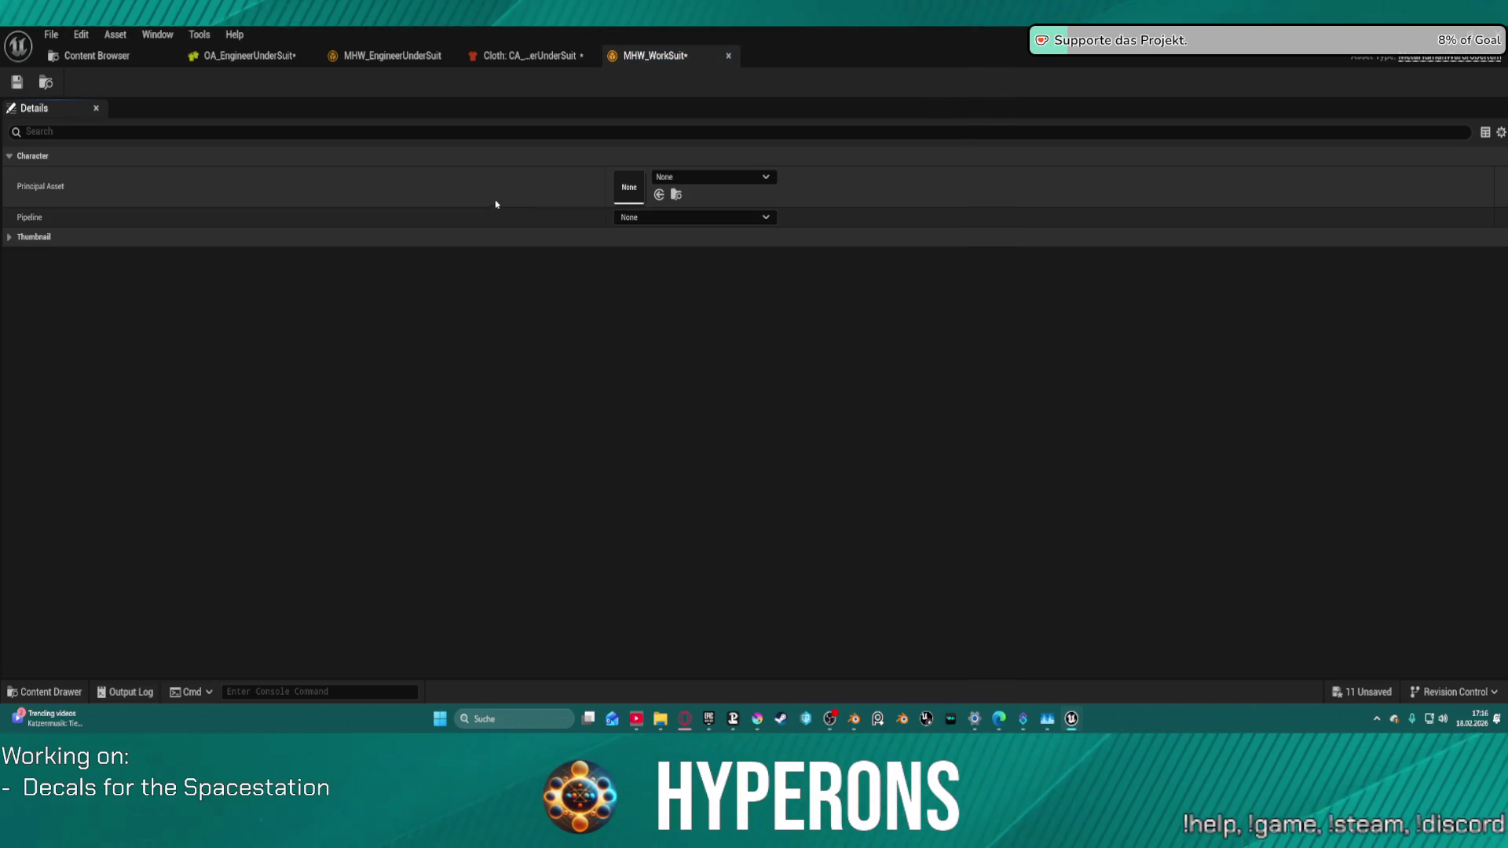
Step: Close the CA_EngineerUnderSuit cloth editor tab
key(ctrl+space)
key(ctrl+space)
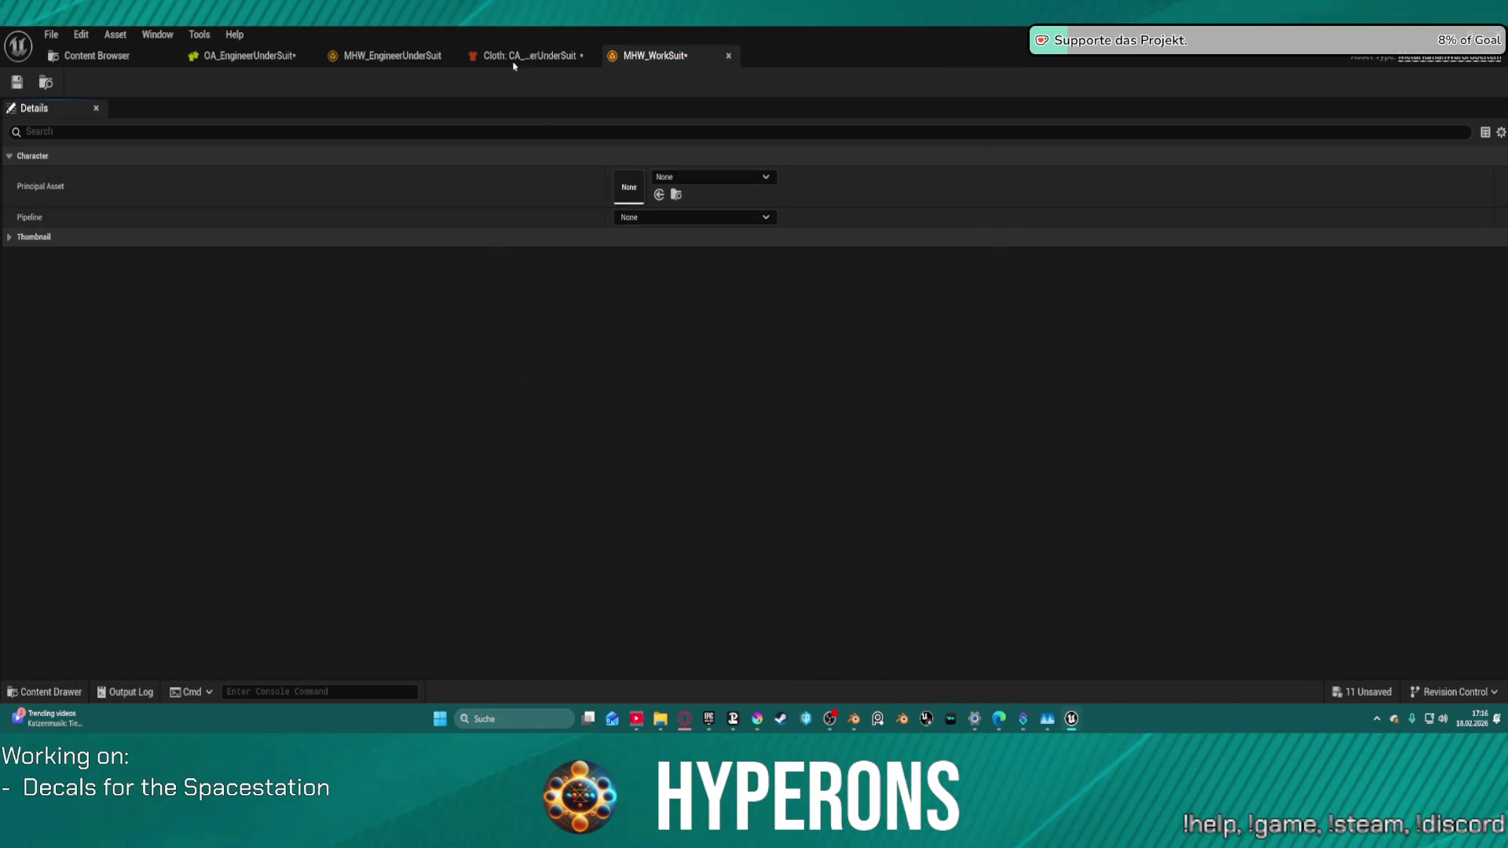
click(518, 57)
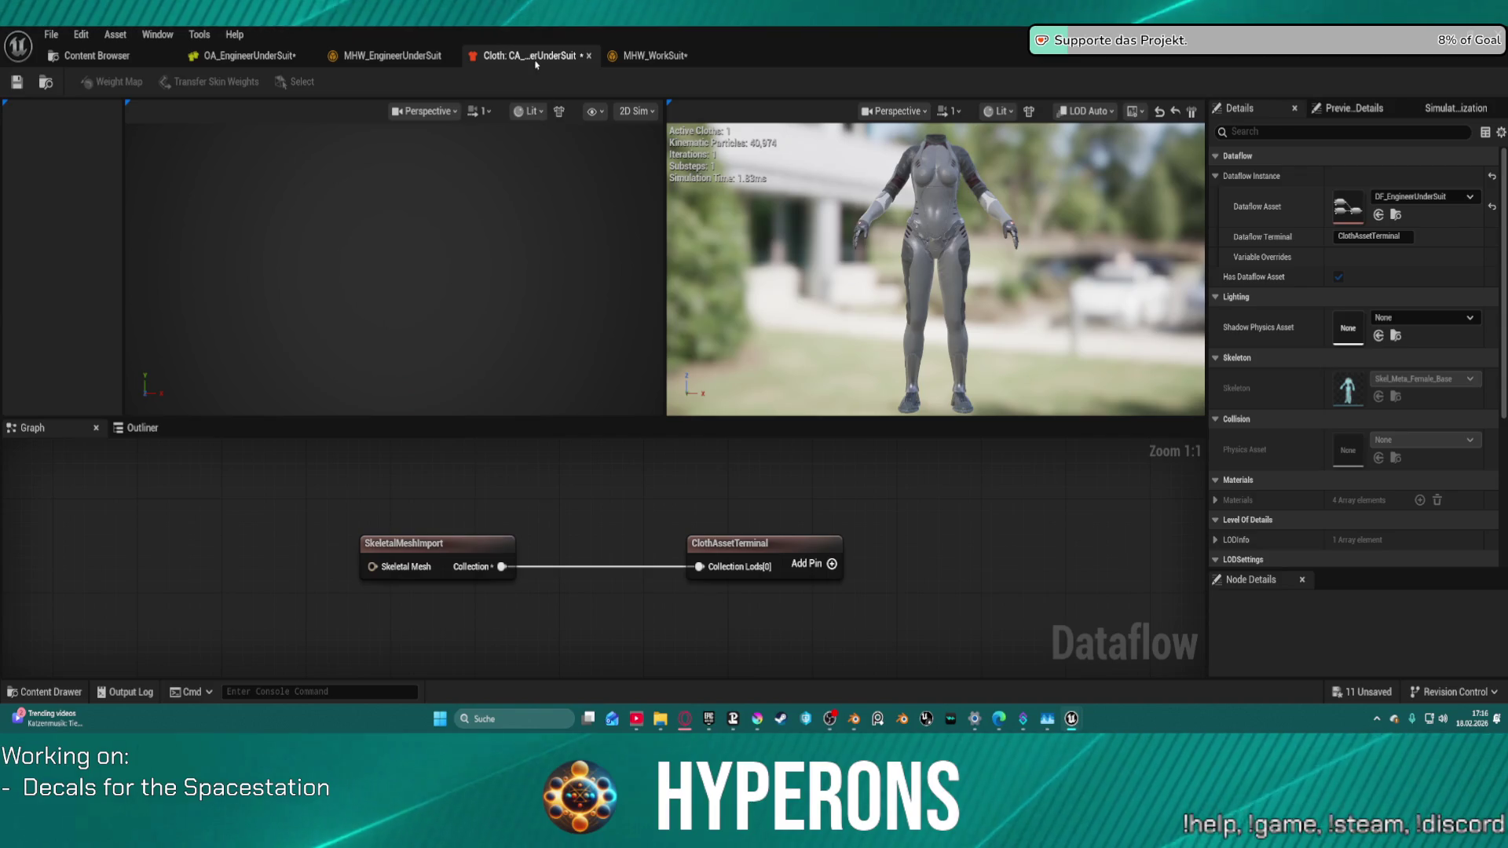
middle_click(536, 57)
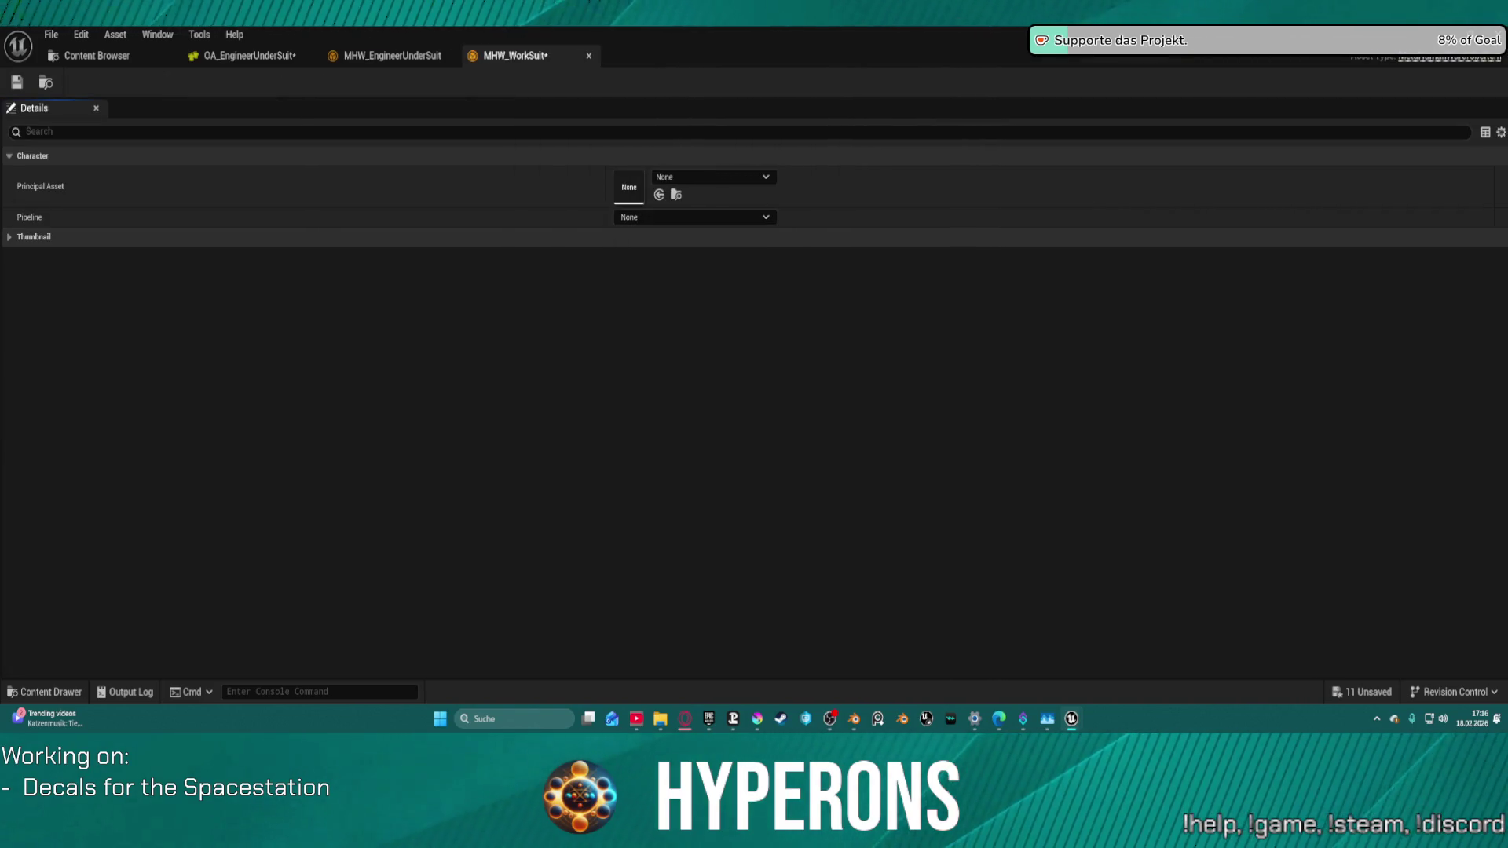
Step: Dock the MHW_WorkSuit editor into the main window and close MM_MasterMaterial_Inst
drag(612, 68, 513, 57)
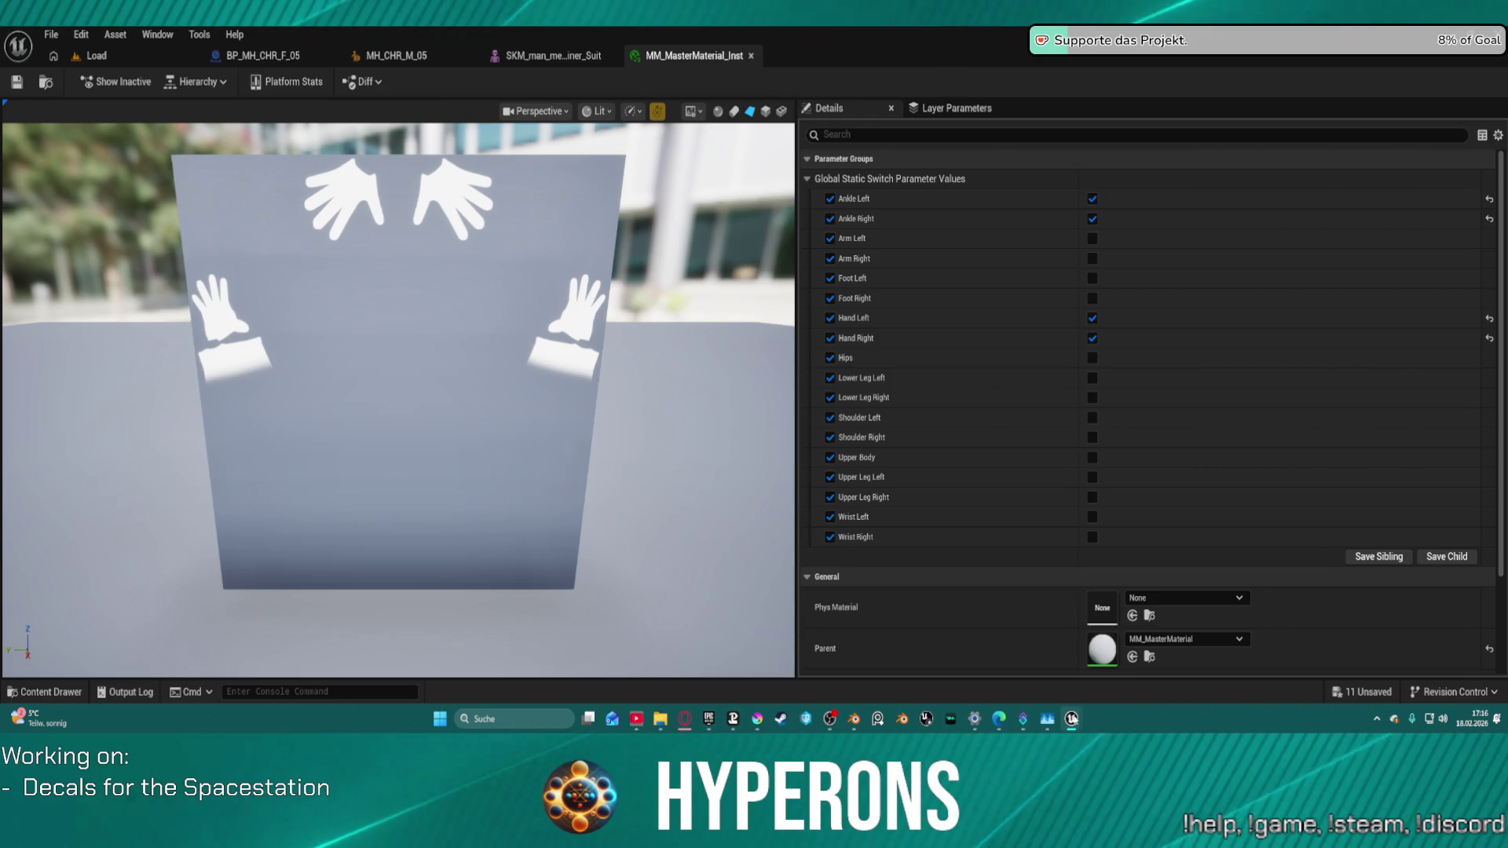
mouse_move(1073, 717)
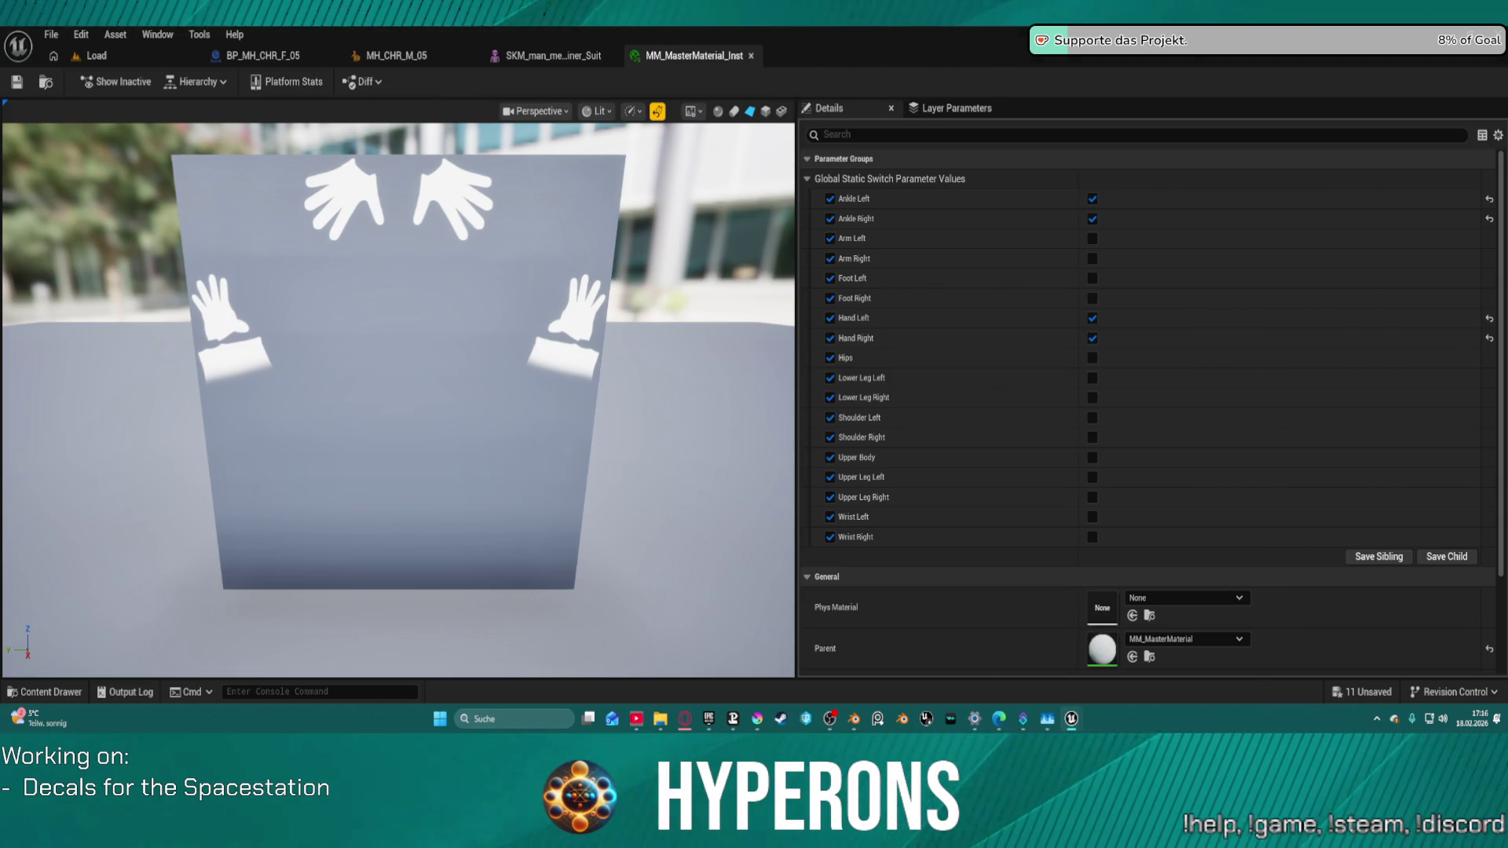
mouse_move(597, 157)
mouse_down()
mouse_move(550, 157)
mouse_move(690, 55)
mouse_move(651, 71)
mouse_move(663, 57)
mouse_up()
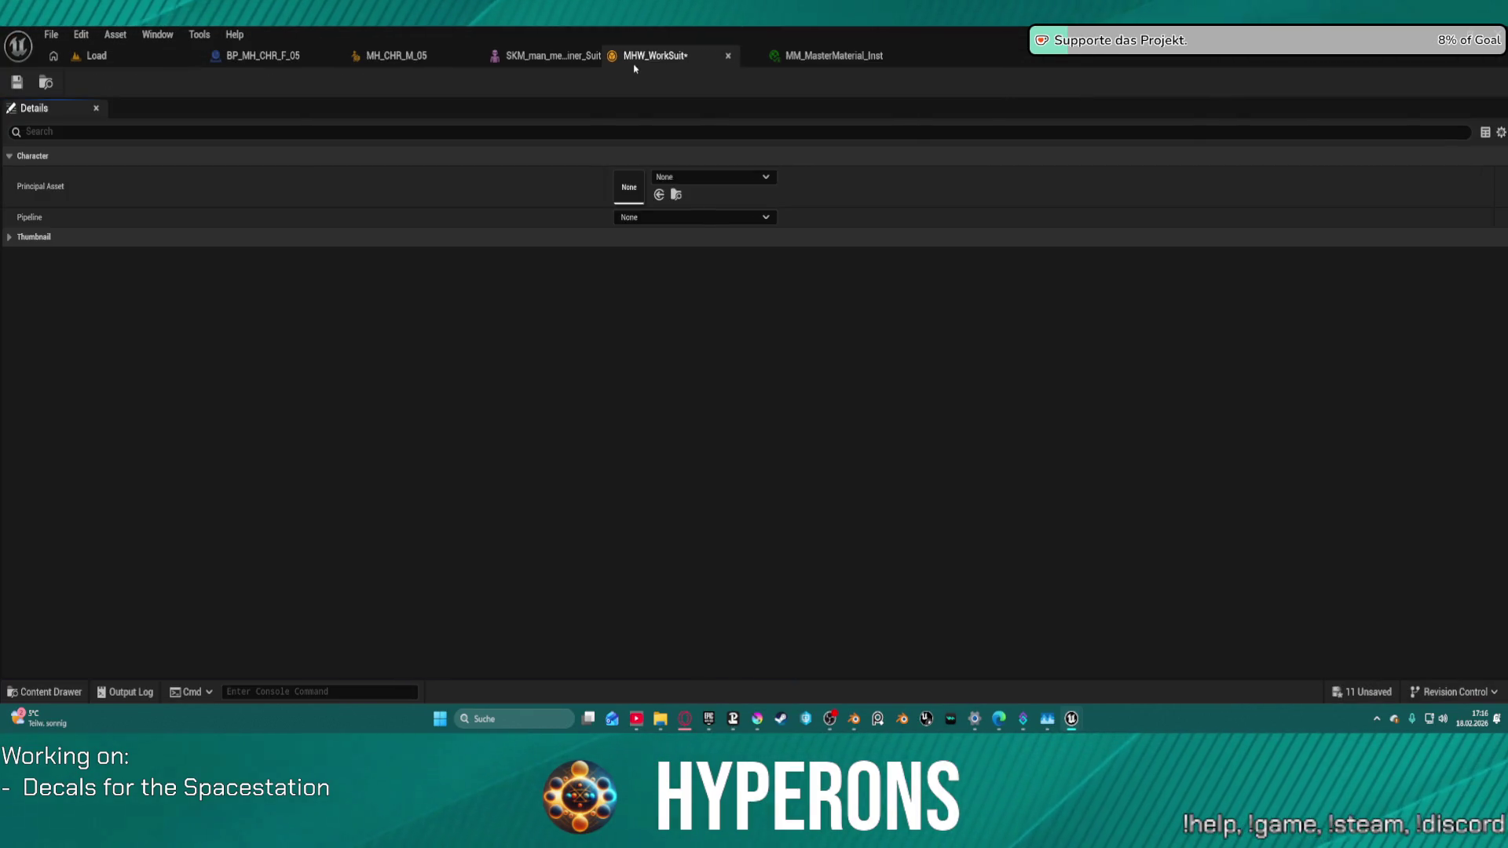
middle_click(813, 61)
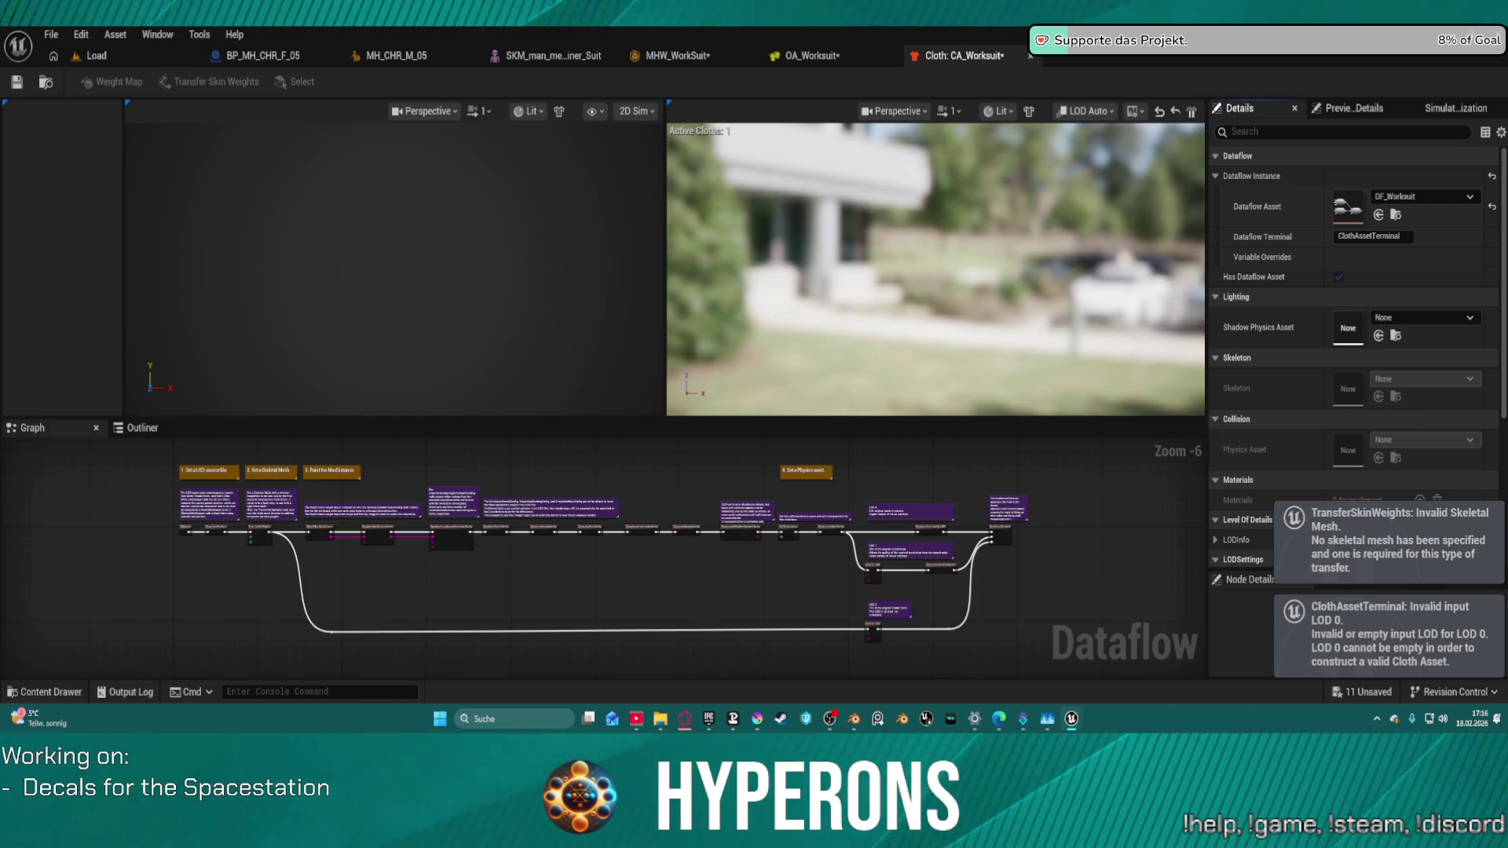
Step: Confirm CA_Worksuit's Dataflow Asset is DF_Worksuit and box-select its graph nodes
click(1429, 198)
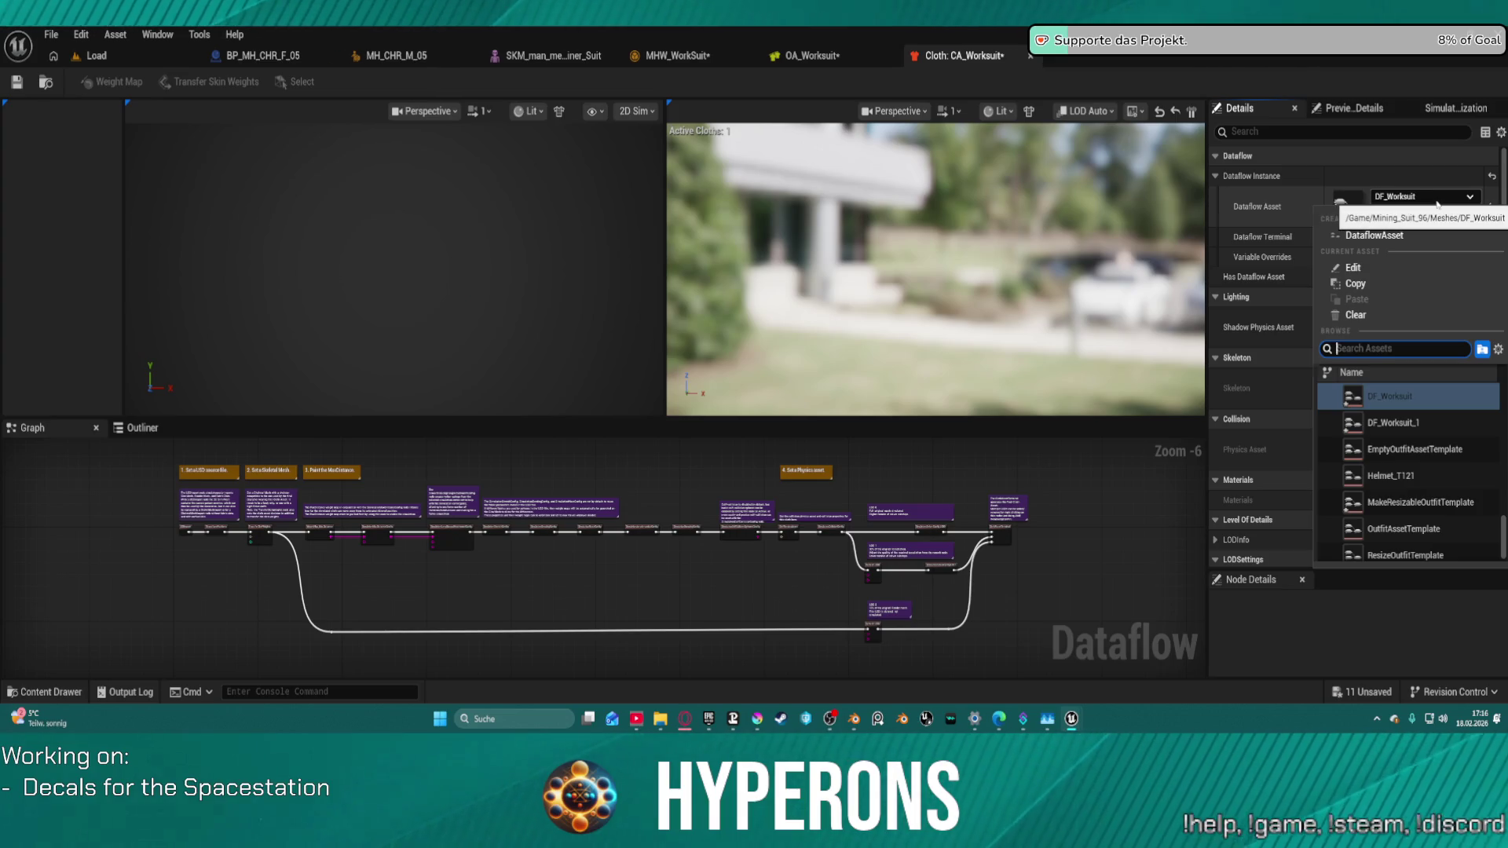
click(1421, 396)
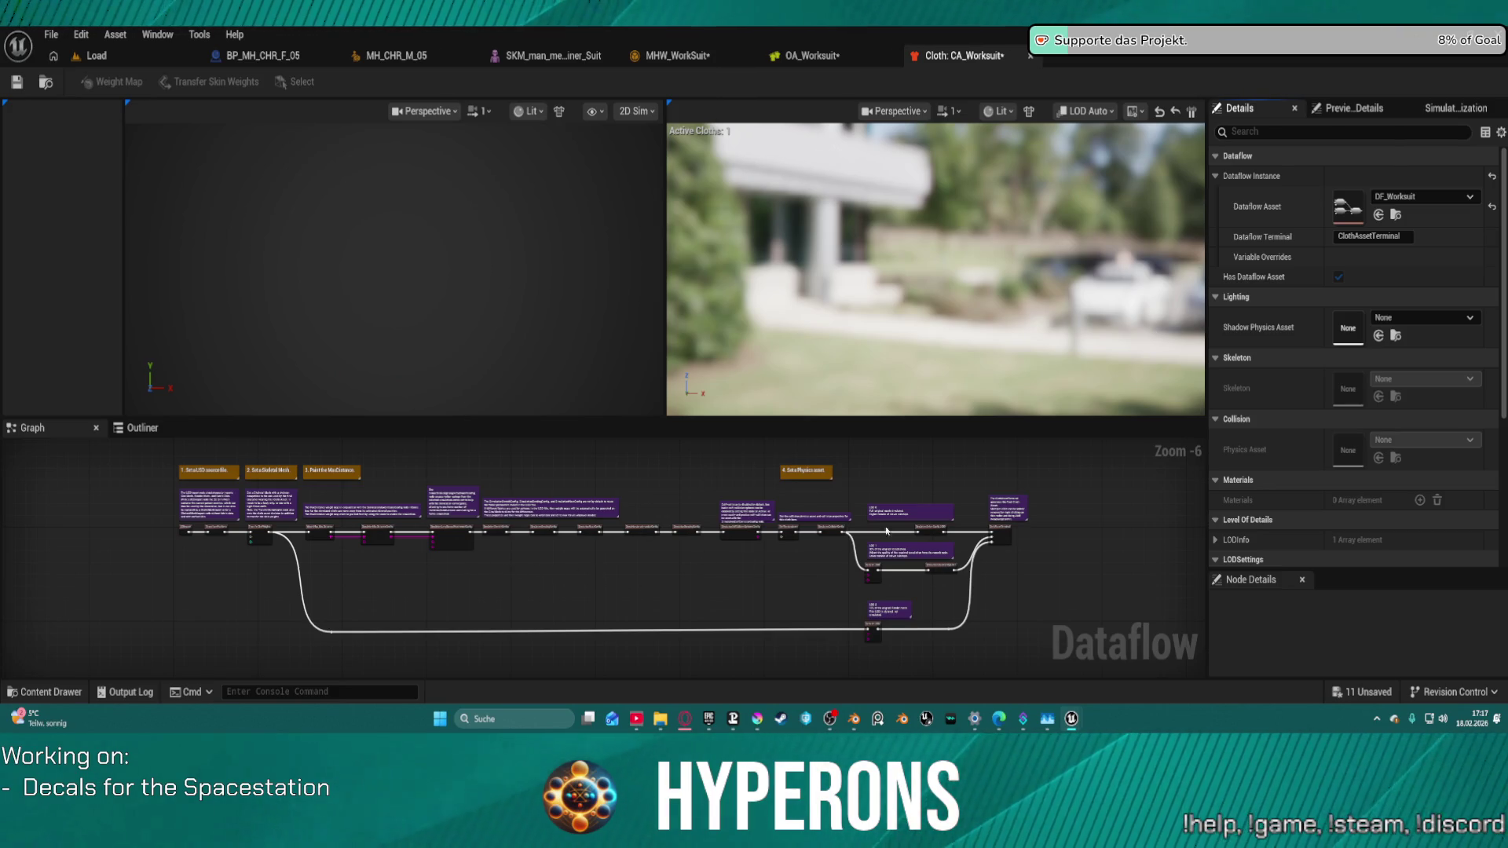
drag(174, 457, 398, 571)
drag(807, 623, 1011, 495)
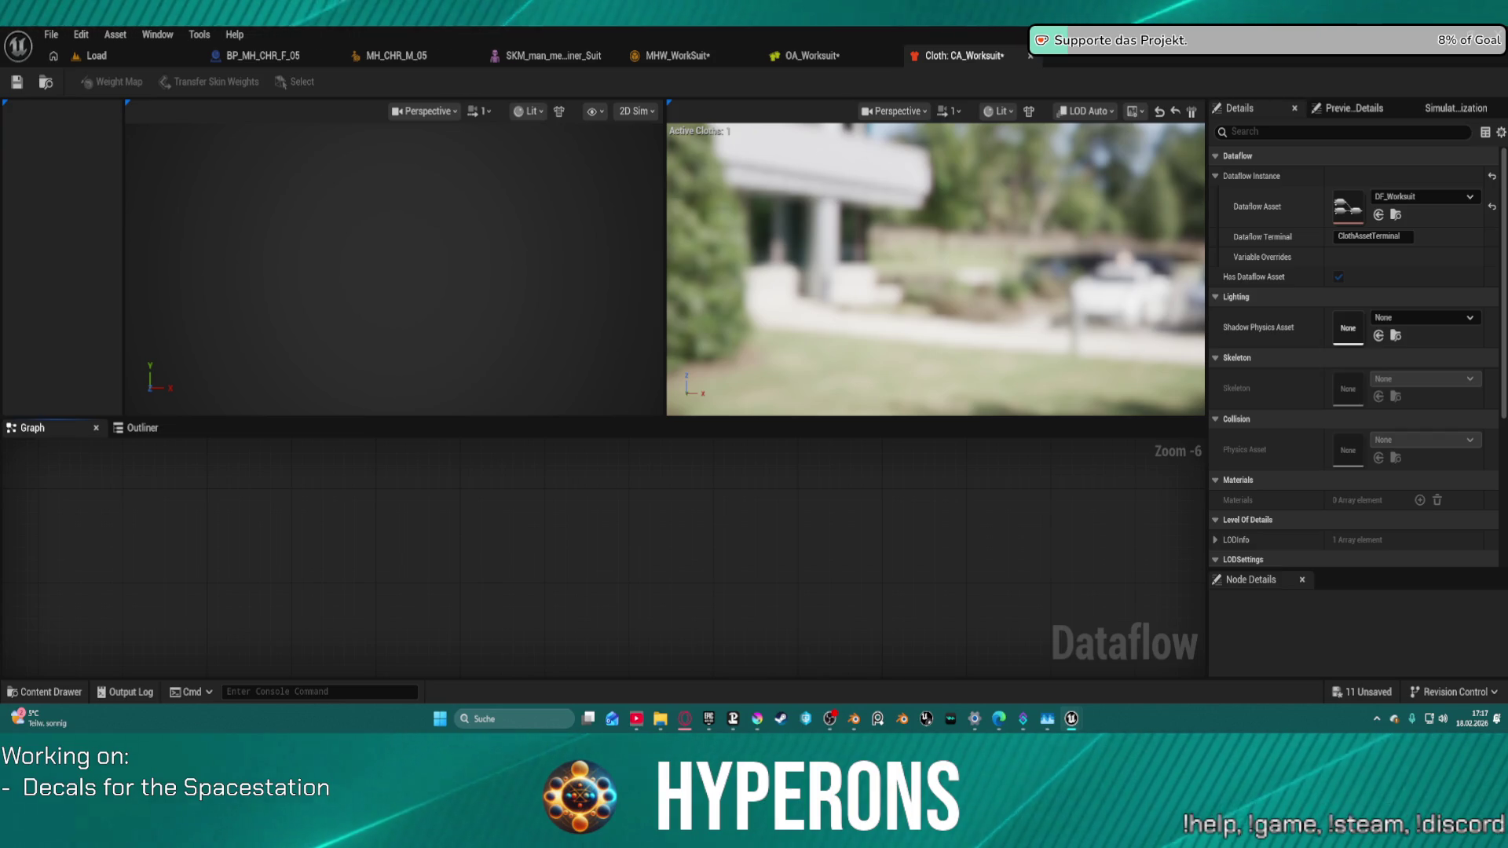
Step: Paste the copied SkeletalMeshImport and ClothAssetTerminal nodes into the CA_Worksuit cloth graph
click(813, 56)
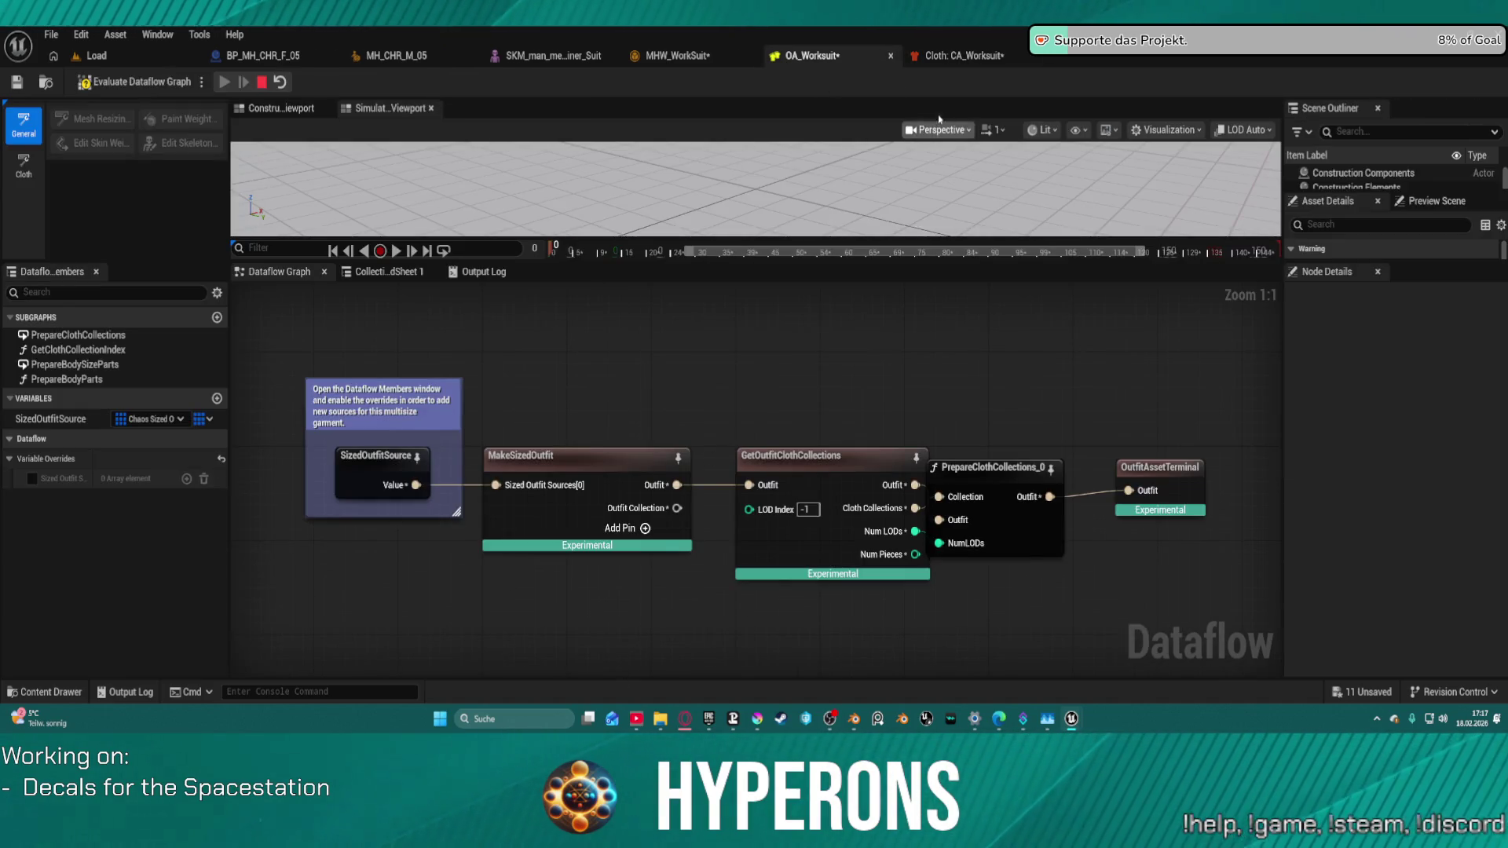
click(946, 56)
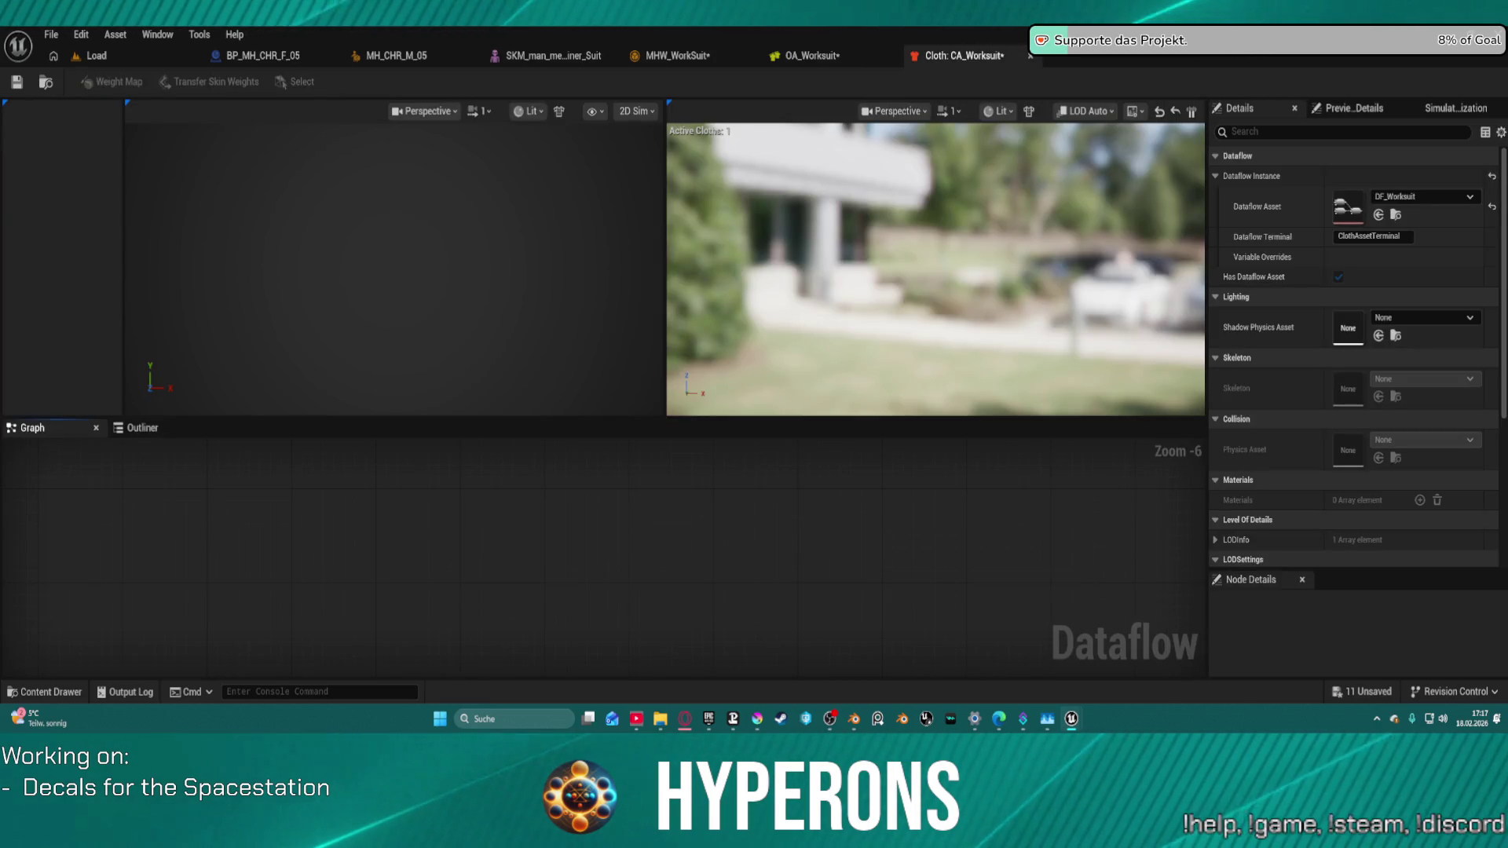
key(ctrl+c)
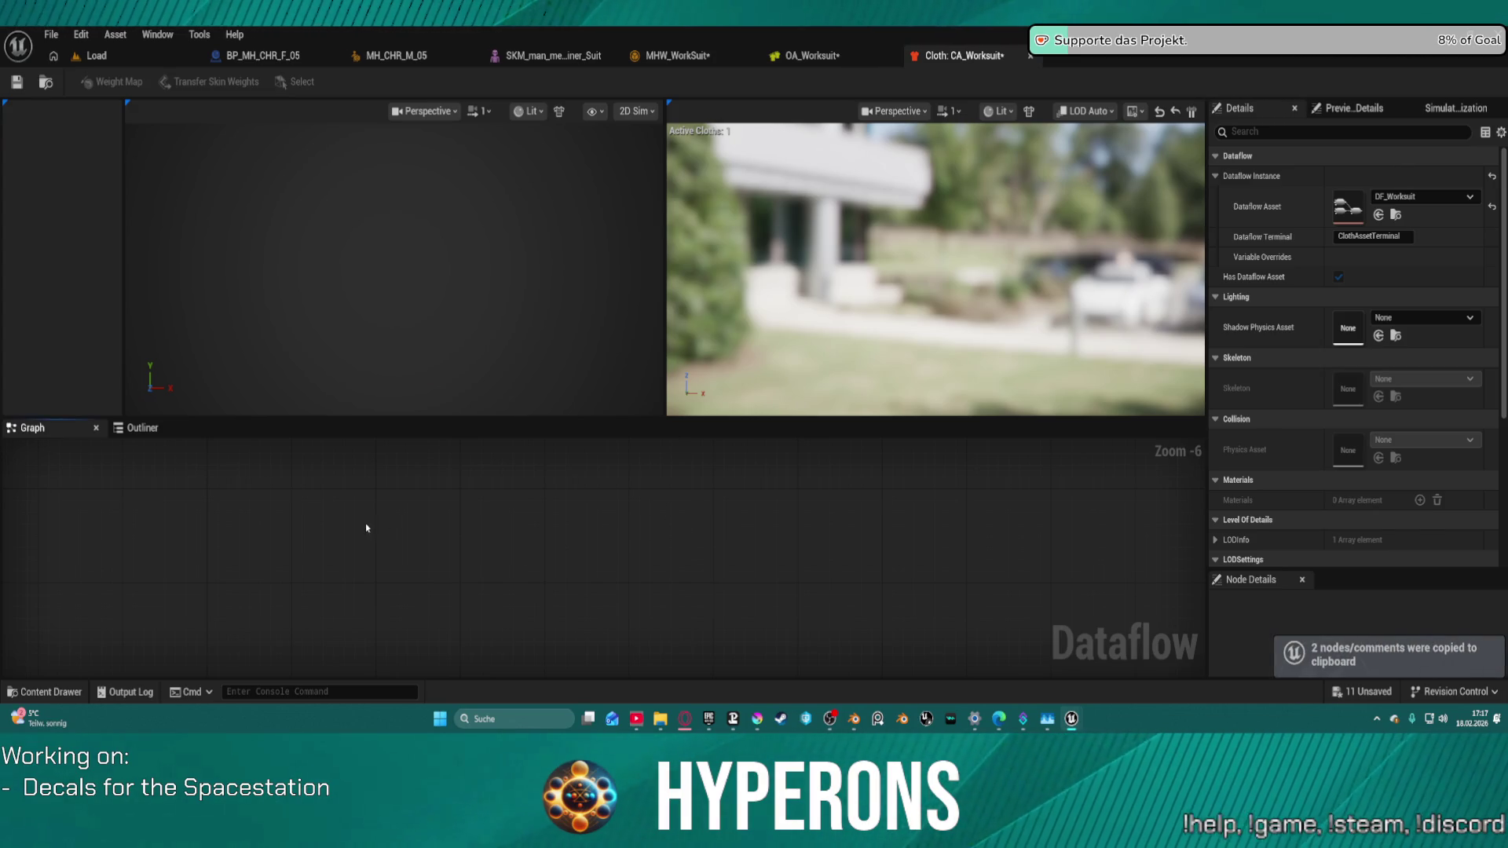
key(ctrl+v)
scroll(702, 524, up, 5)
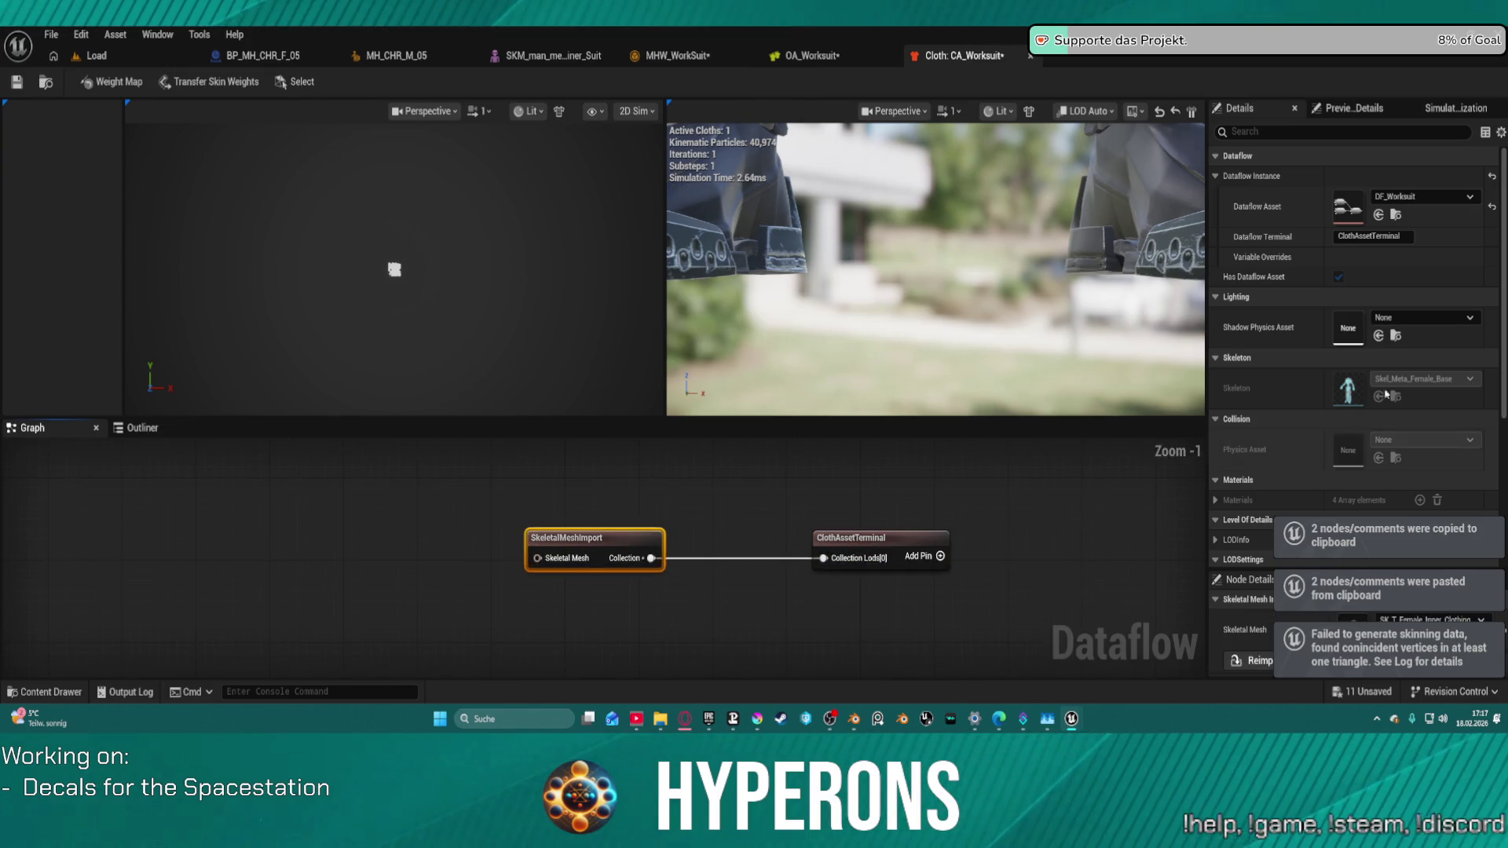
Step: Set the import's Skeletal Mesh to SKM_man_med_nrw_Miner_Suit
click(1413, 620)
text(work)
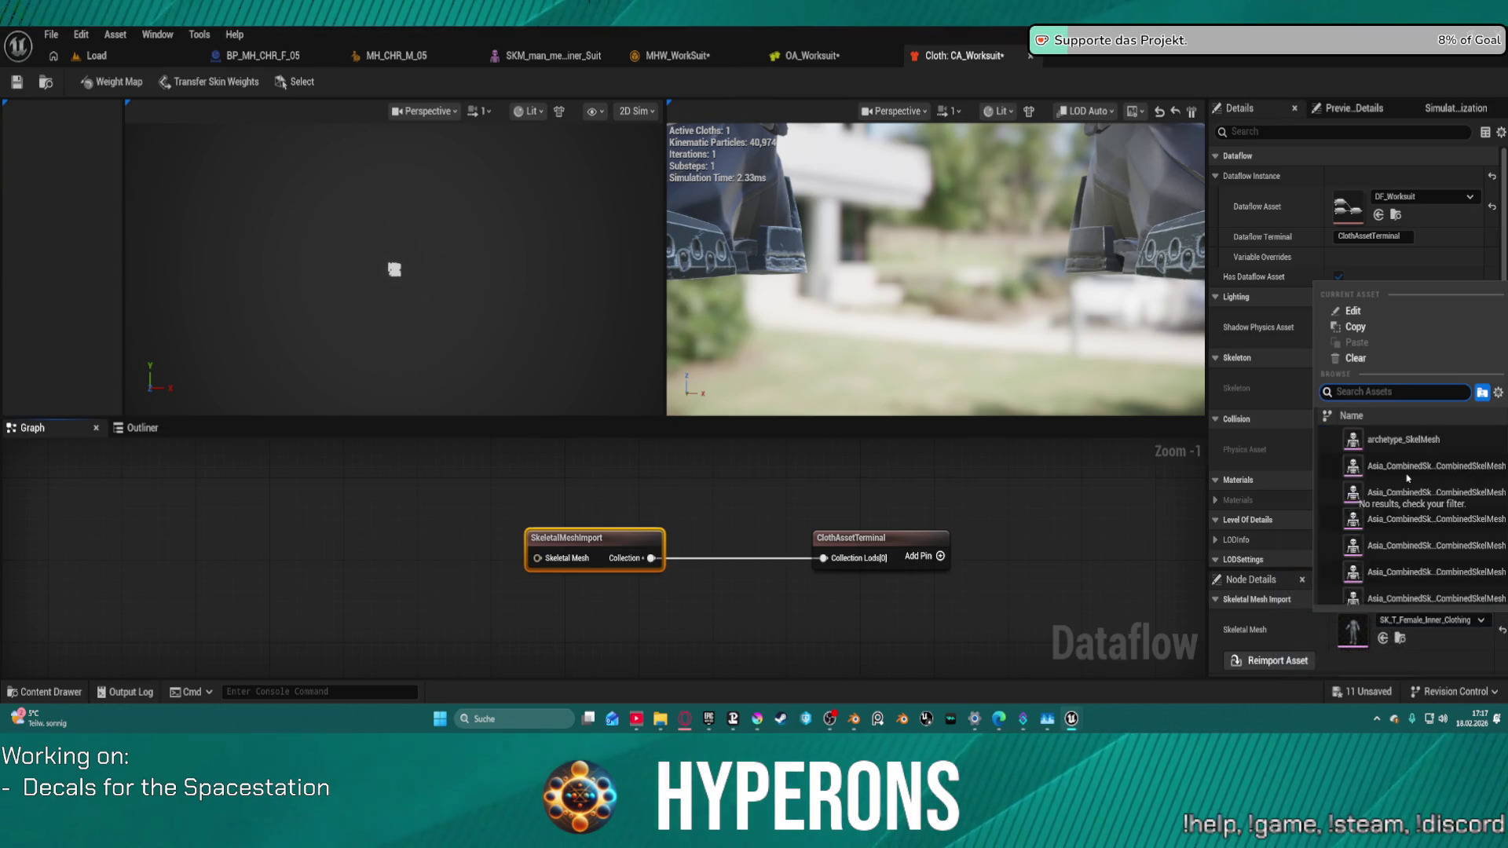
key(Escape)
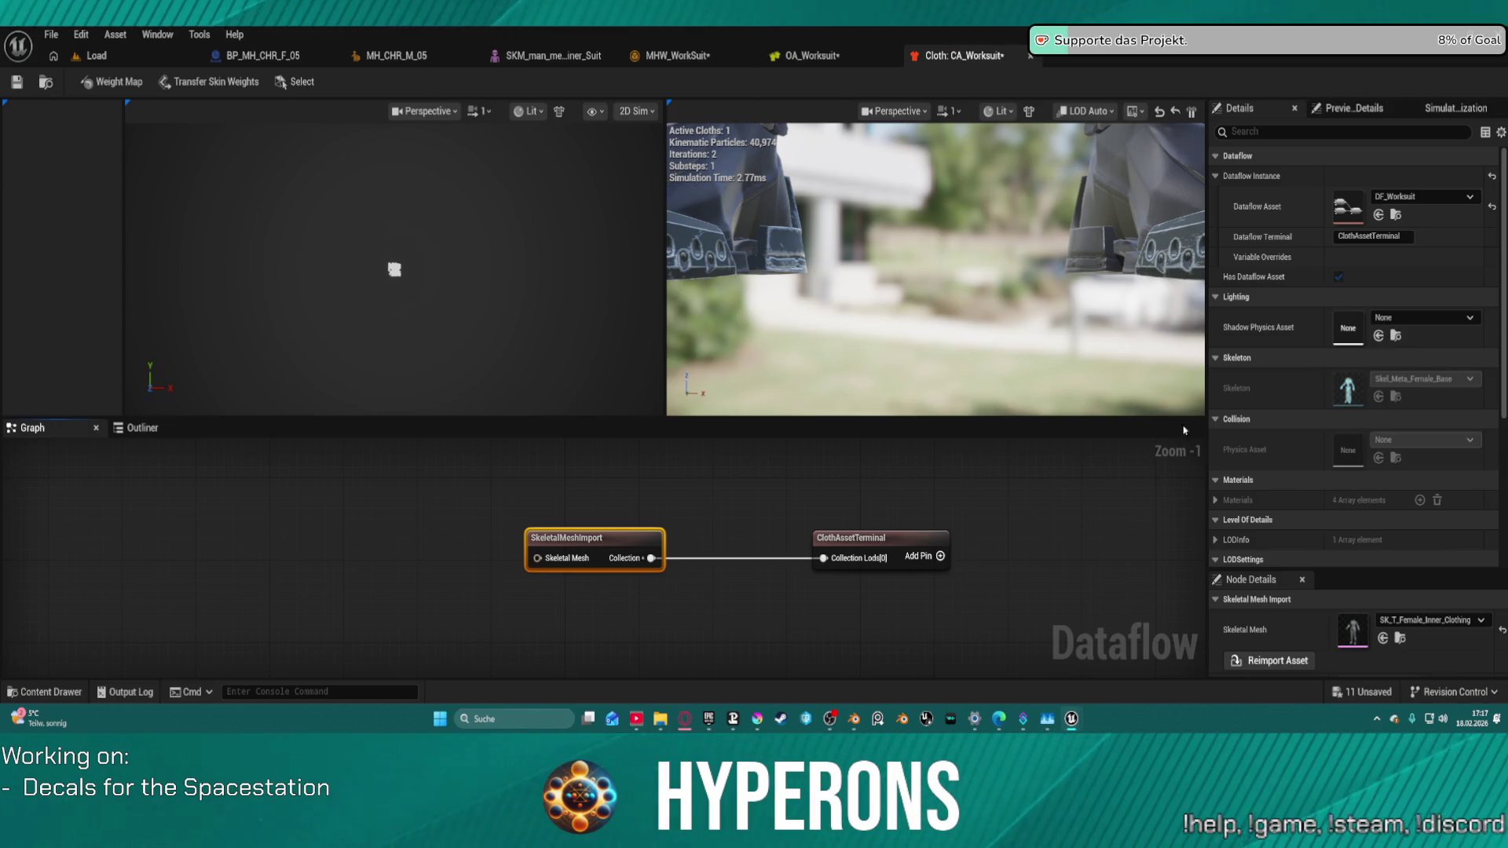
click(1380, 639)
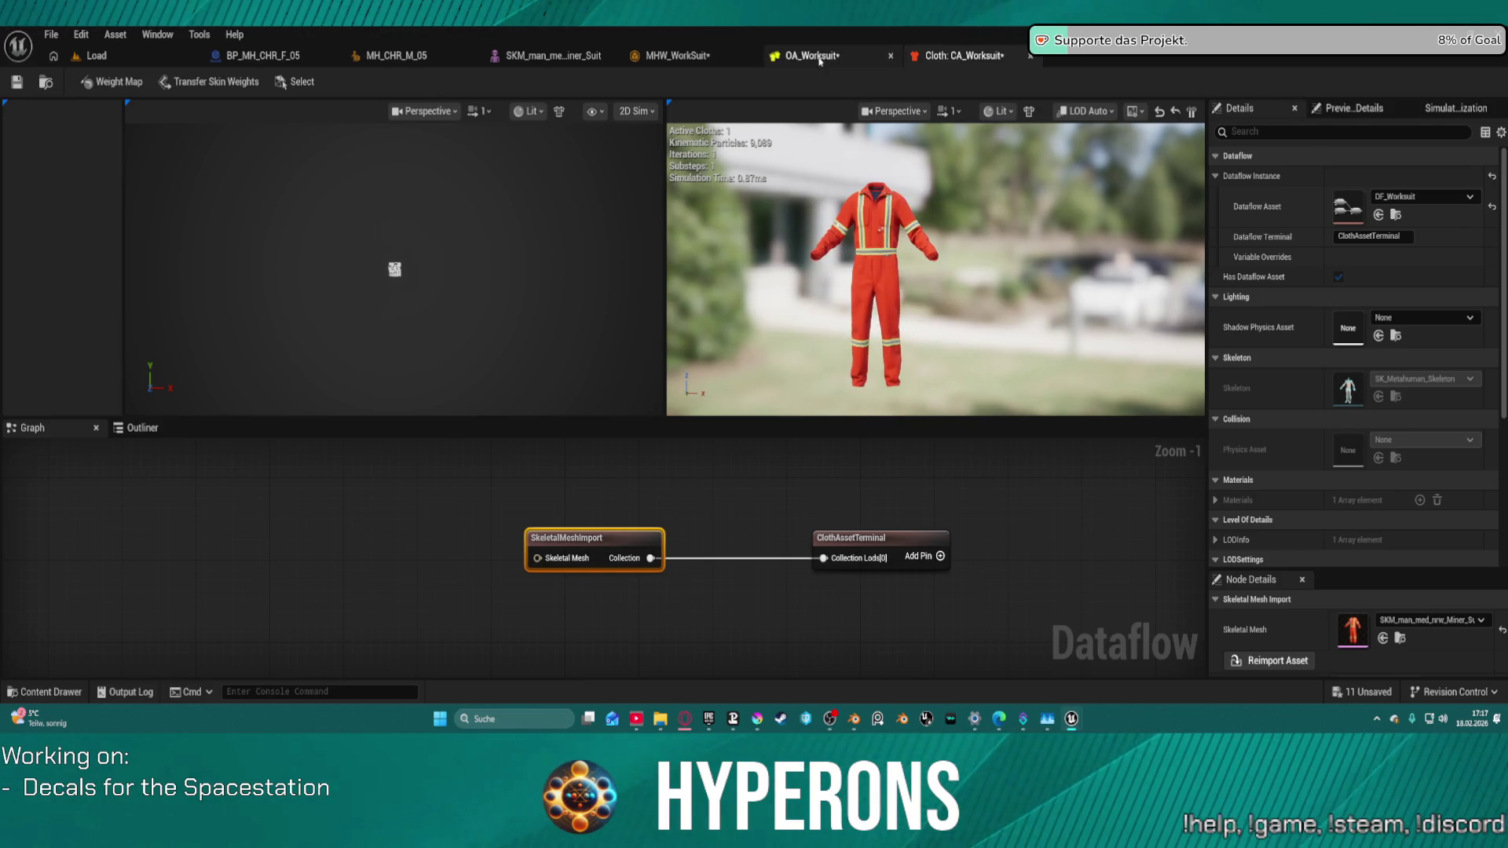
click(834, 59)
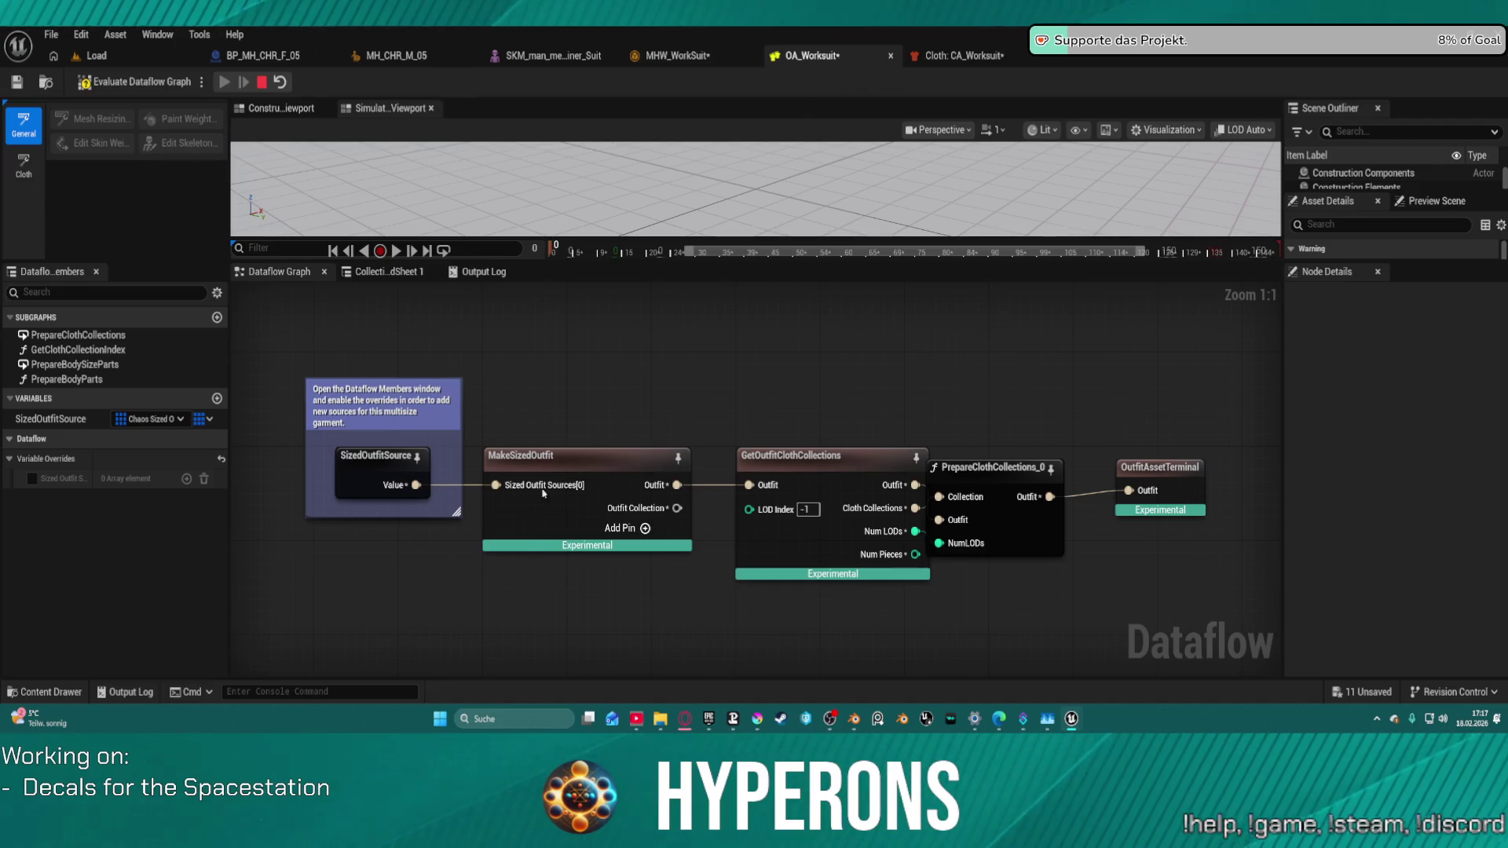
click(411, 497)
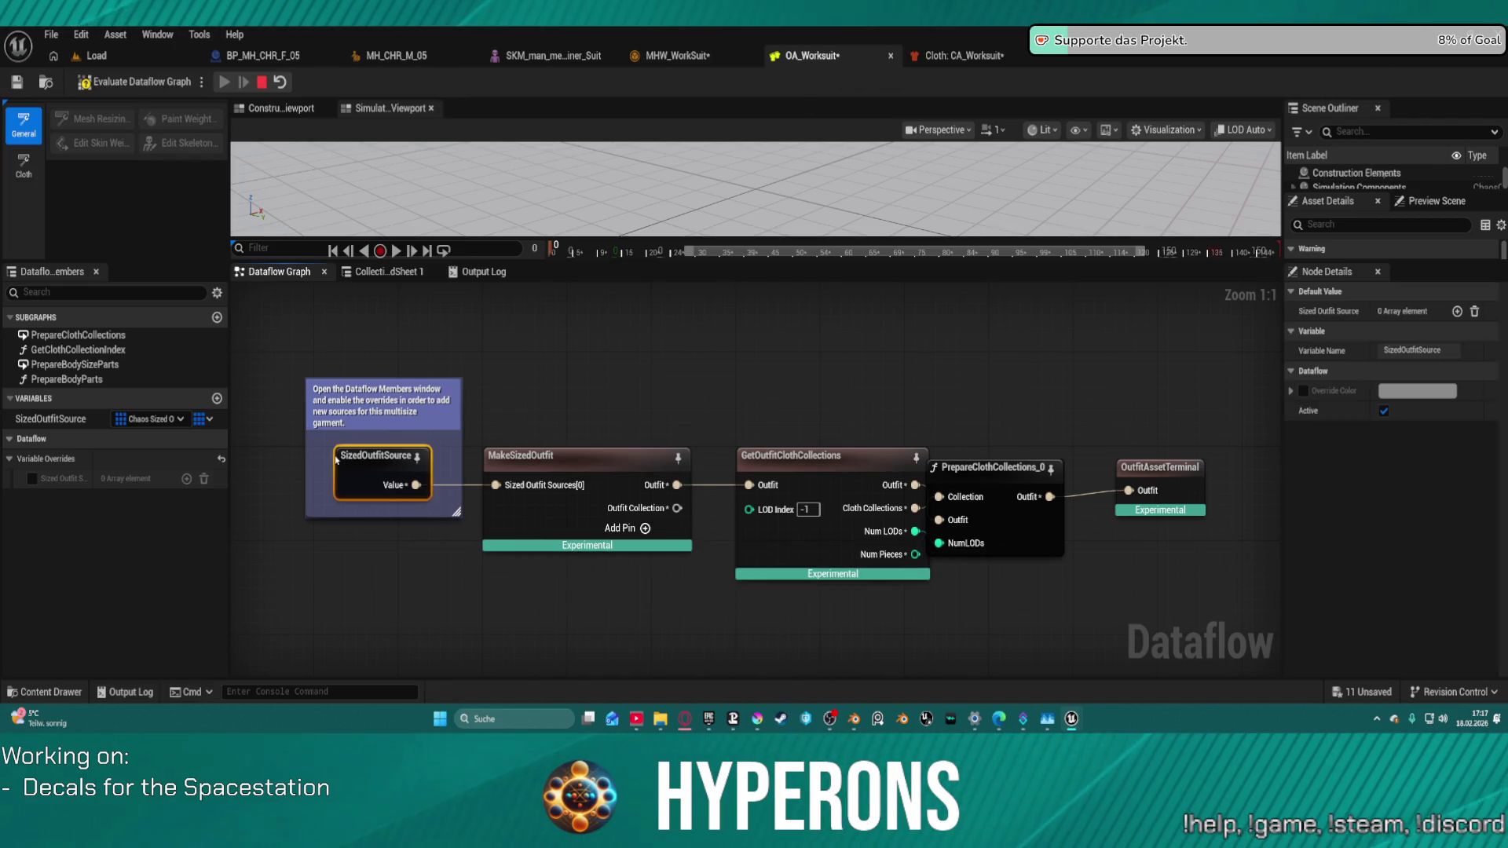
Step: Enable the Sized Outfit Source override with one entry using CA_Worksuit, and enlarge the preview
click(32, 479)
click(186, 478)
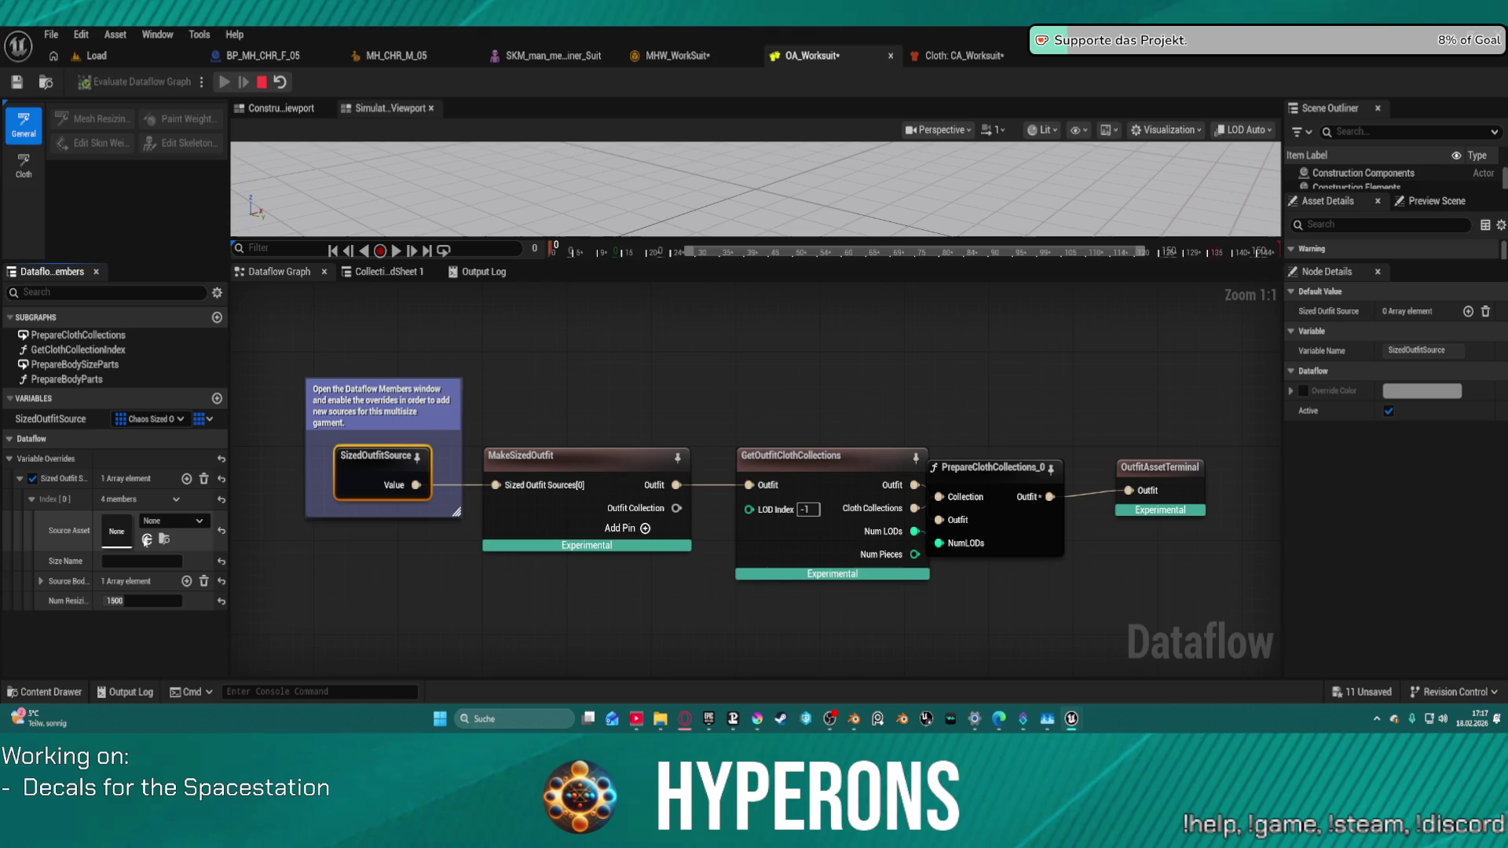
click(165, 521)
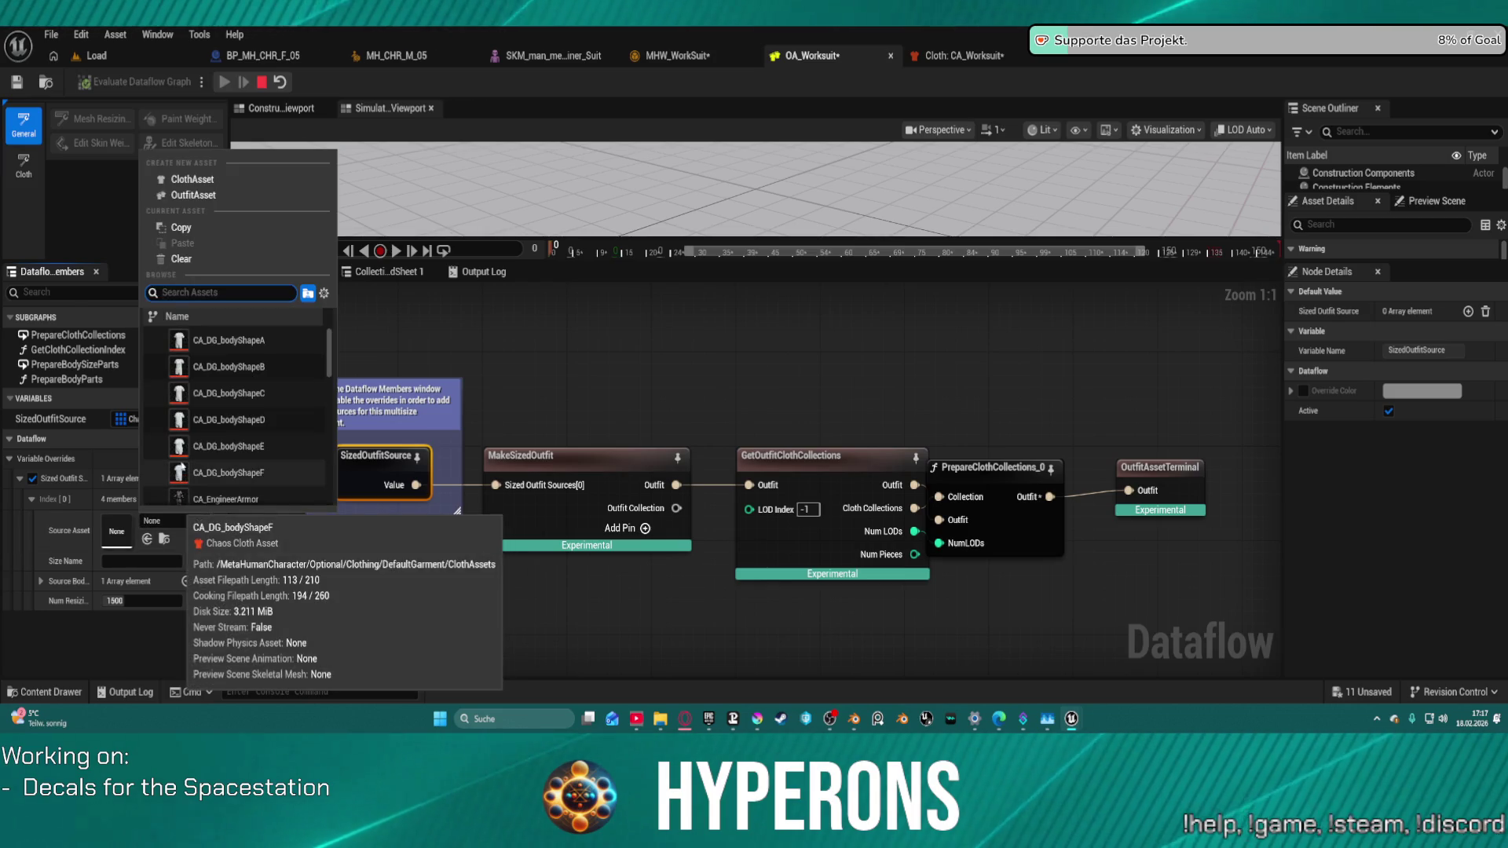
click(962, 55)
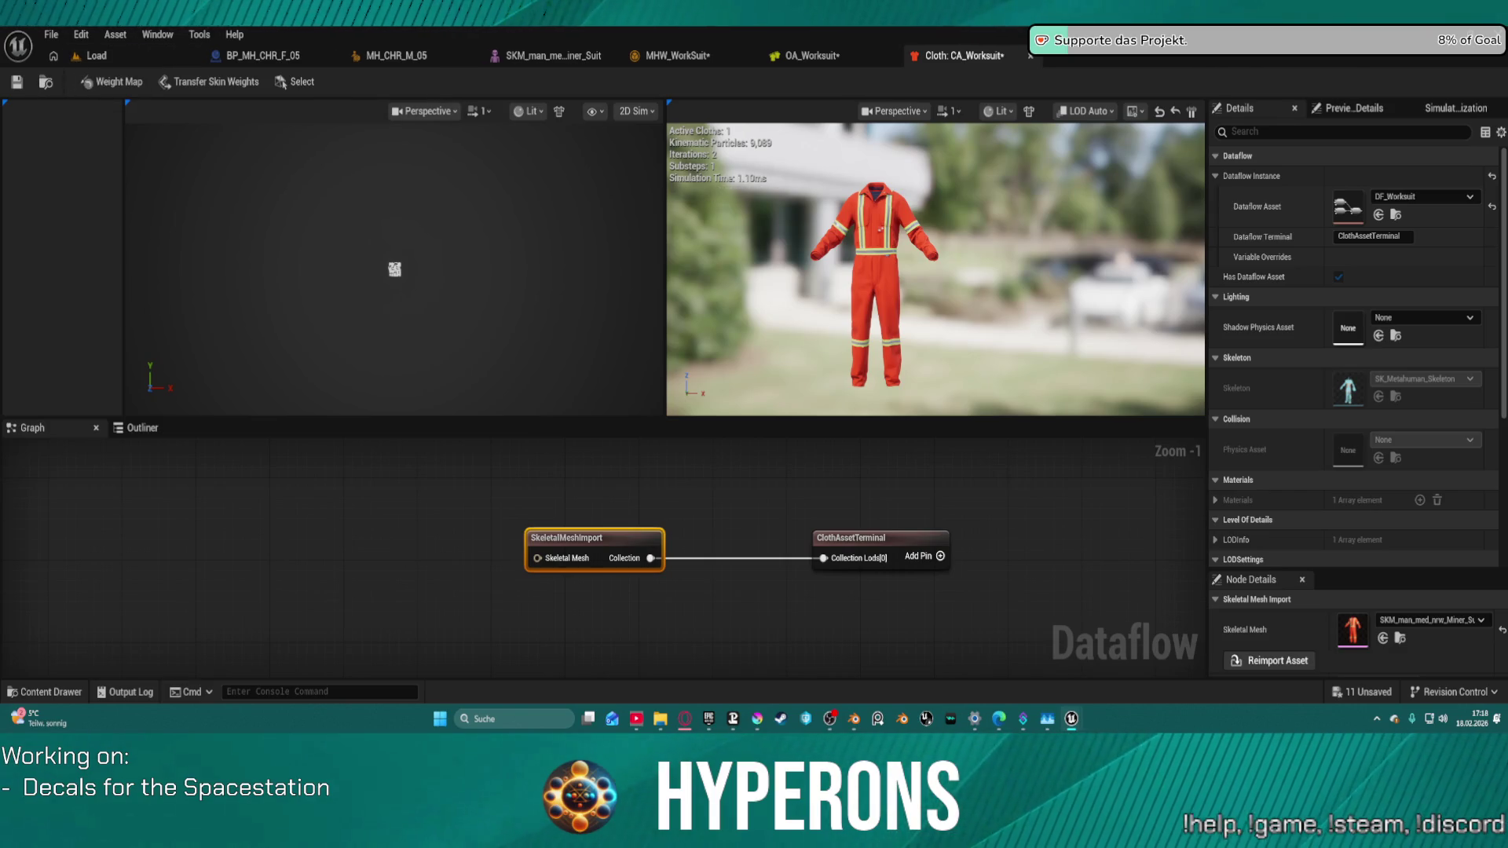
click(811, 56)
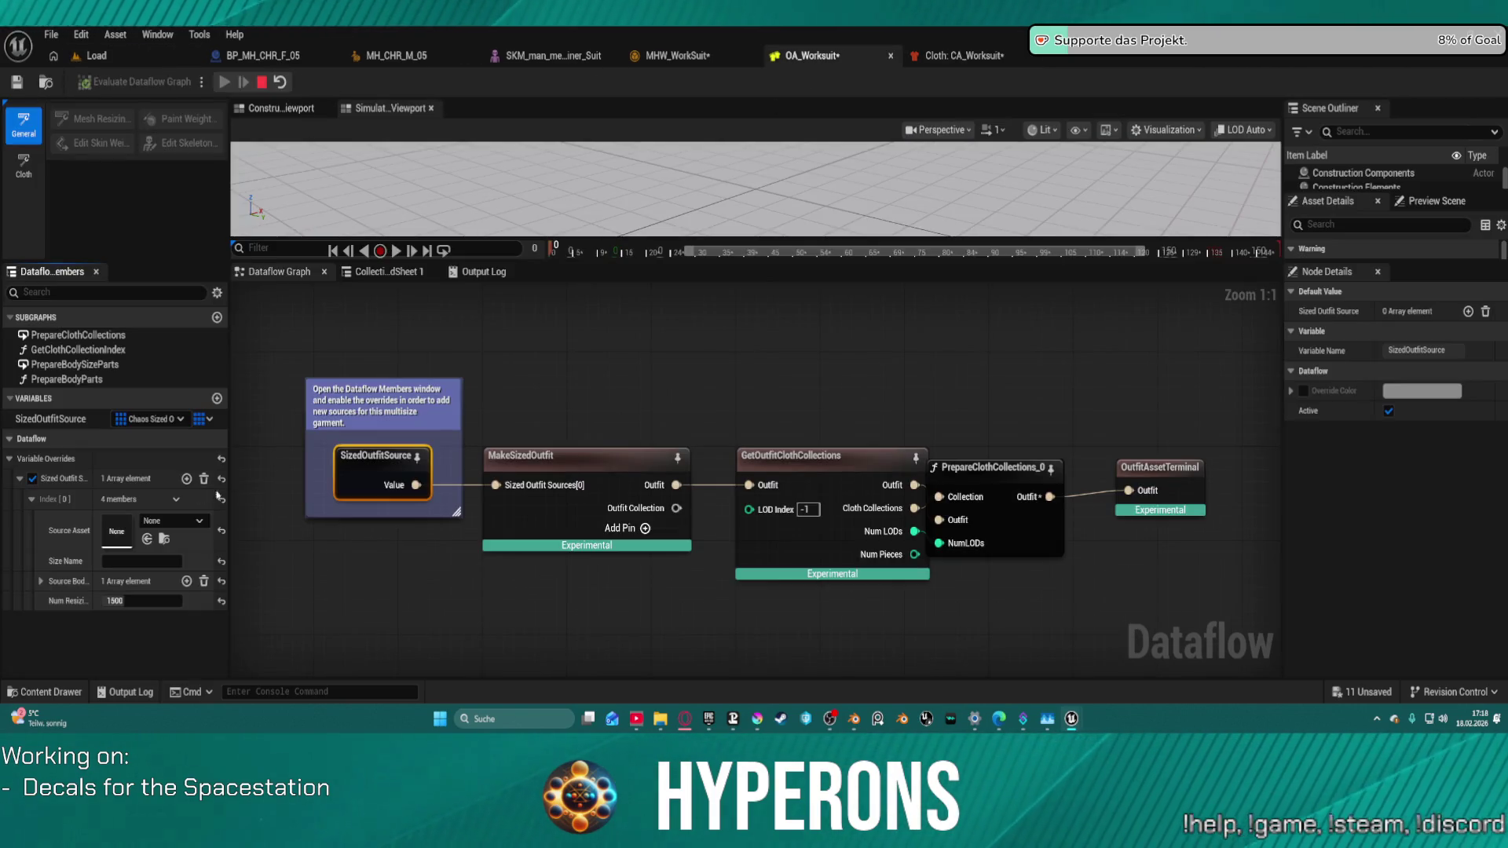
click(147, 542)
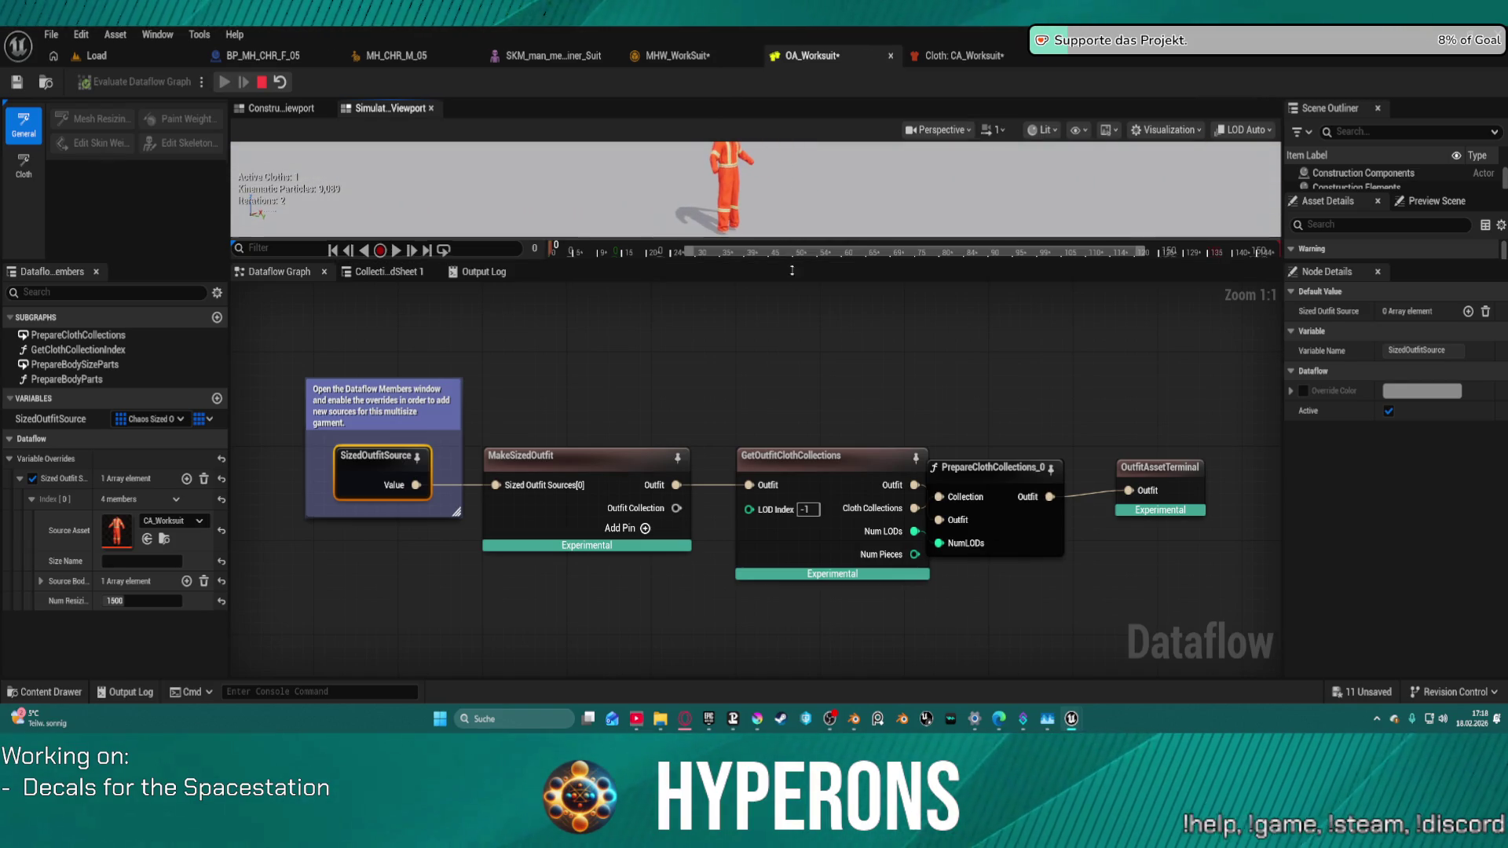
drag(794, 237, 746, 408)
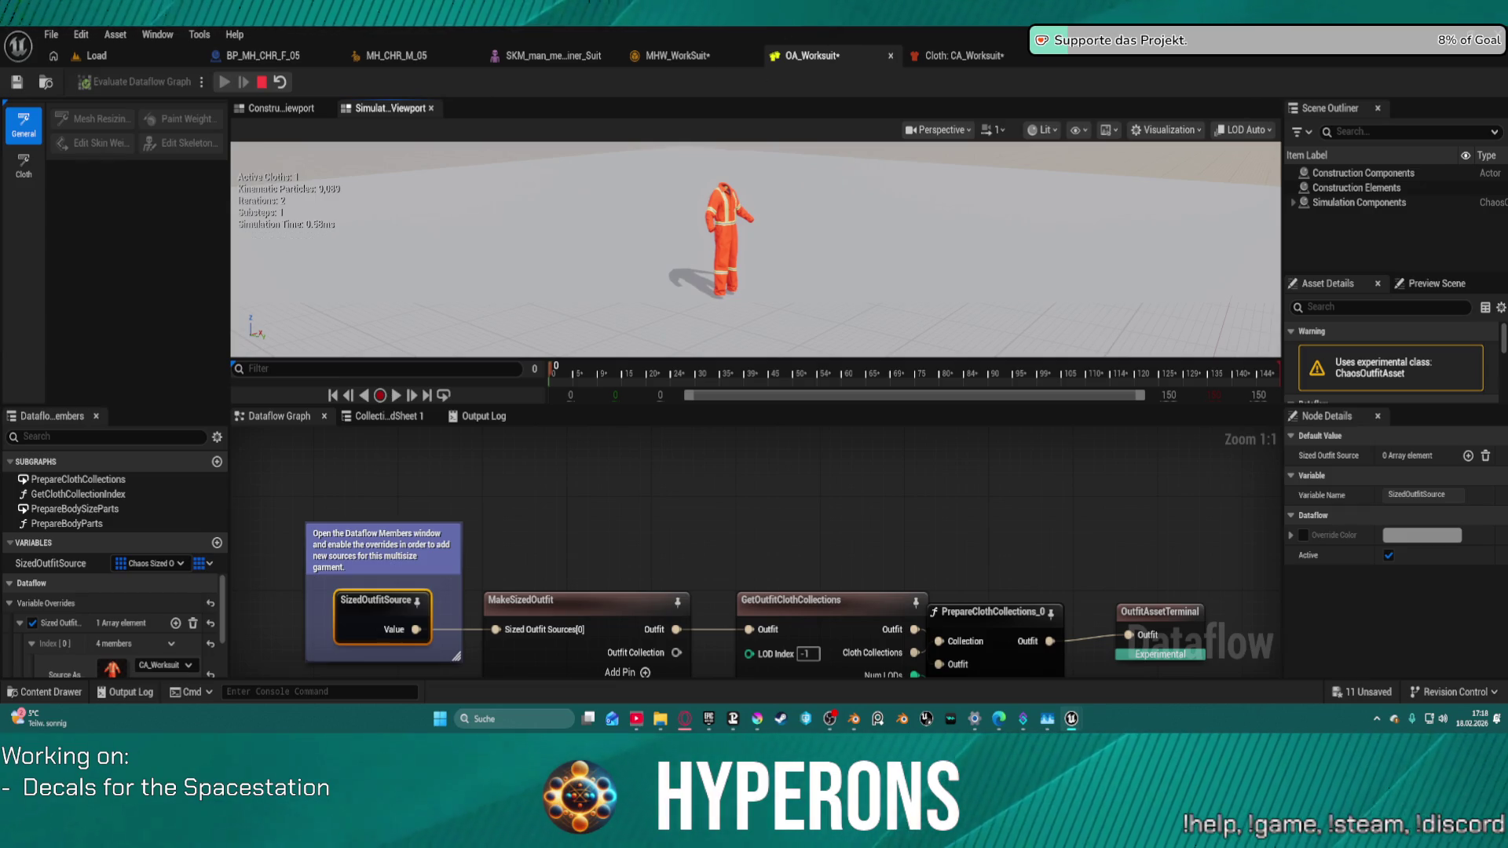
Step: Check MHW_WorkSuit's Principal Asset choices, leaving the Principal Asset unchanged
click(677, 55)
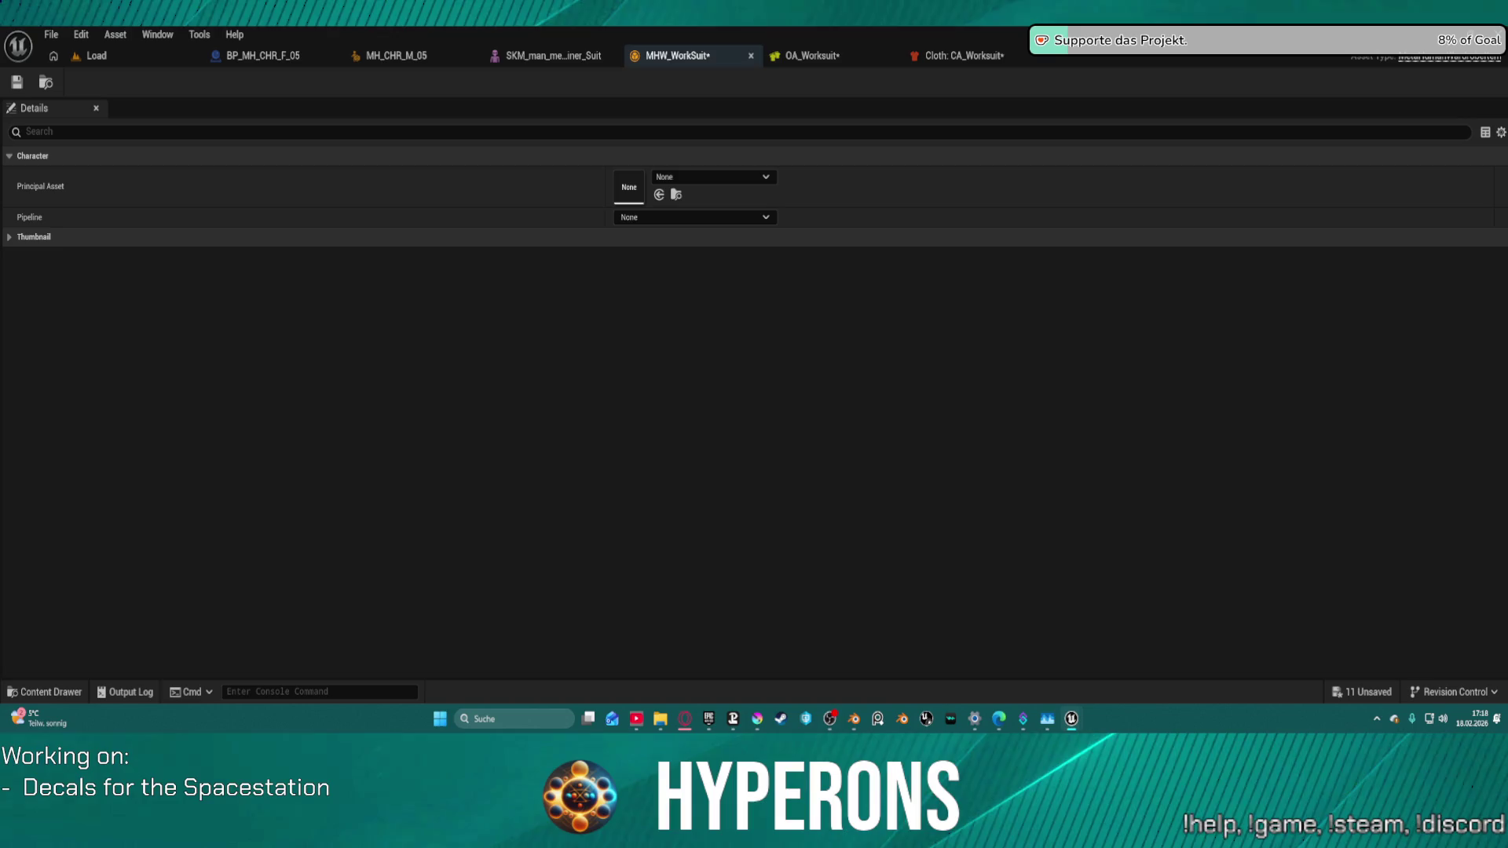
click(695, 178)
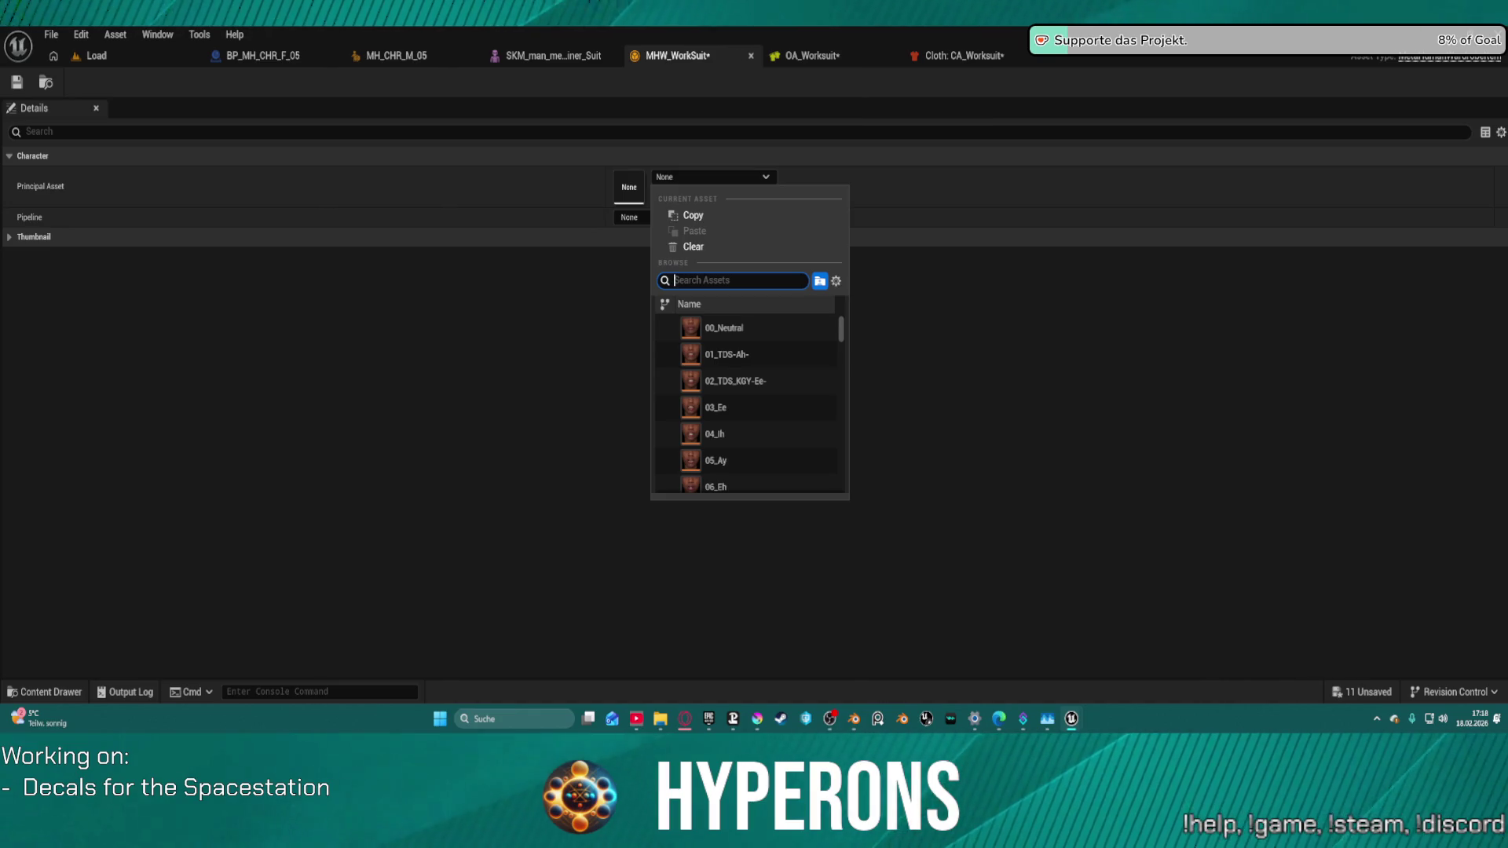
key(Escape)
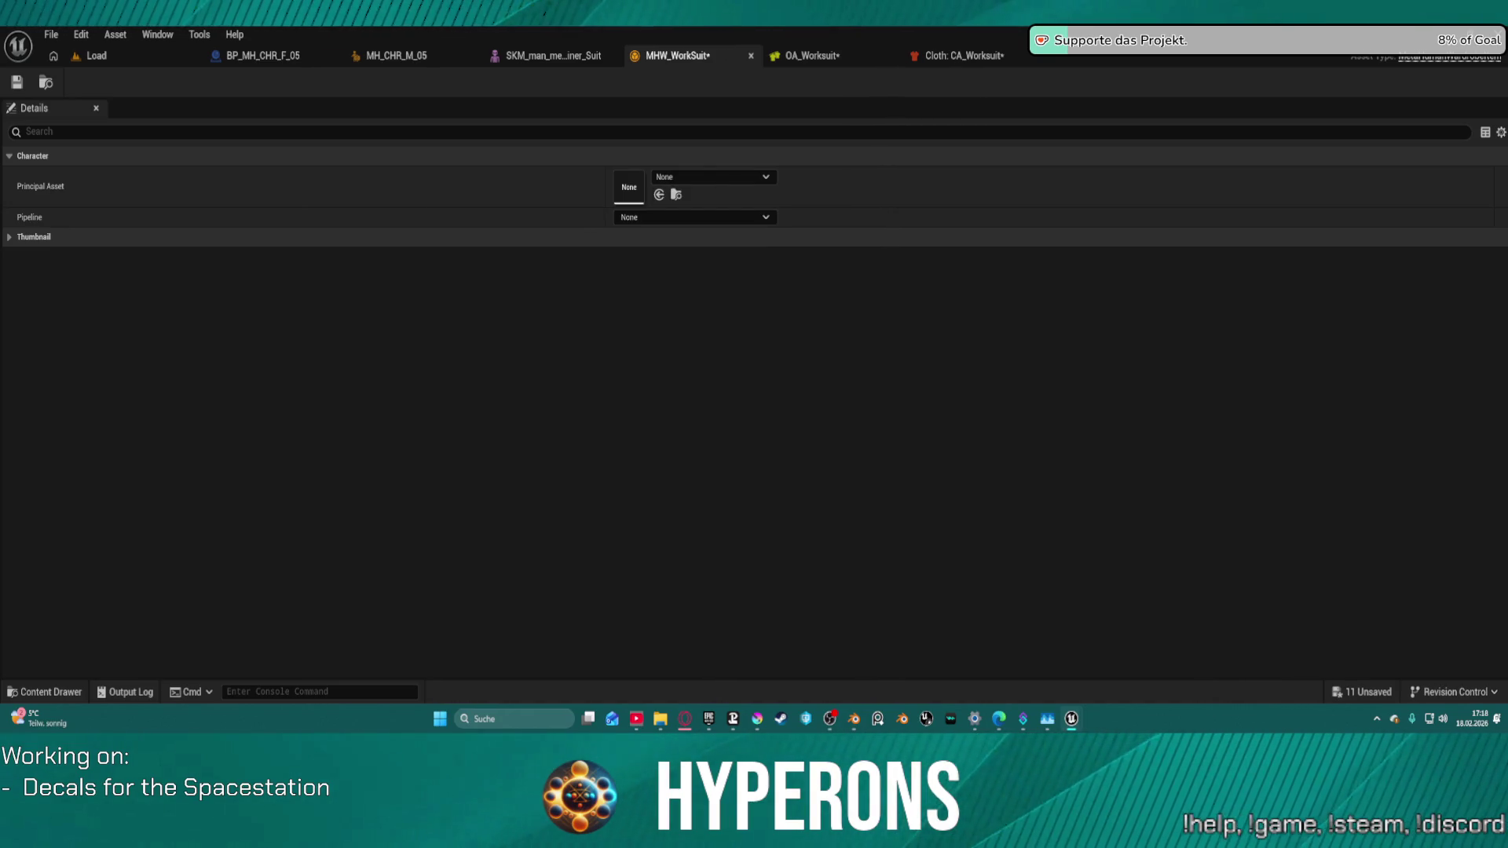
click(809, 56)
click(675, 56)
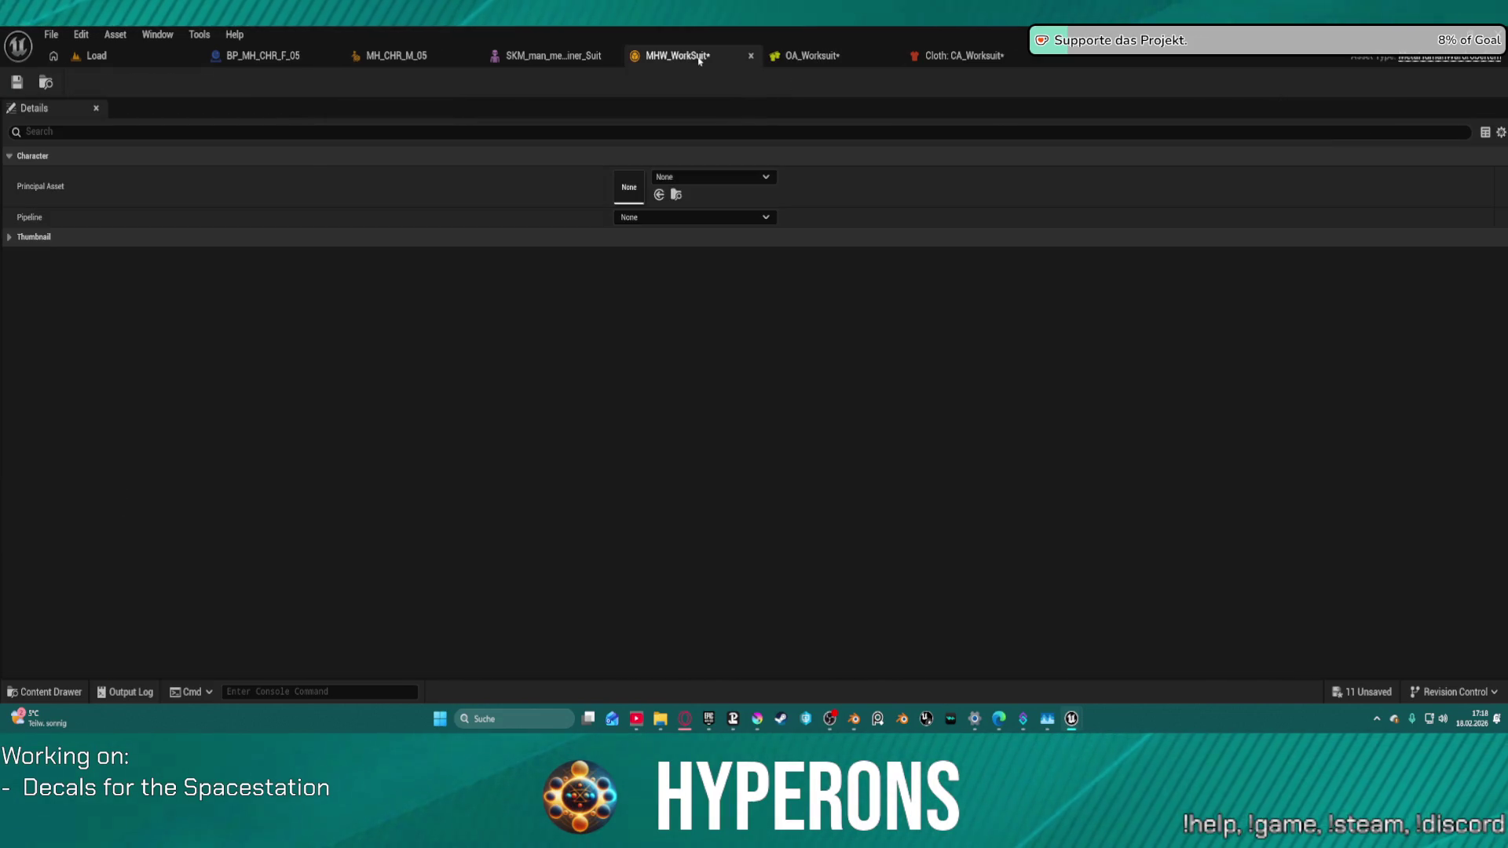
Step: Set the pipeline to MetaHuman Outfit Pipeline with MetaHuman Outfit Editor Pipeline as editor pipeline
click(672, 218)
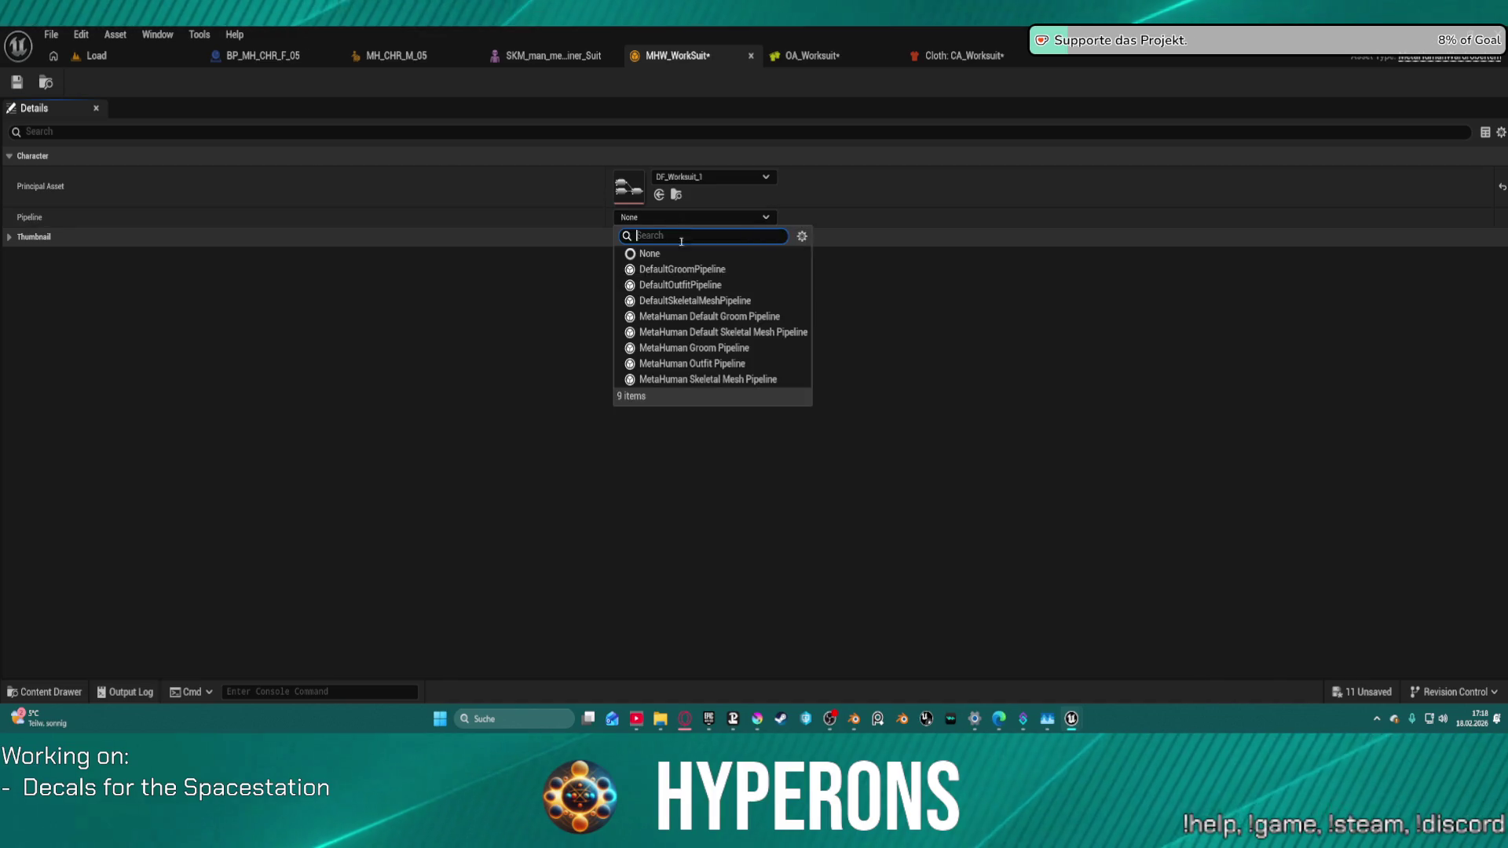
click(728, 364)
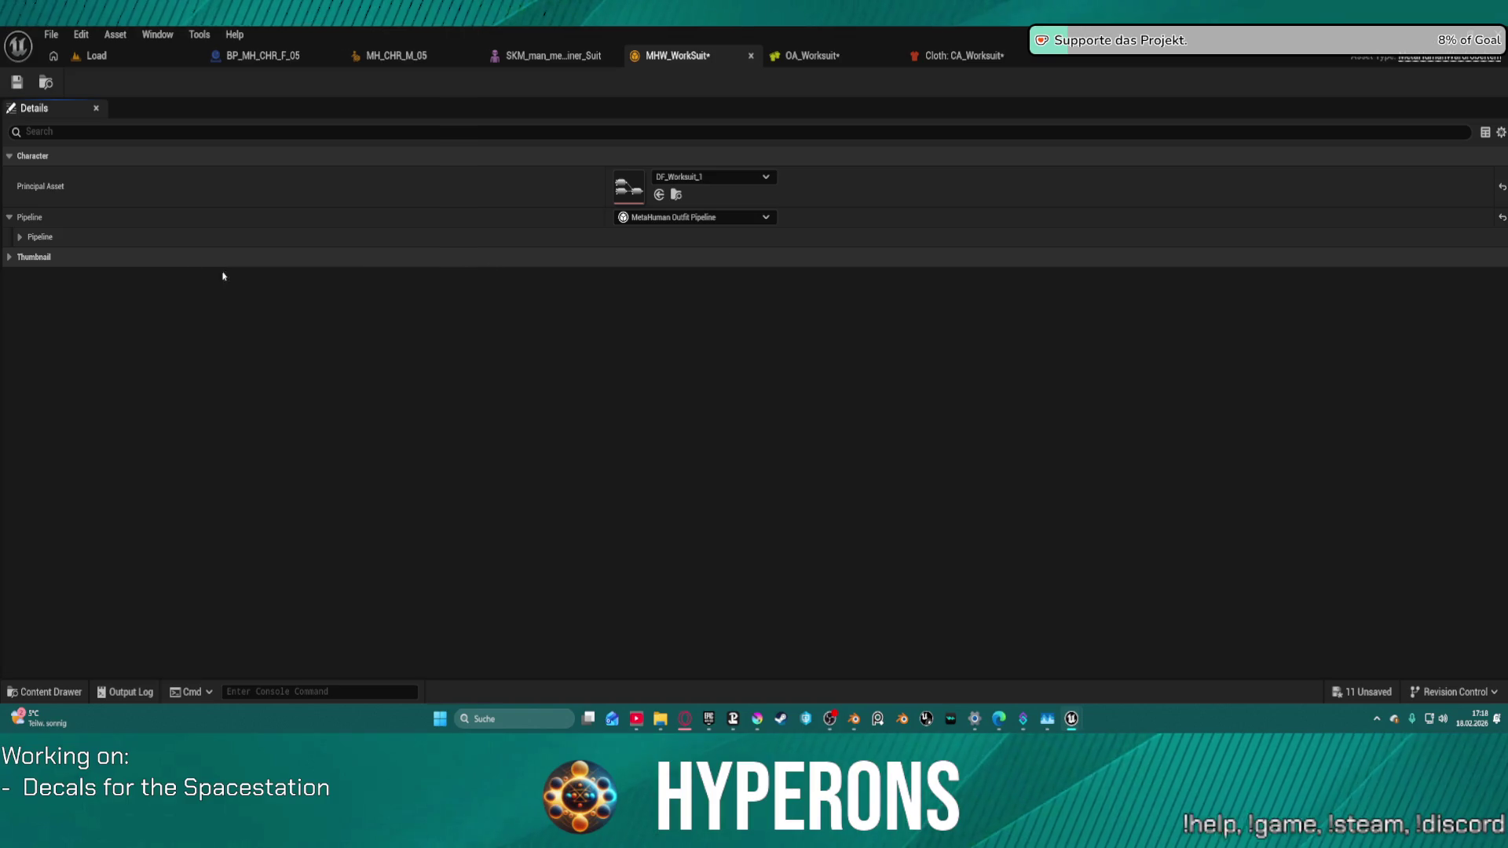
click(23, 238)
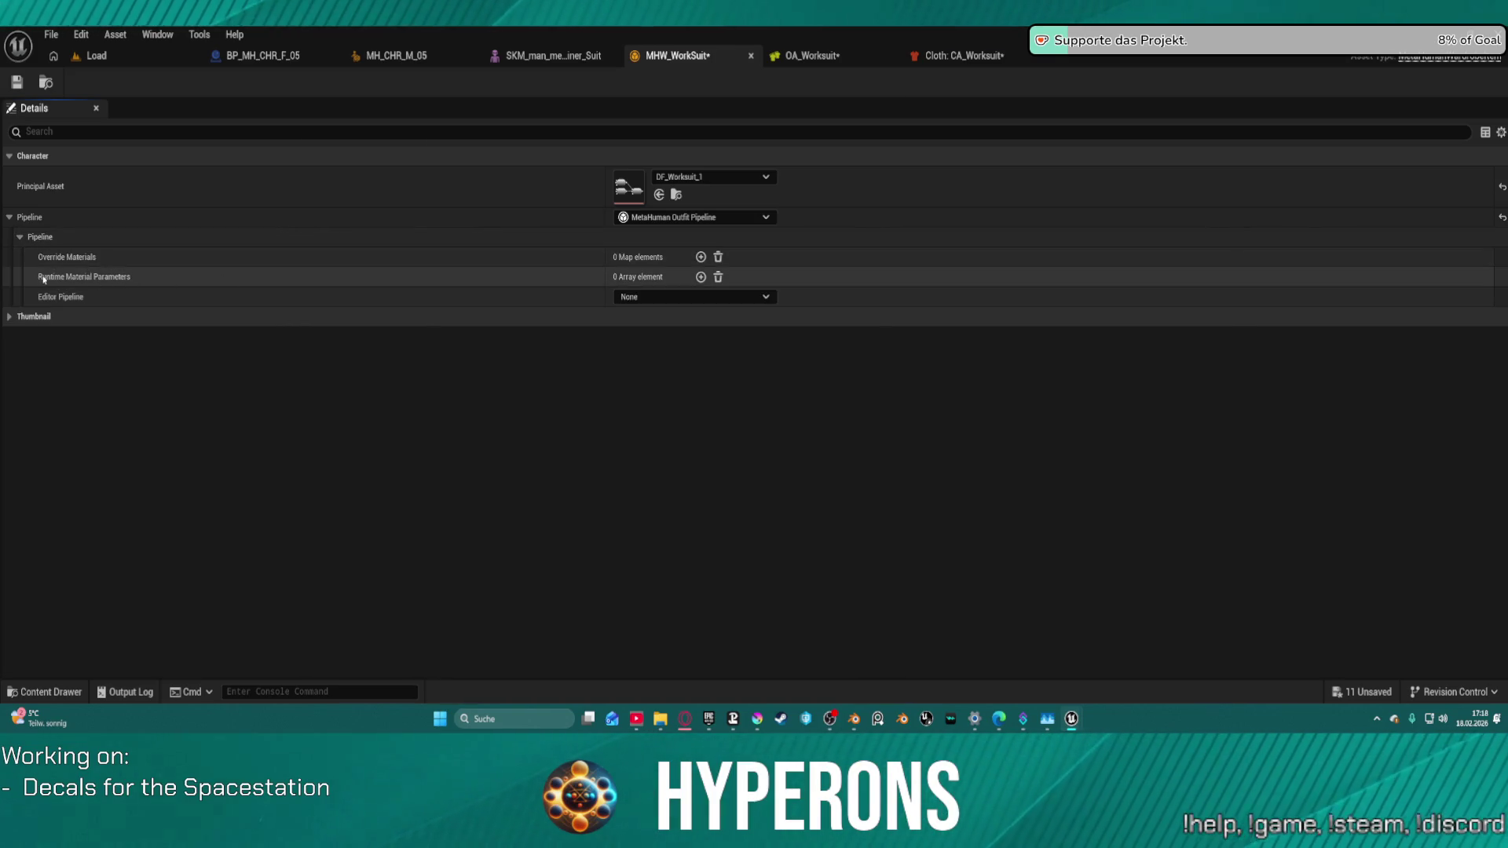
click(663, 304)
click(620, 331)
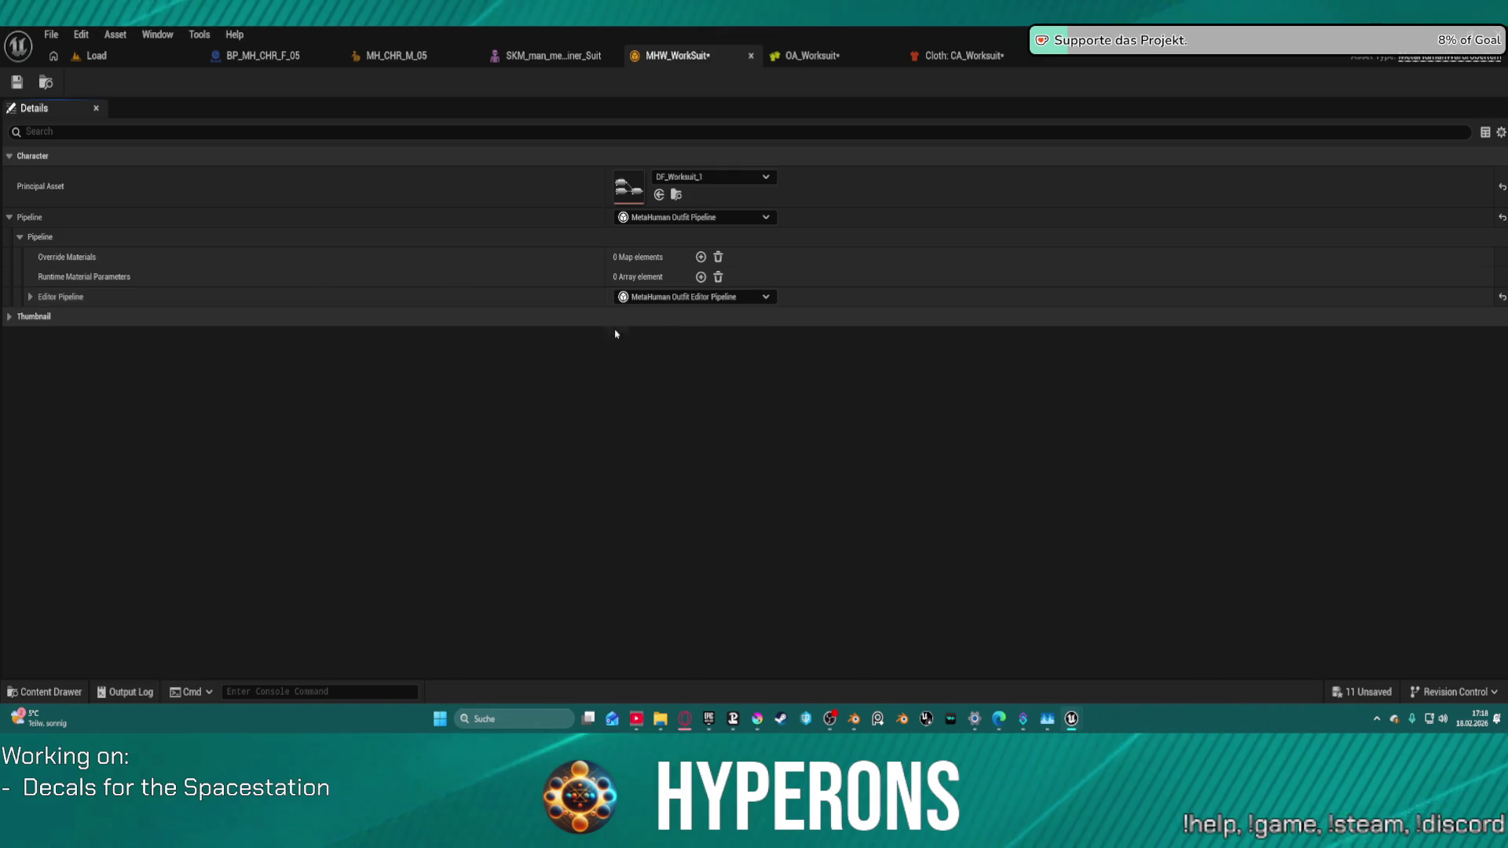
Step: Expand the Outfit and Body Hidden Face Map Texture settings to show the texture choices
click(31, 296)
click(41, 317)
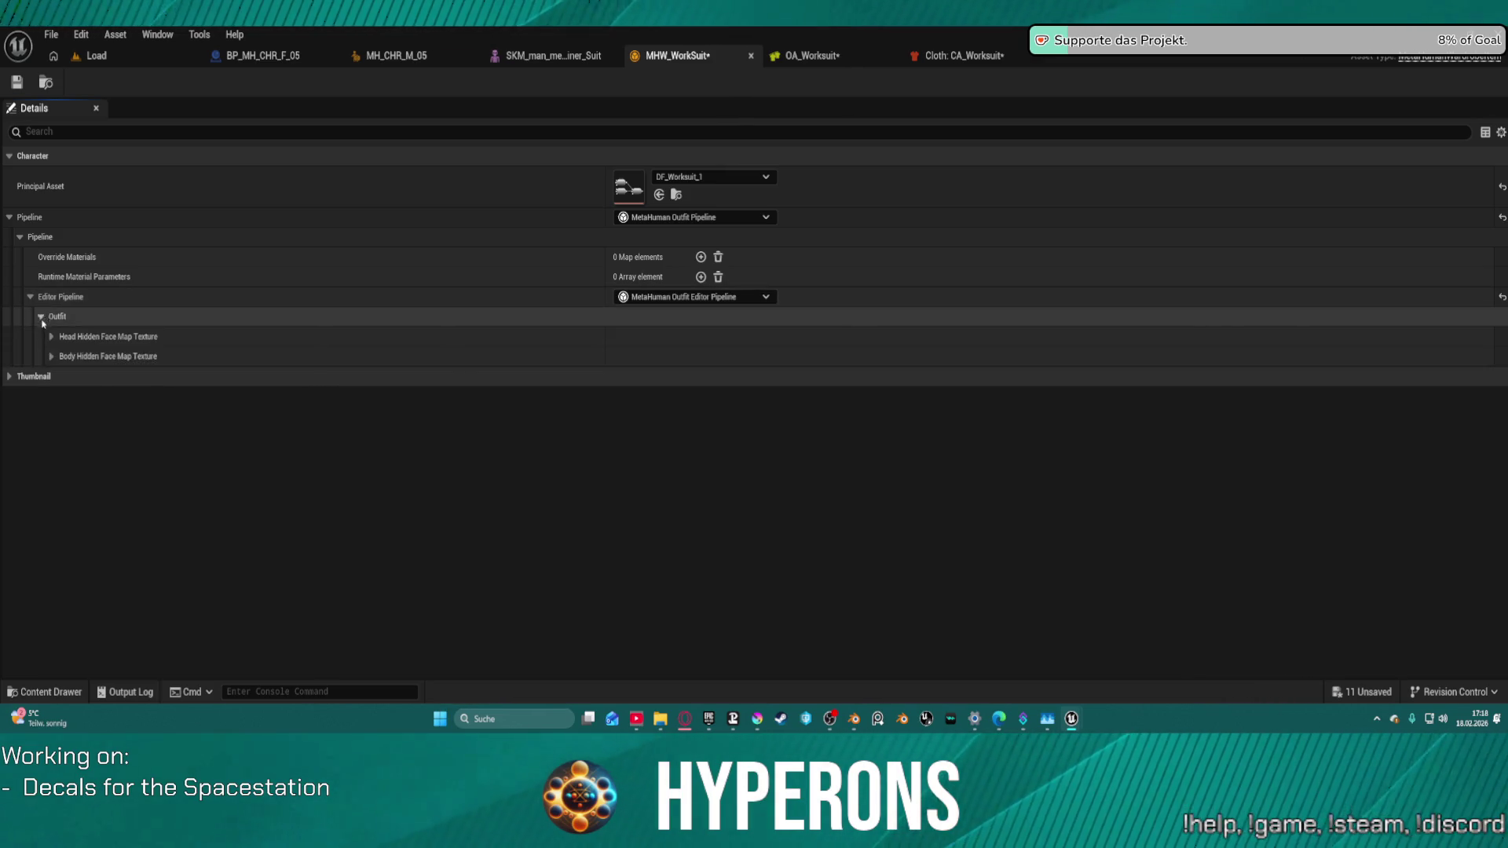
click(51, 356)
click(691, 378)
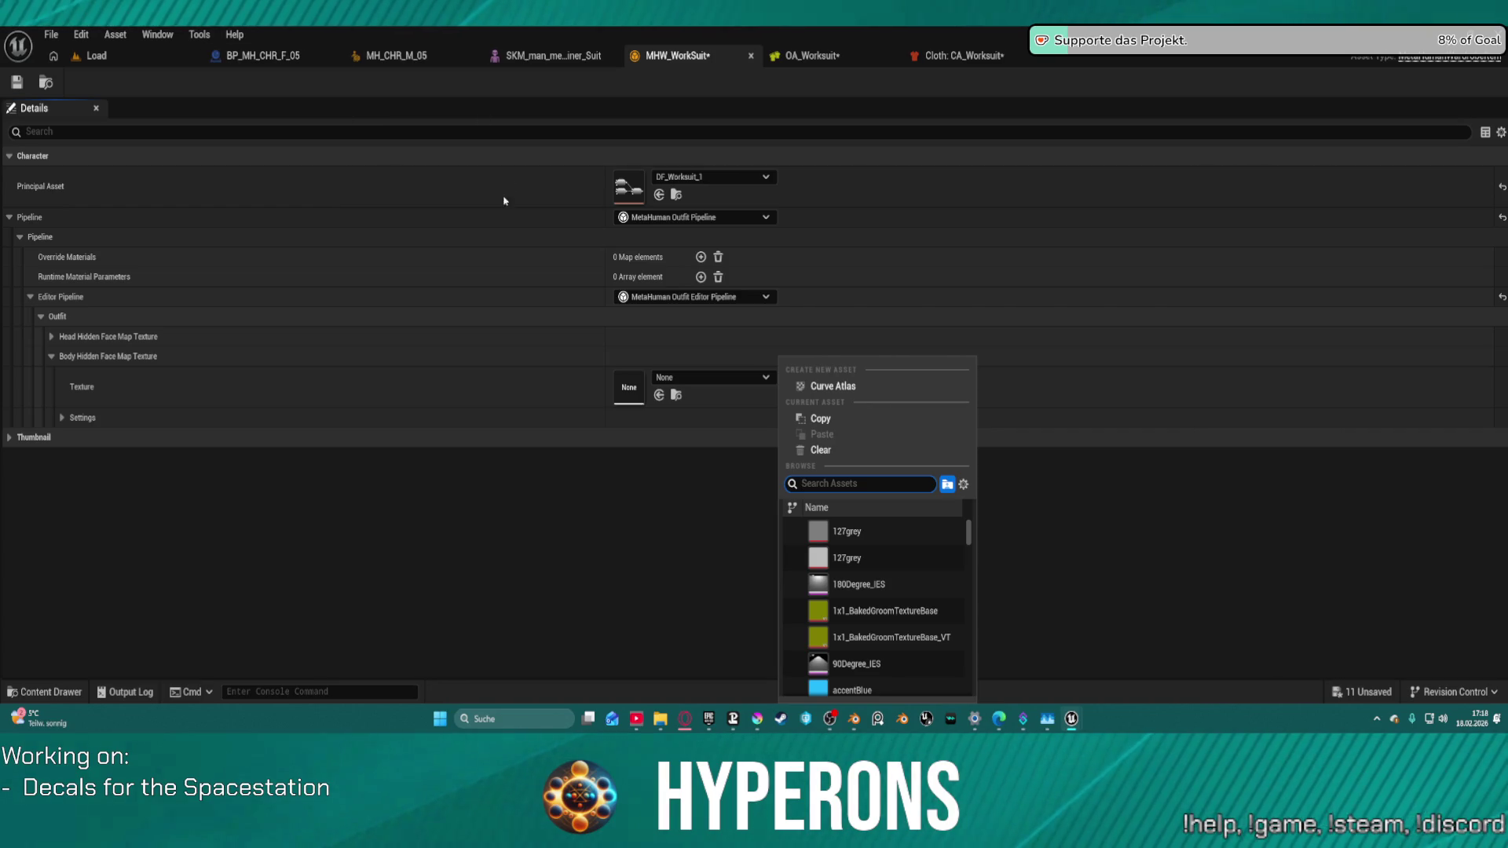
Step: In the Load level, select the Create_Texture_BP actor and look through its details
click(96, 56)
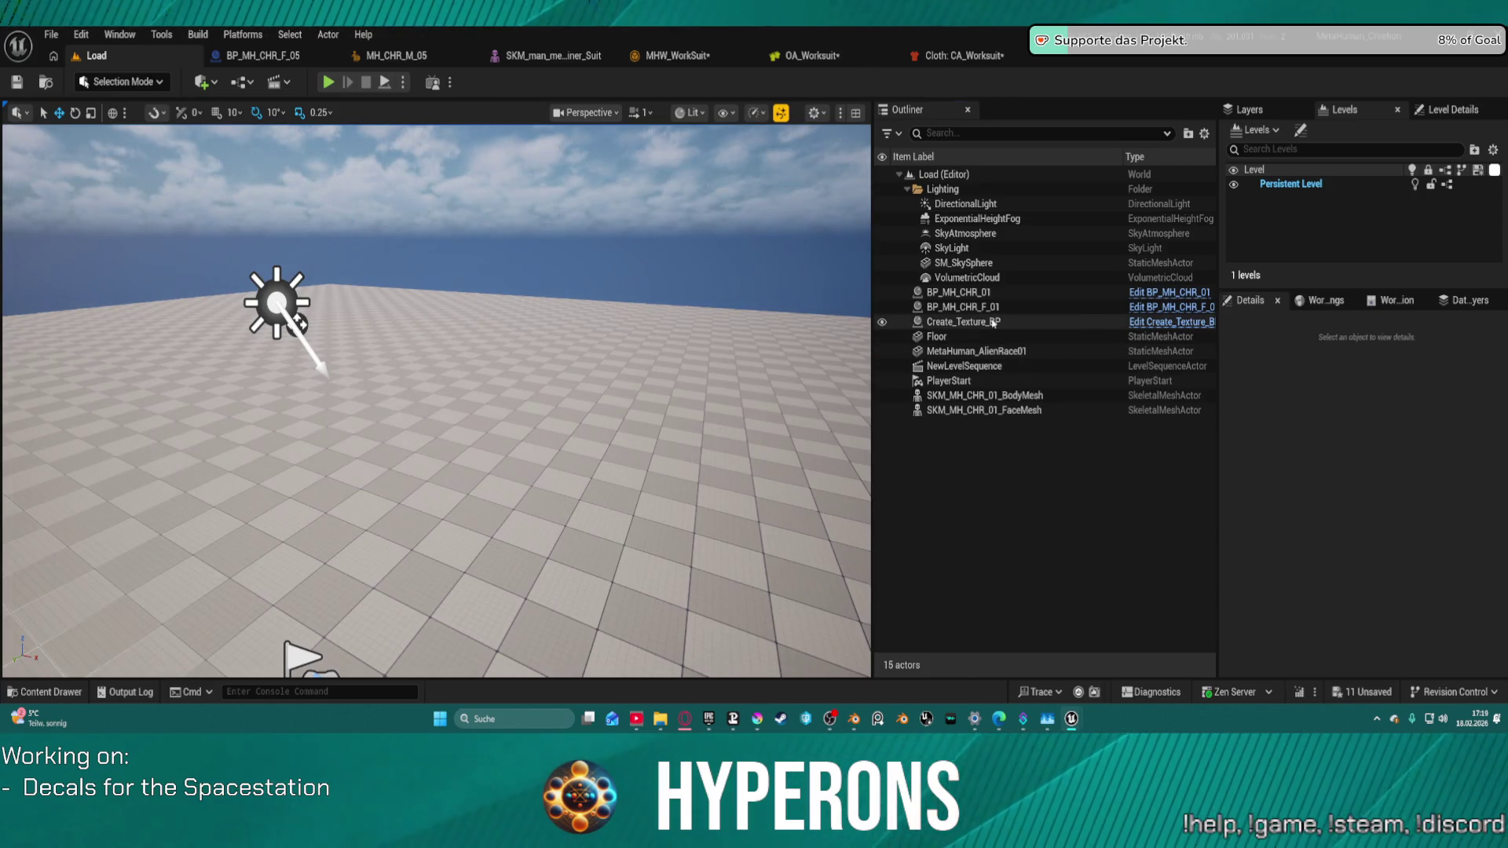
click(1029, 323)
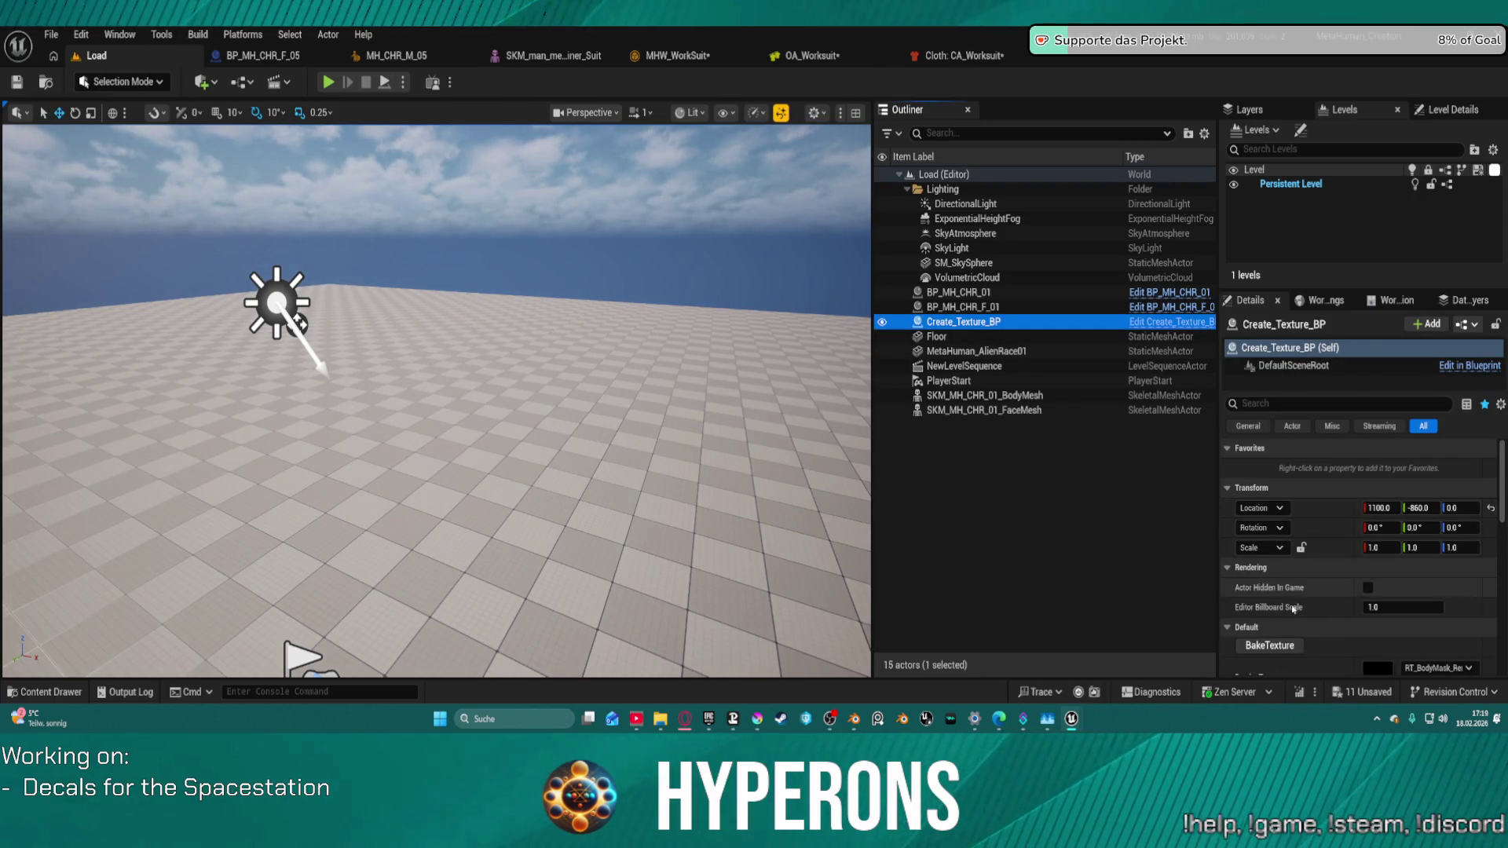
scroll(1318, 527, down, 3)
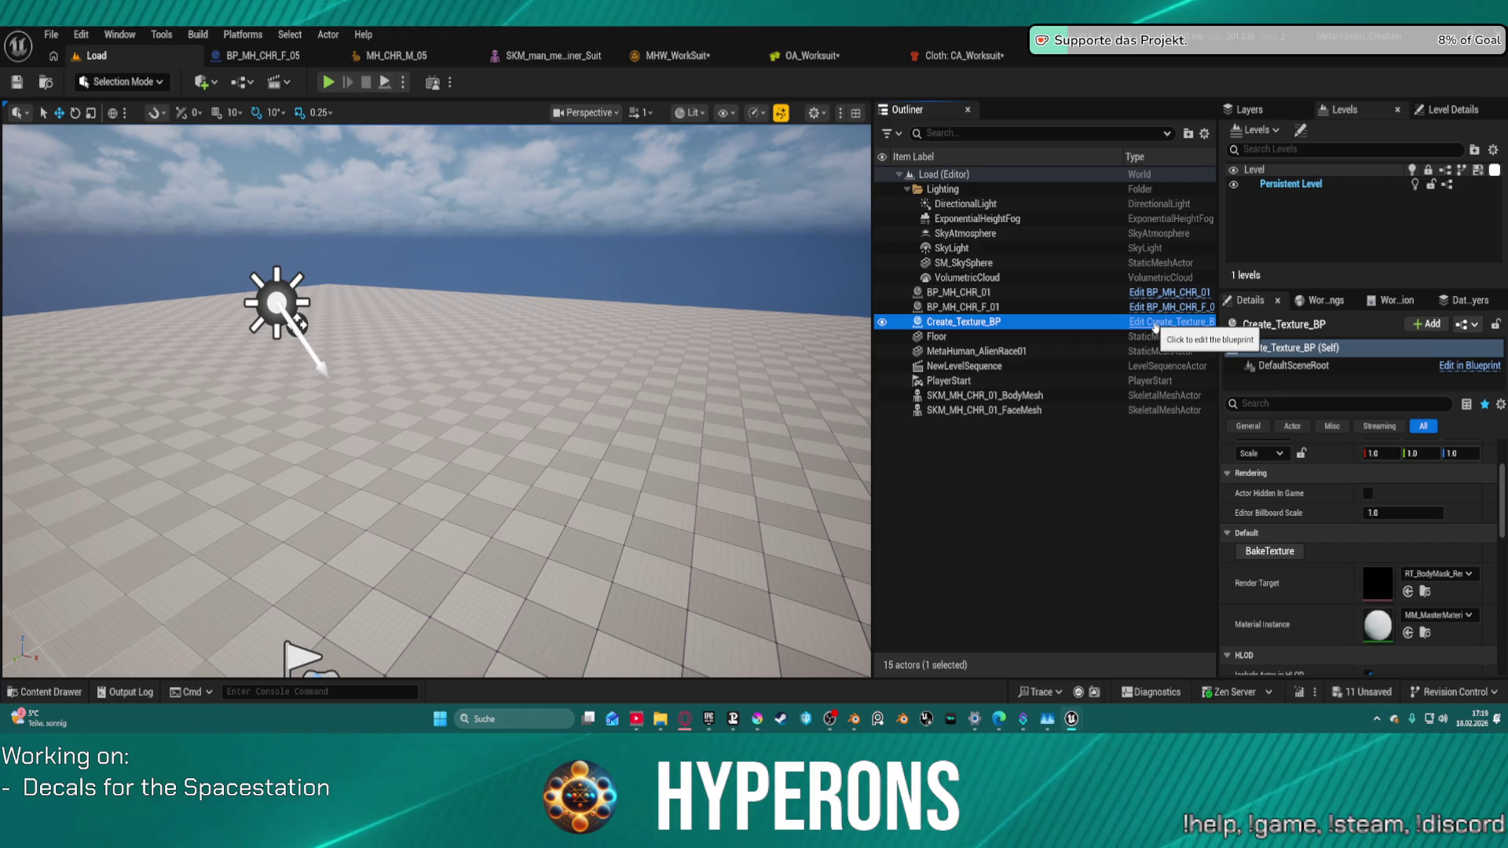
click(1353, 600)
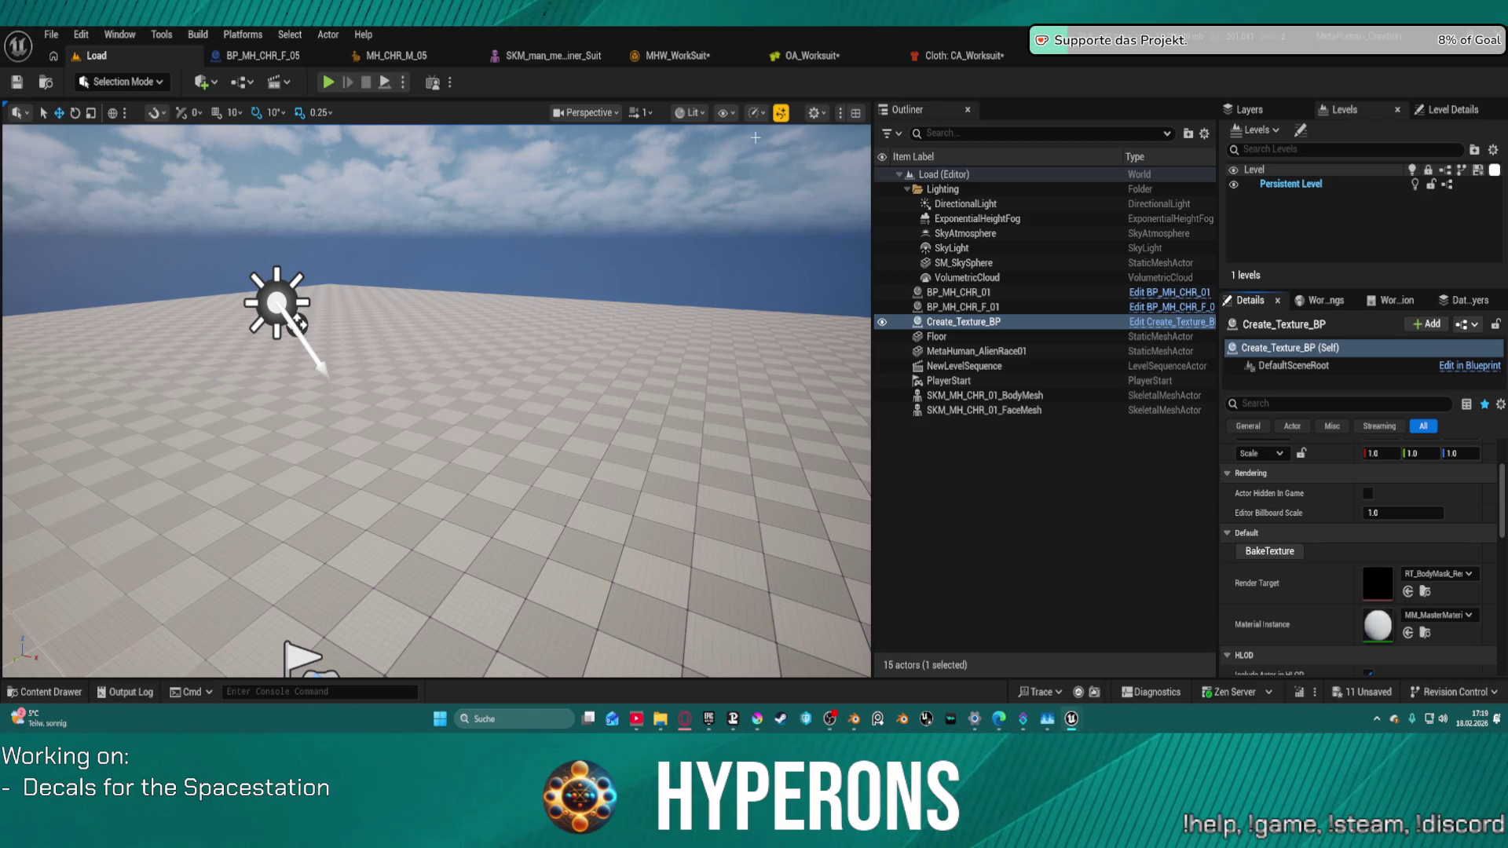
Step: Cycle through the CA_Worksuit, OA_Worksuit and MH_CHR_M_05 editors, ending on MHW_WorkSuit's details
click(919, 57)
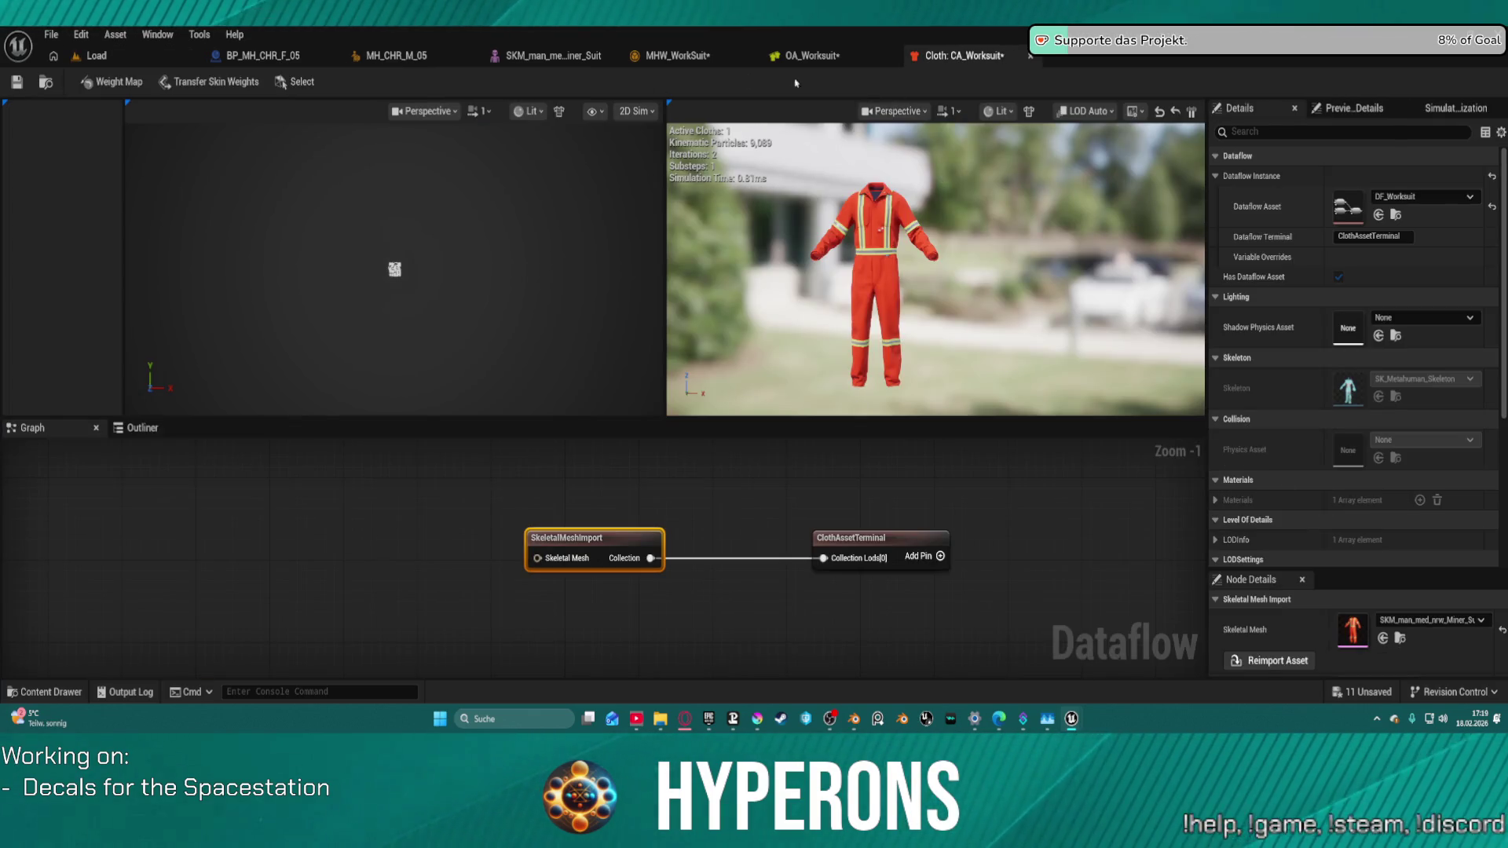
click(812, 56)
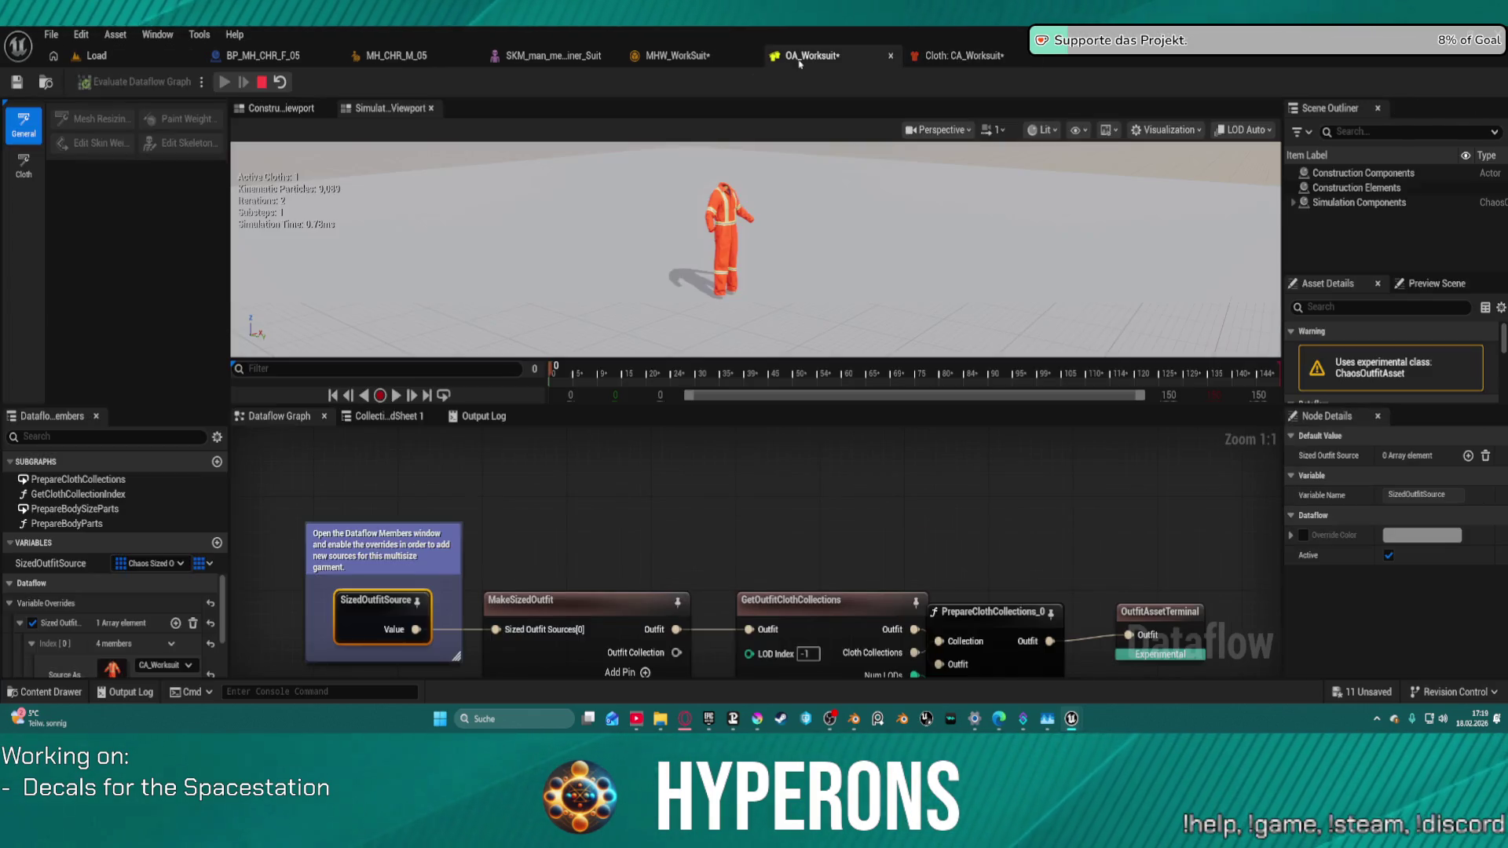
click(424, 56)
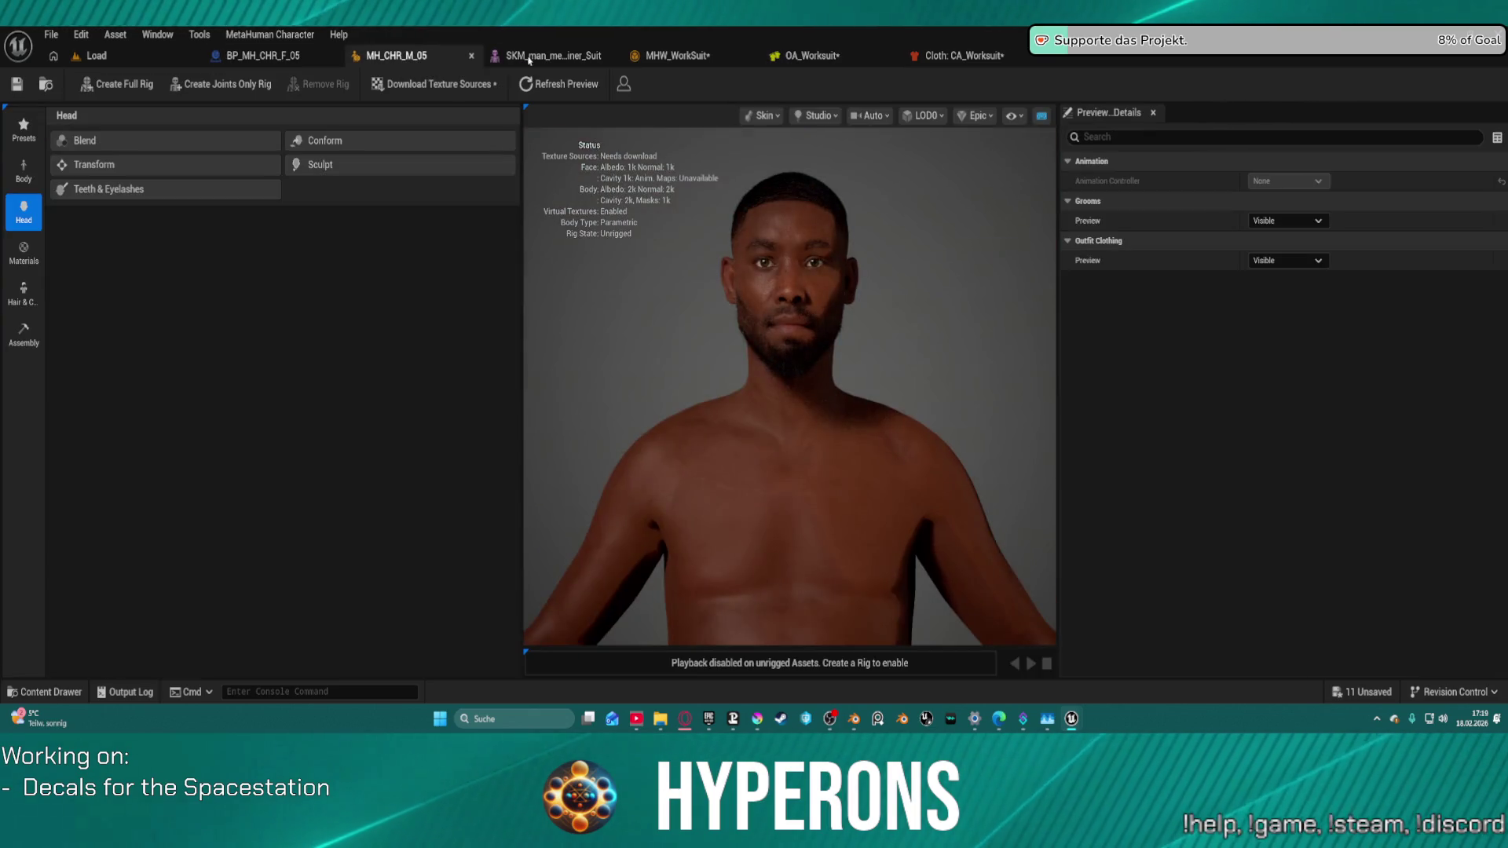
click(791, 59)
click(958, 55)
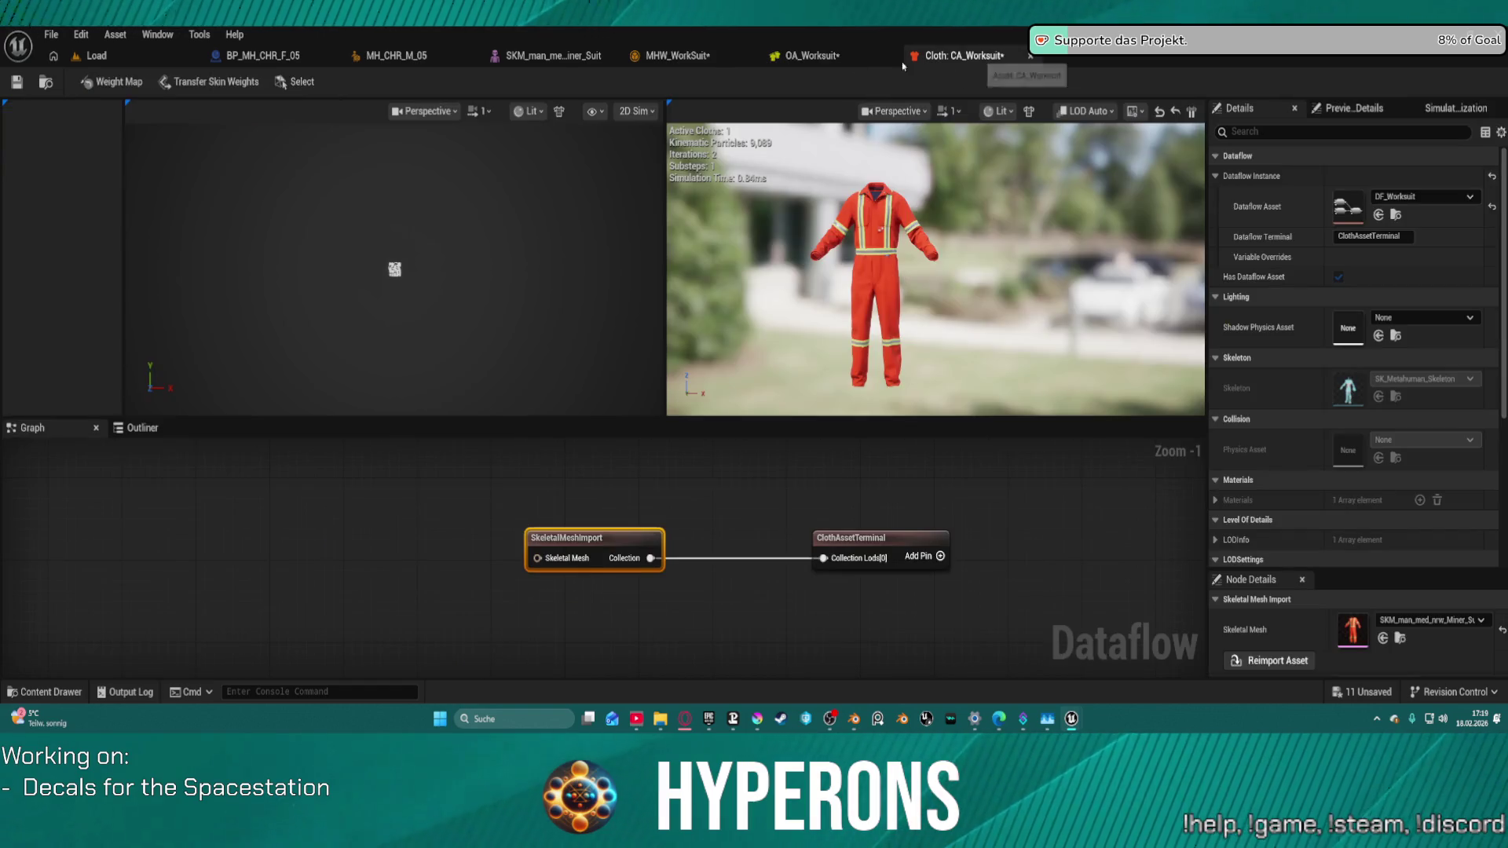
click(677, 56)
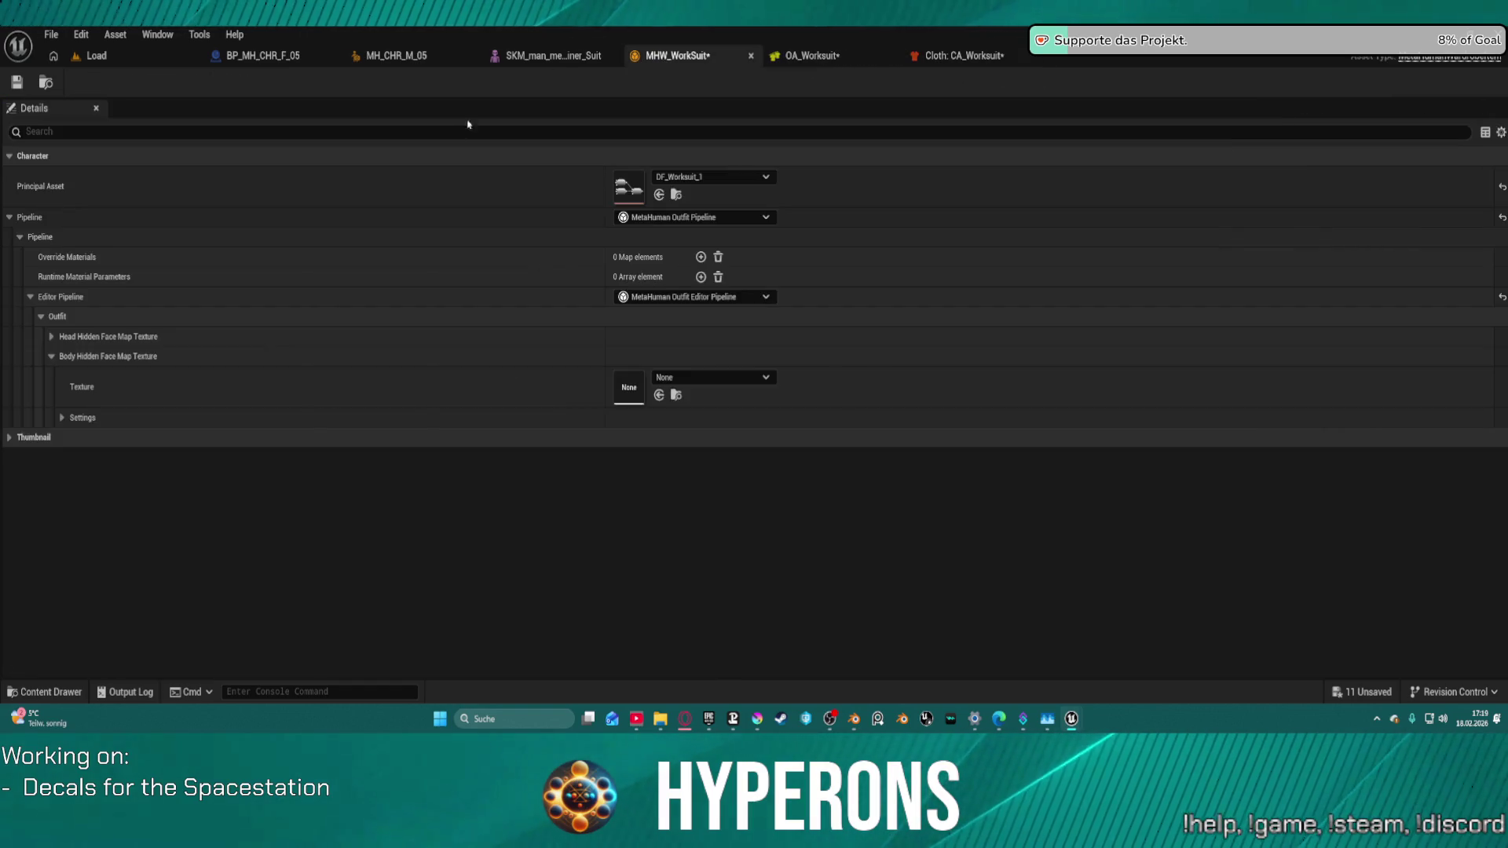
Step: Assign Texture4 as the body hidden face map, then save all modified assets from MH_CHR_M_05
click(658, 395)
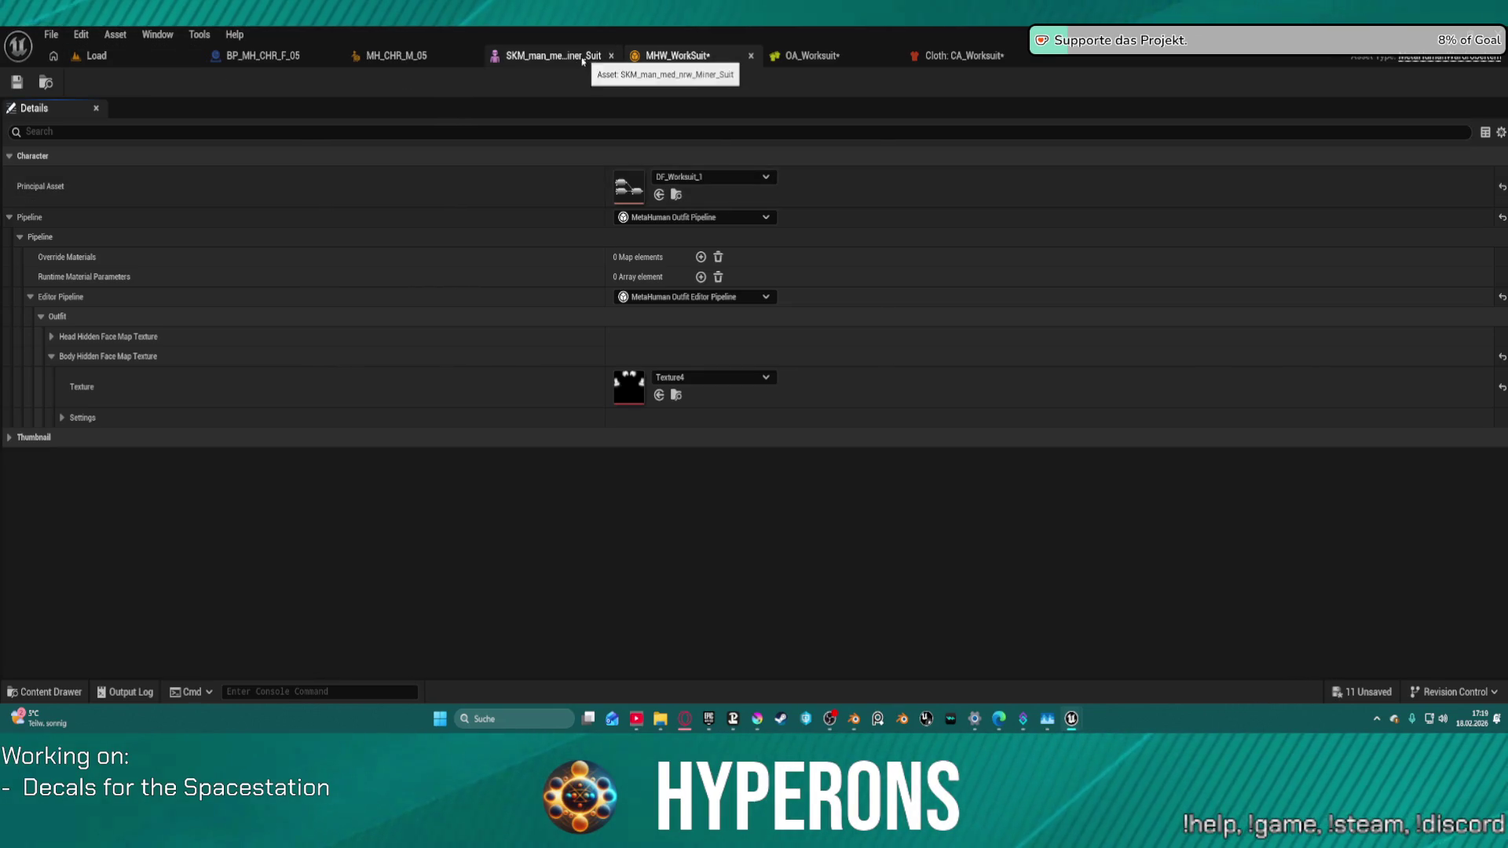
click(396, 55)
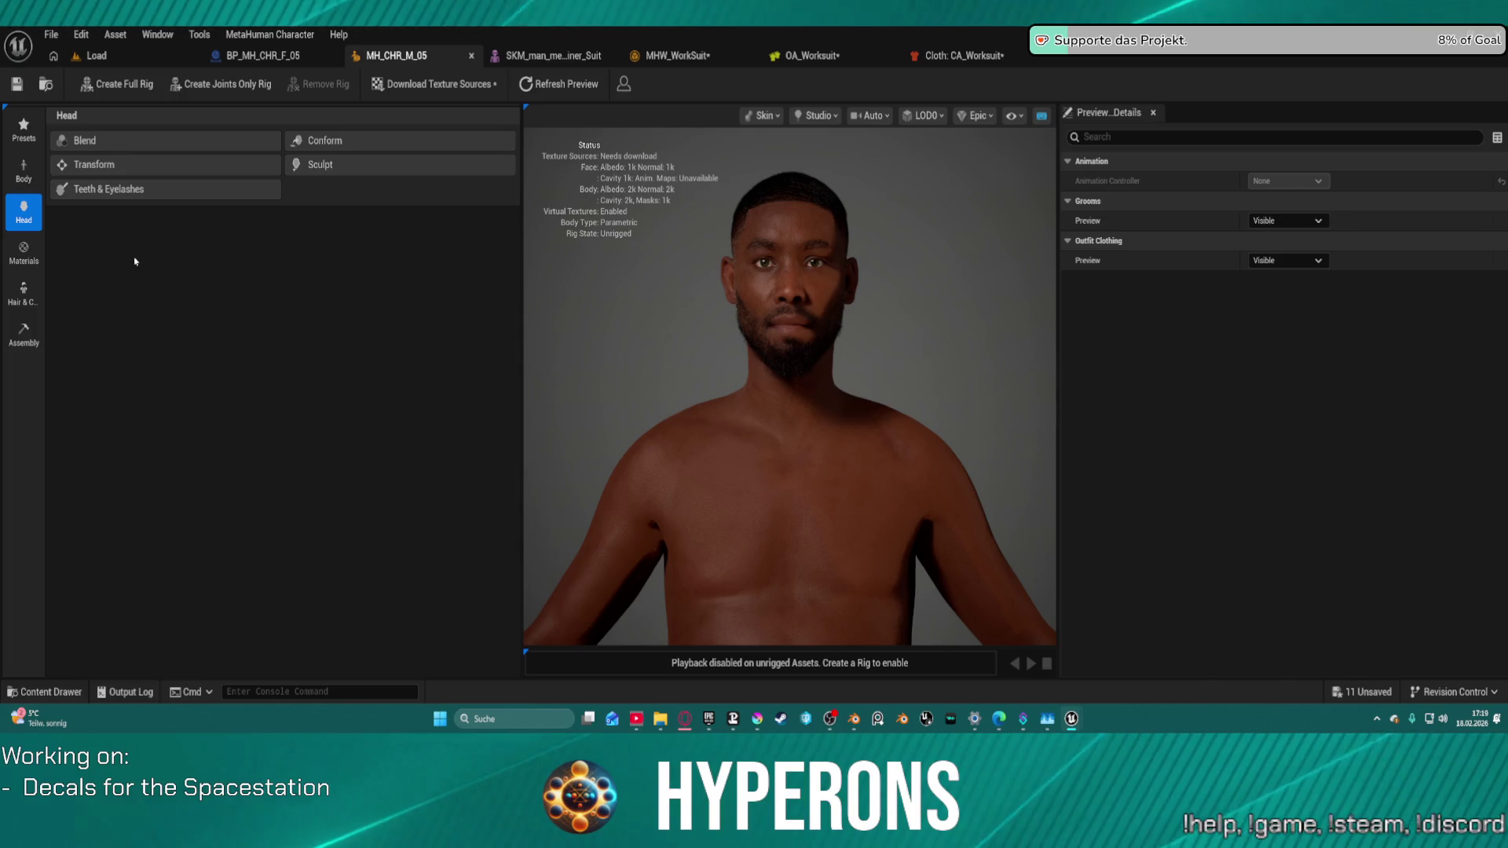
key(ctrl+shift+s)
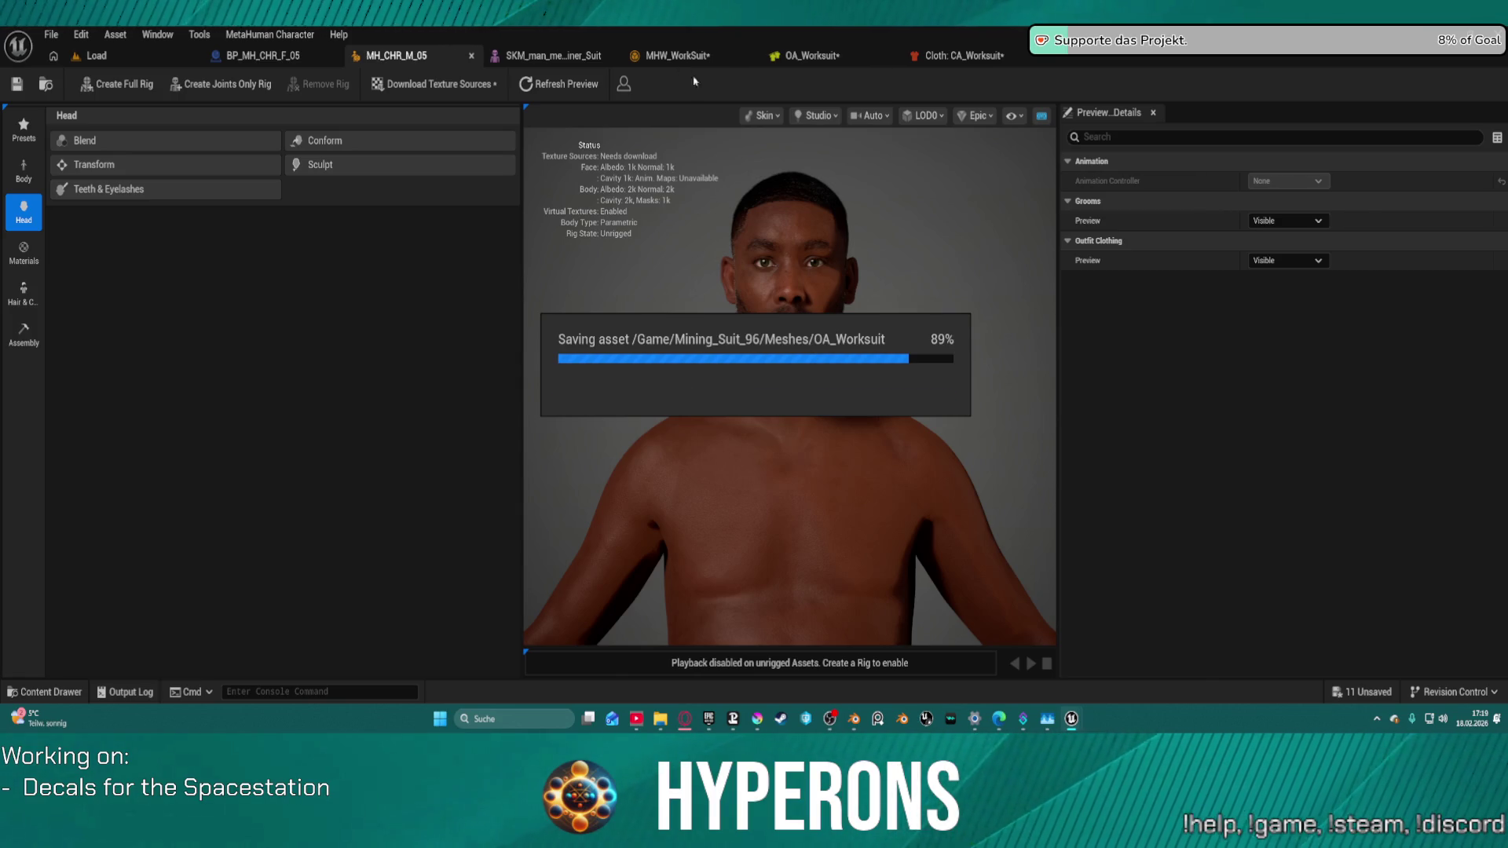
Step: Add the MHW_WorkSuit outfit to MH_CHR_M_05's Outfit Clothing under Assembly > Hair & Clothing
click(27, 346)
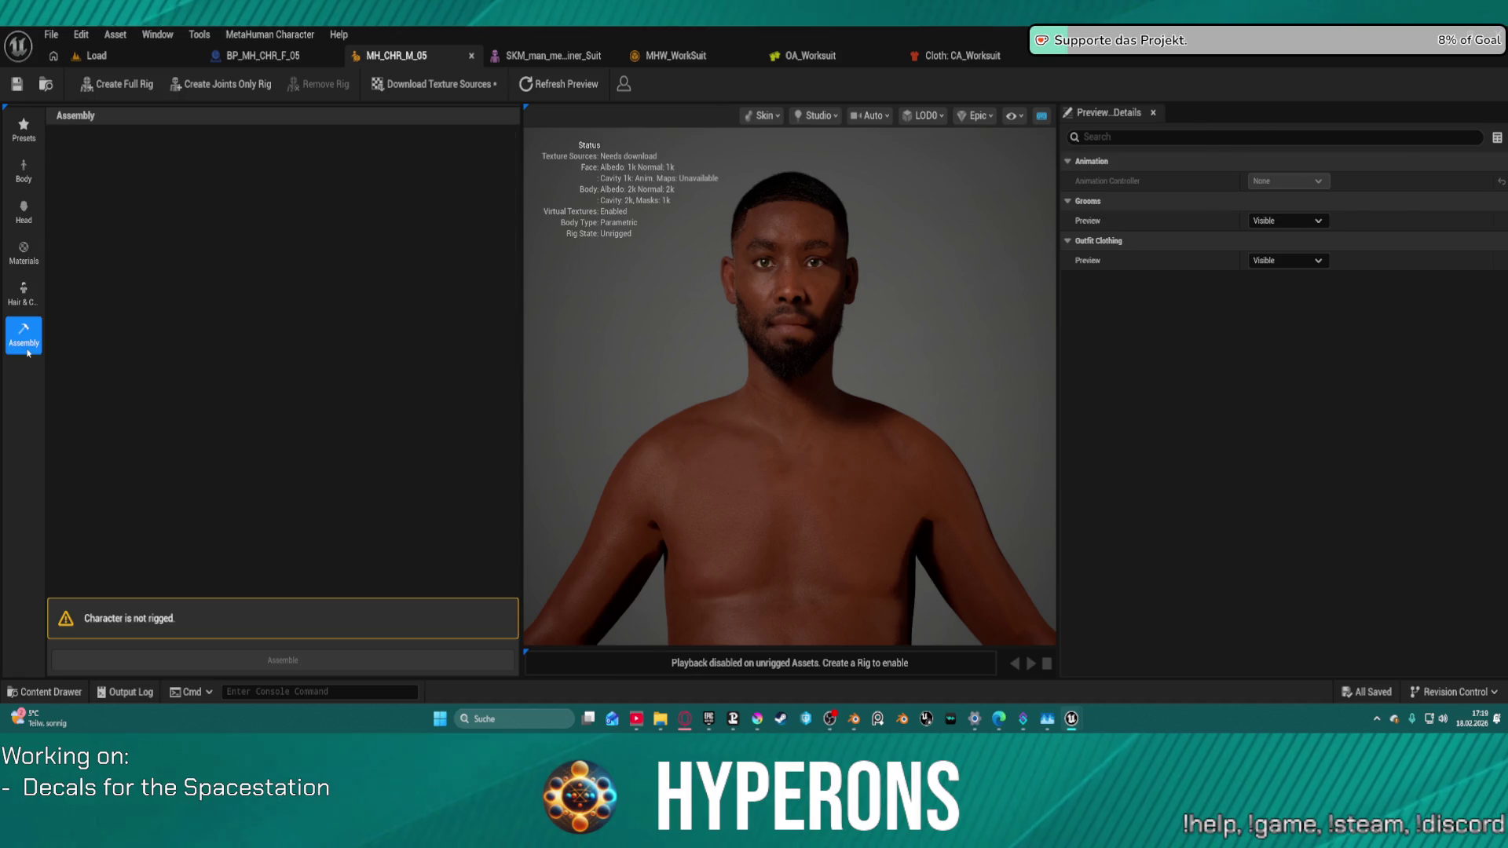
click(31, 302)
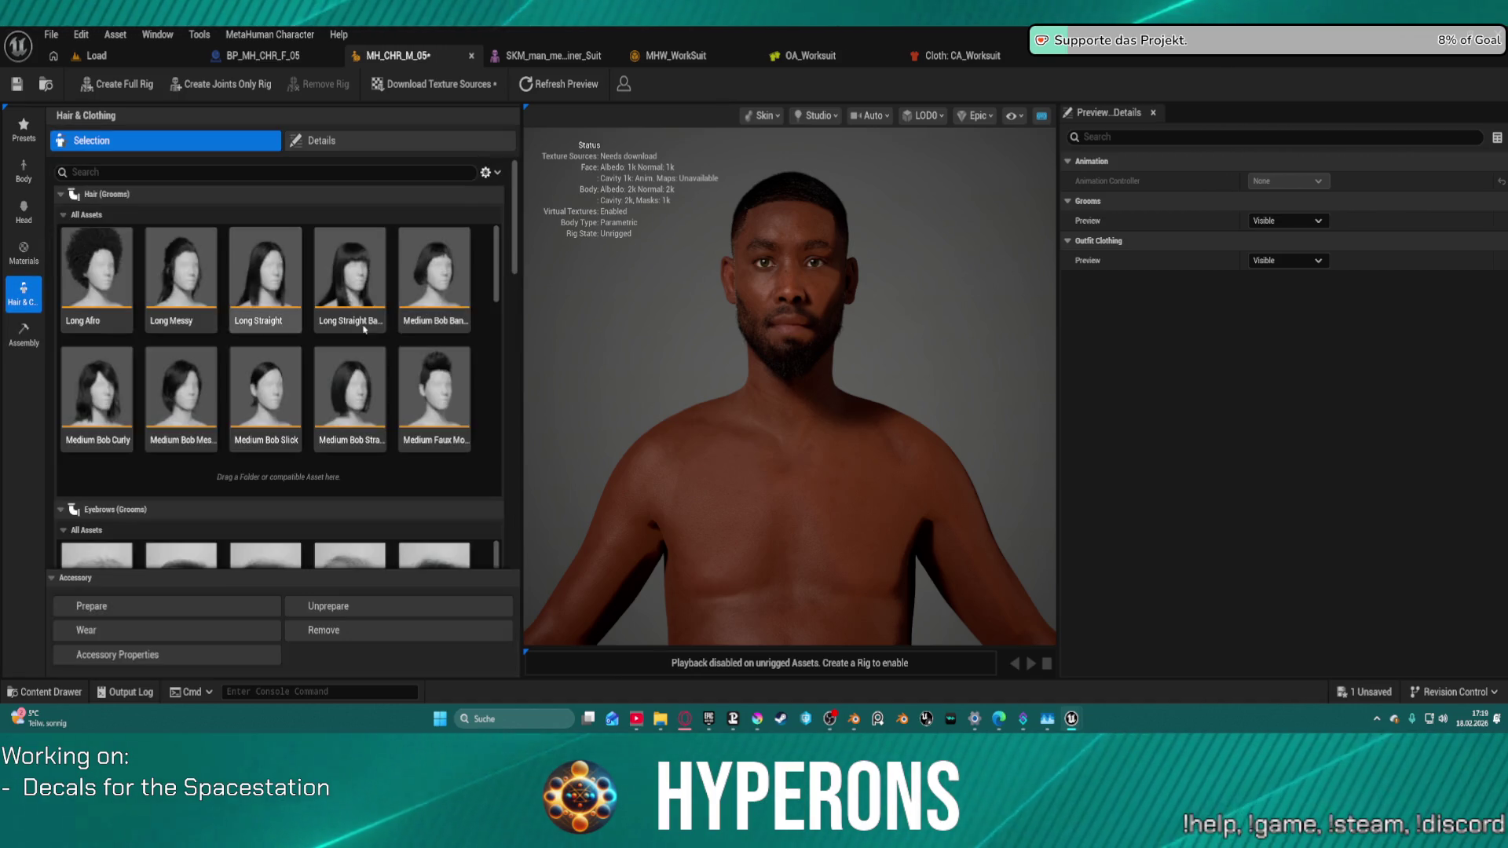
drag(508, 247, 542, 568)
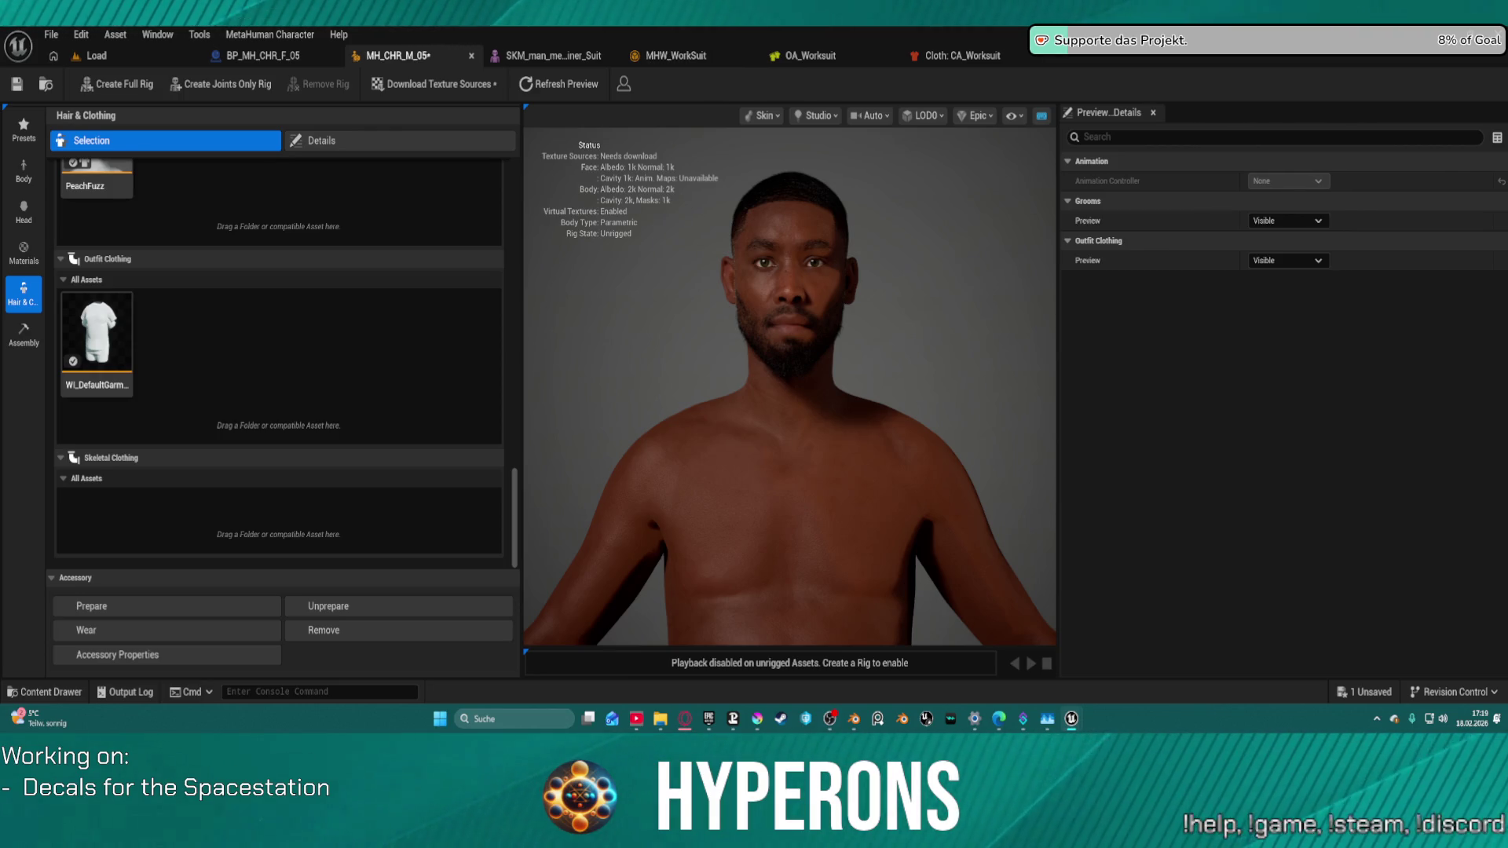
click(678, 59)
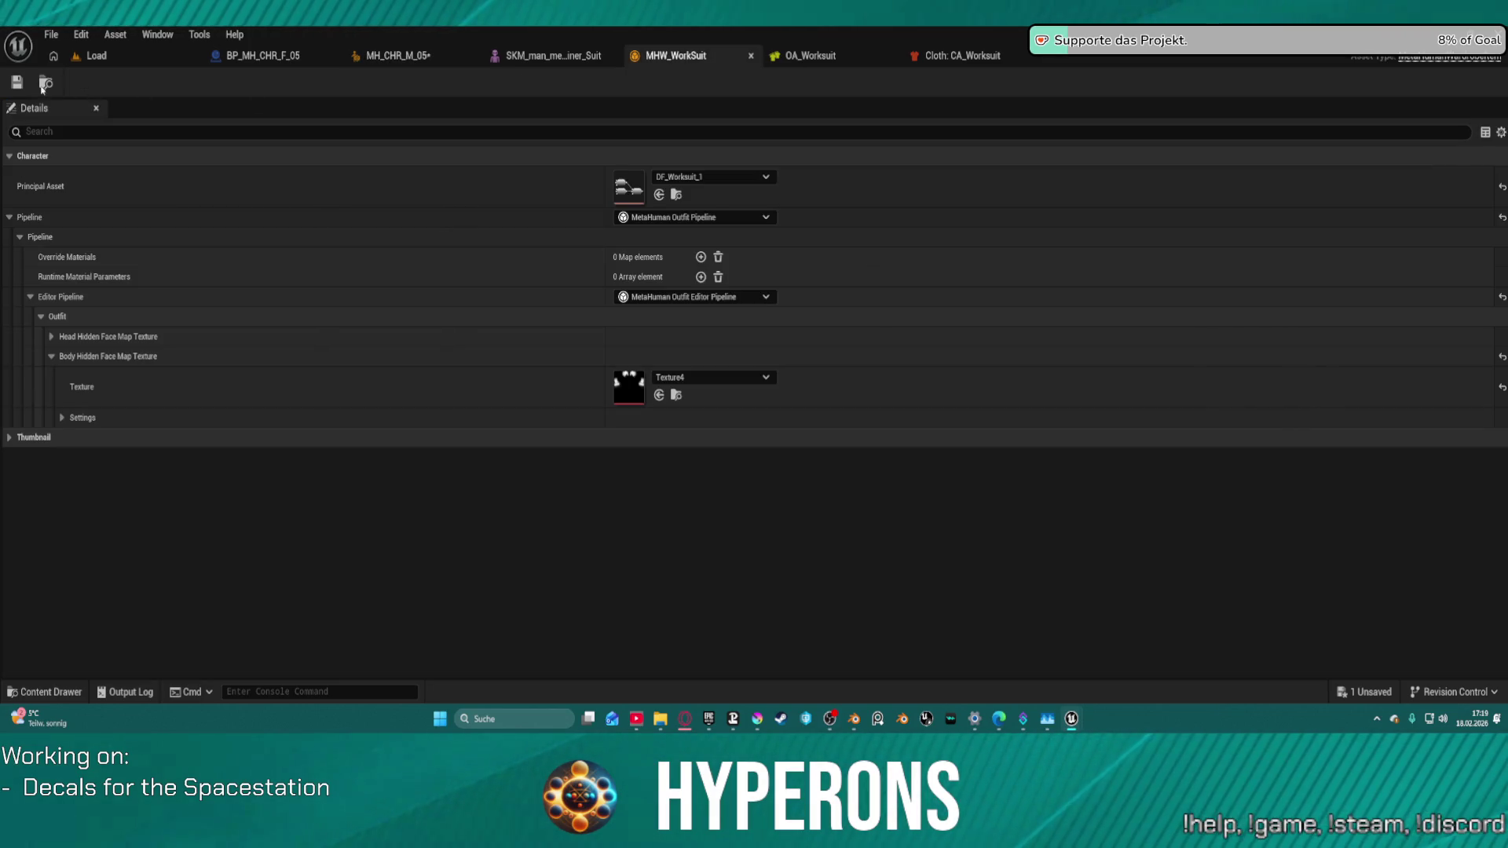
click(100, 57)
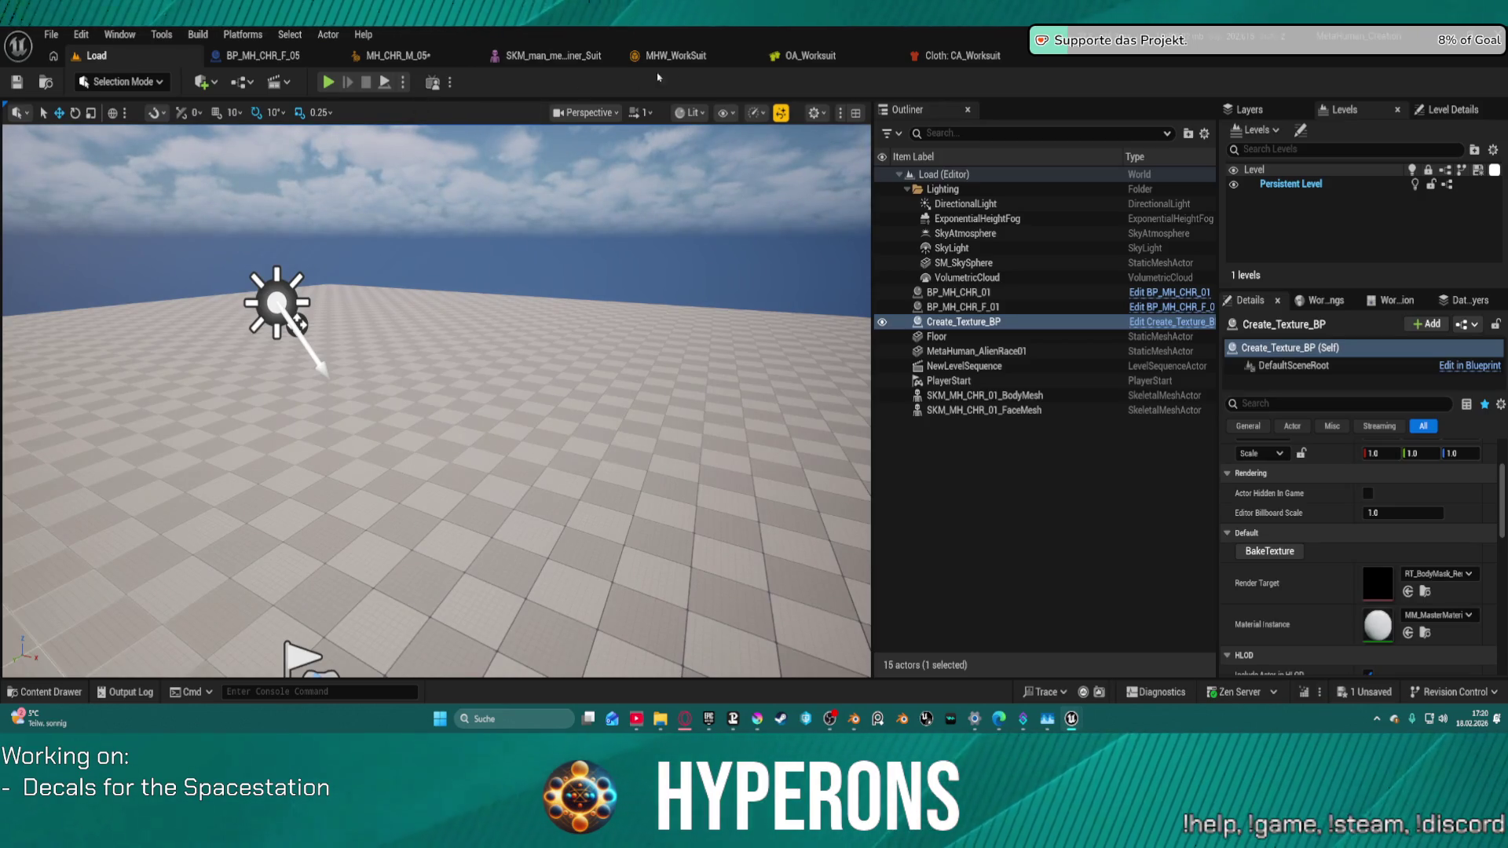
click(396, 56)
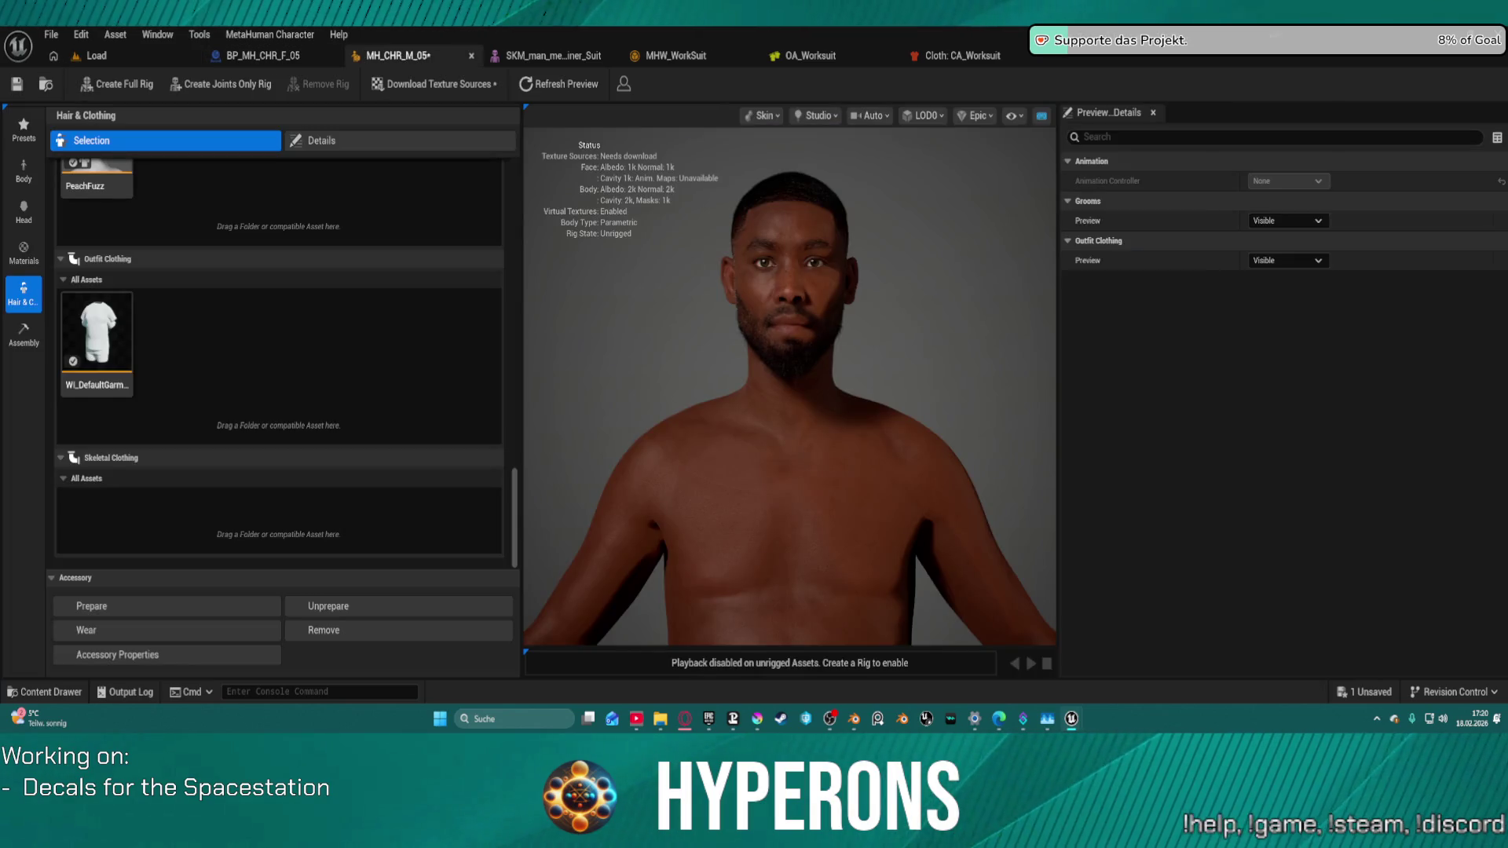
click(677, 57)
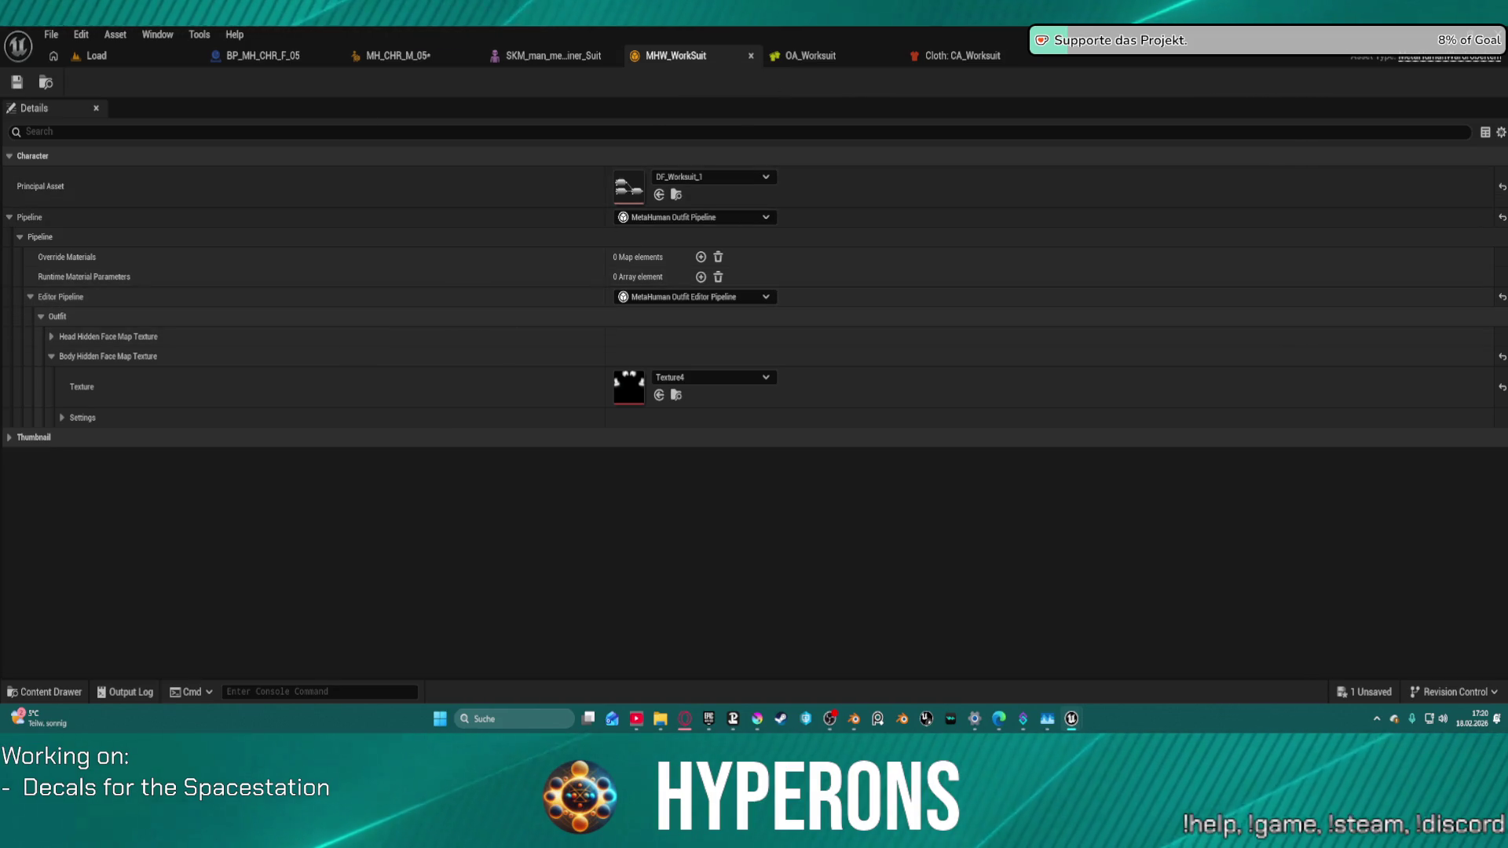
click(412, 57)
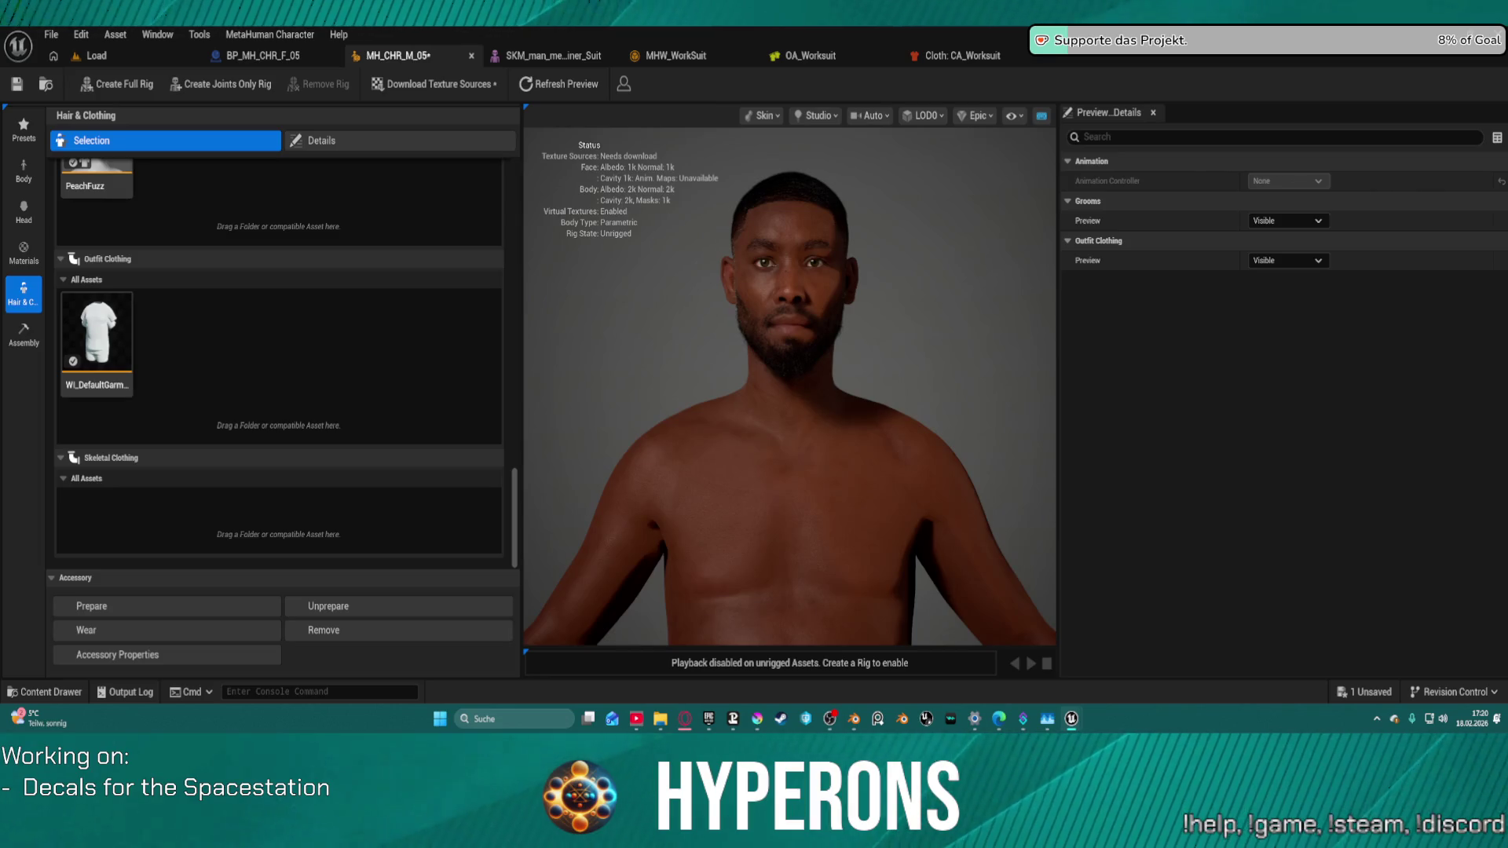
drag(471, 384, 223, 347)
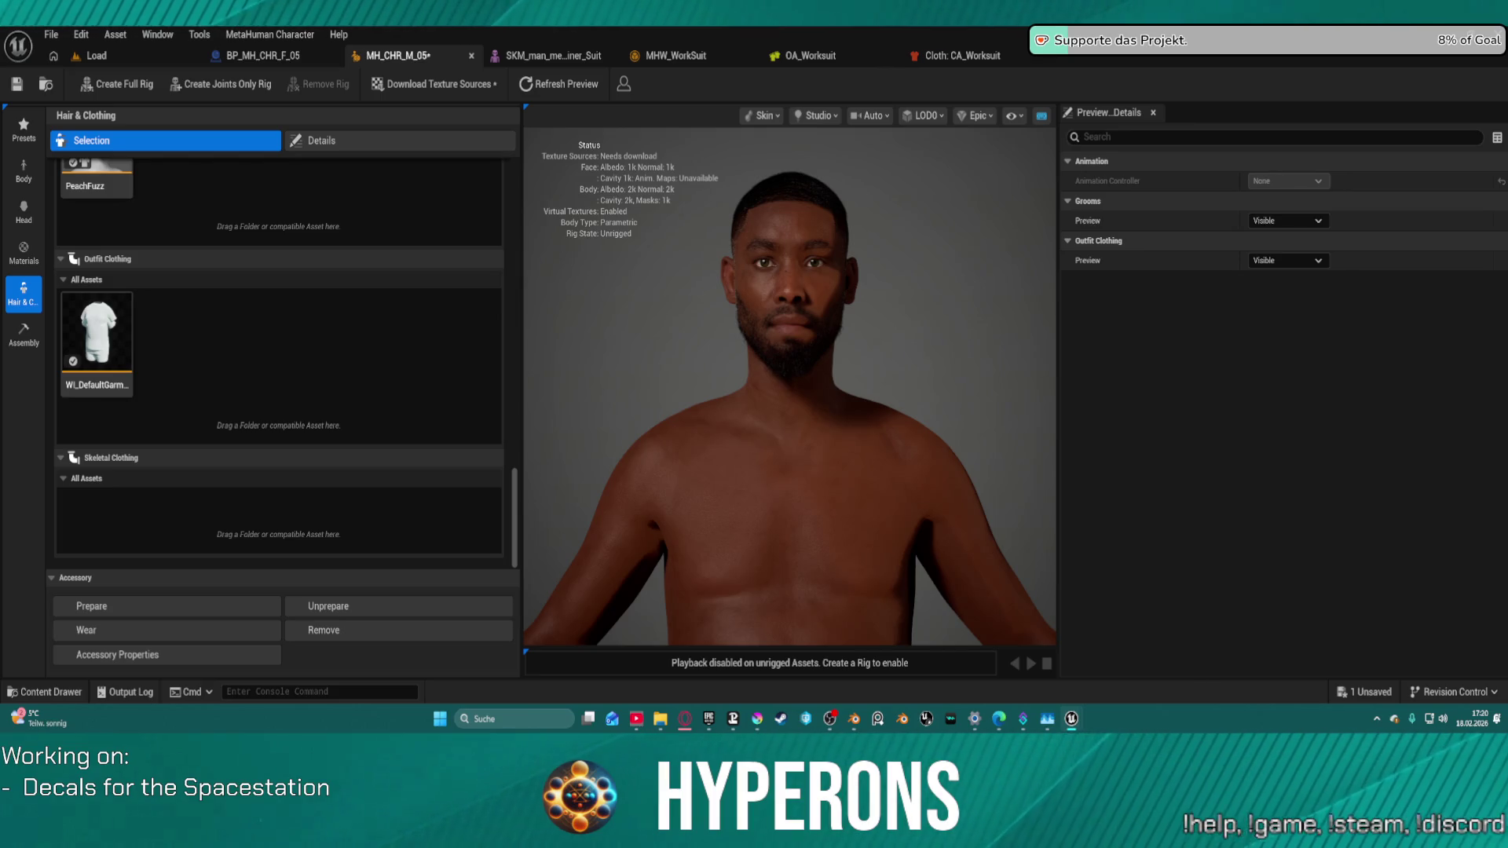
click(962, 55)
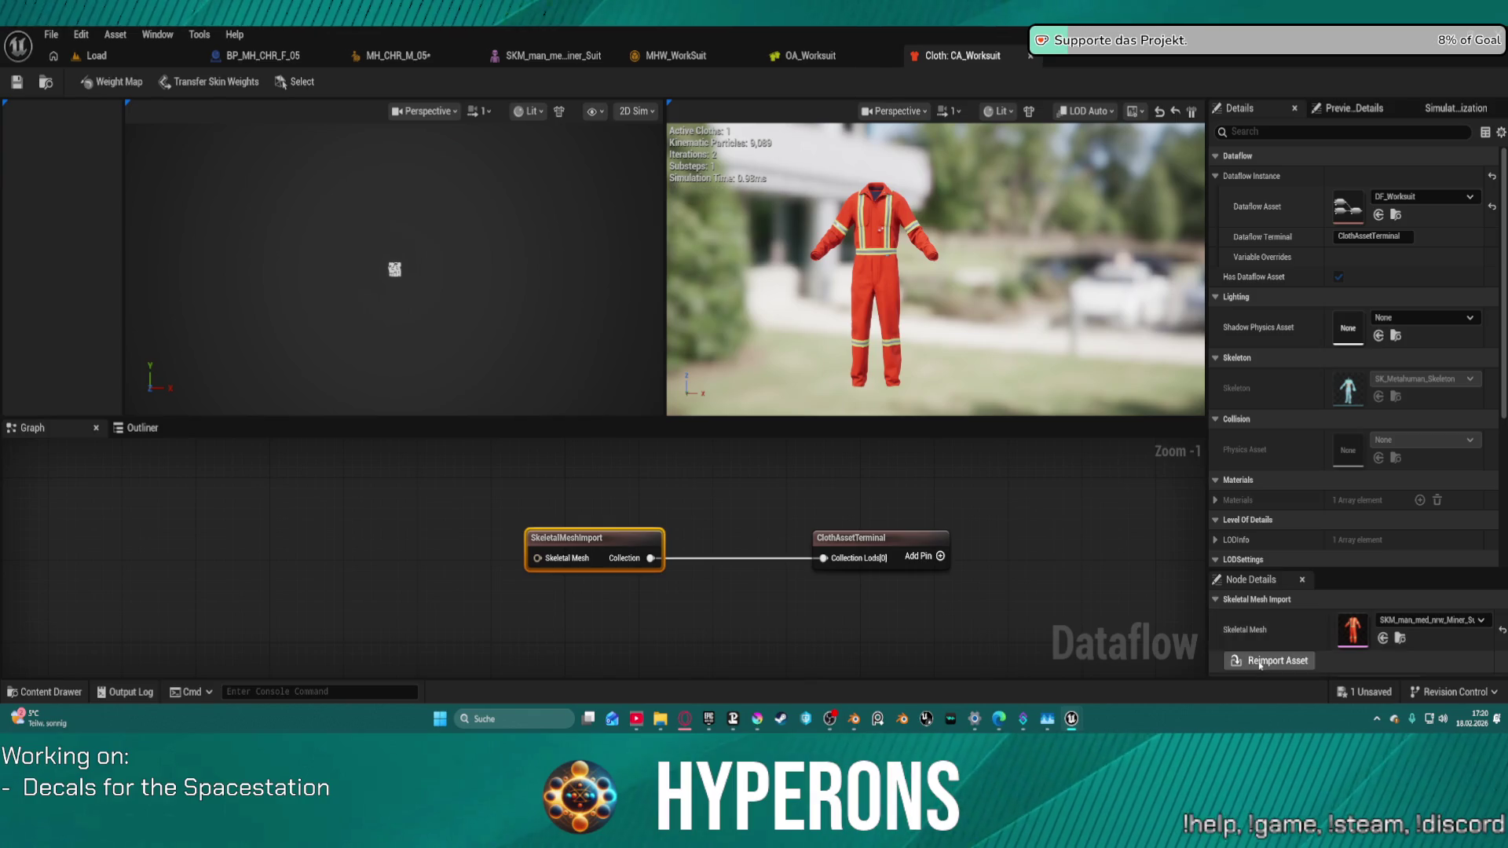
Step: Move OutfitAssetTerminal and PrepareClothCollections_0 further right in the OA_Worksuit graph
click(887, 550)
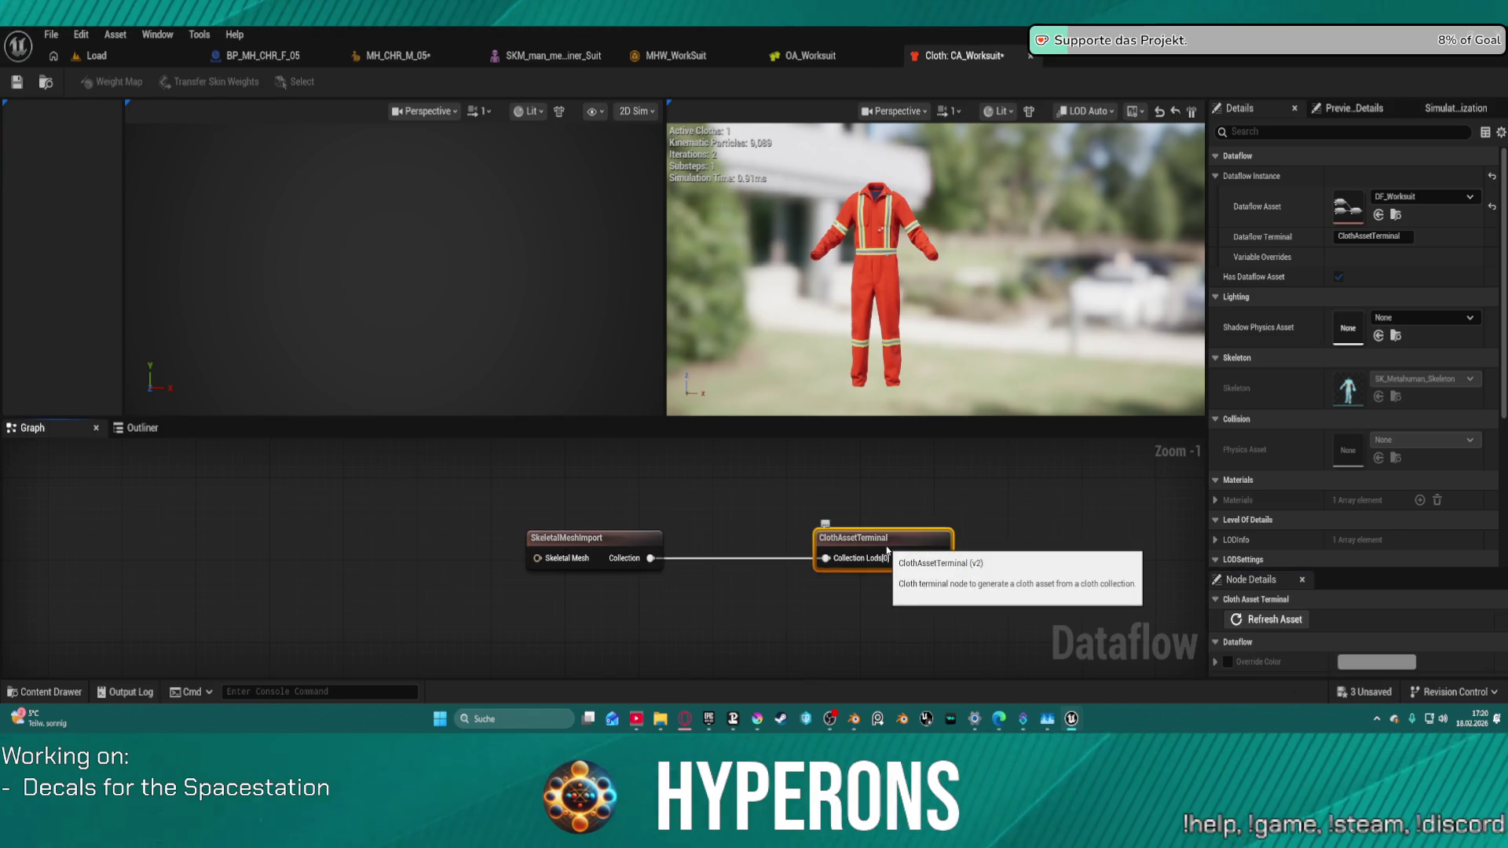
click(588, 547)
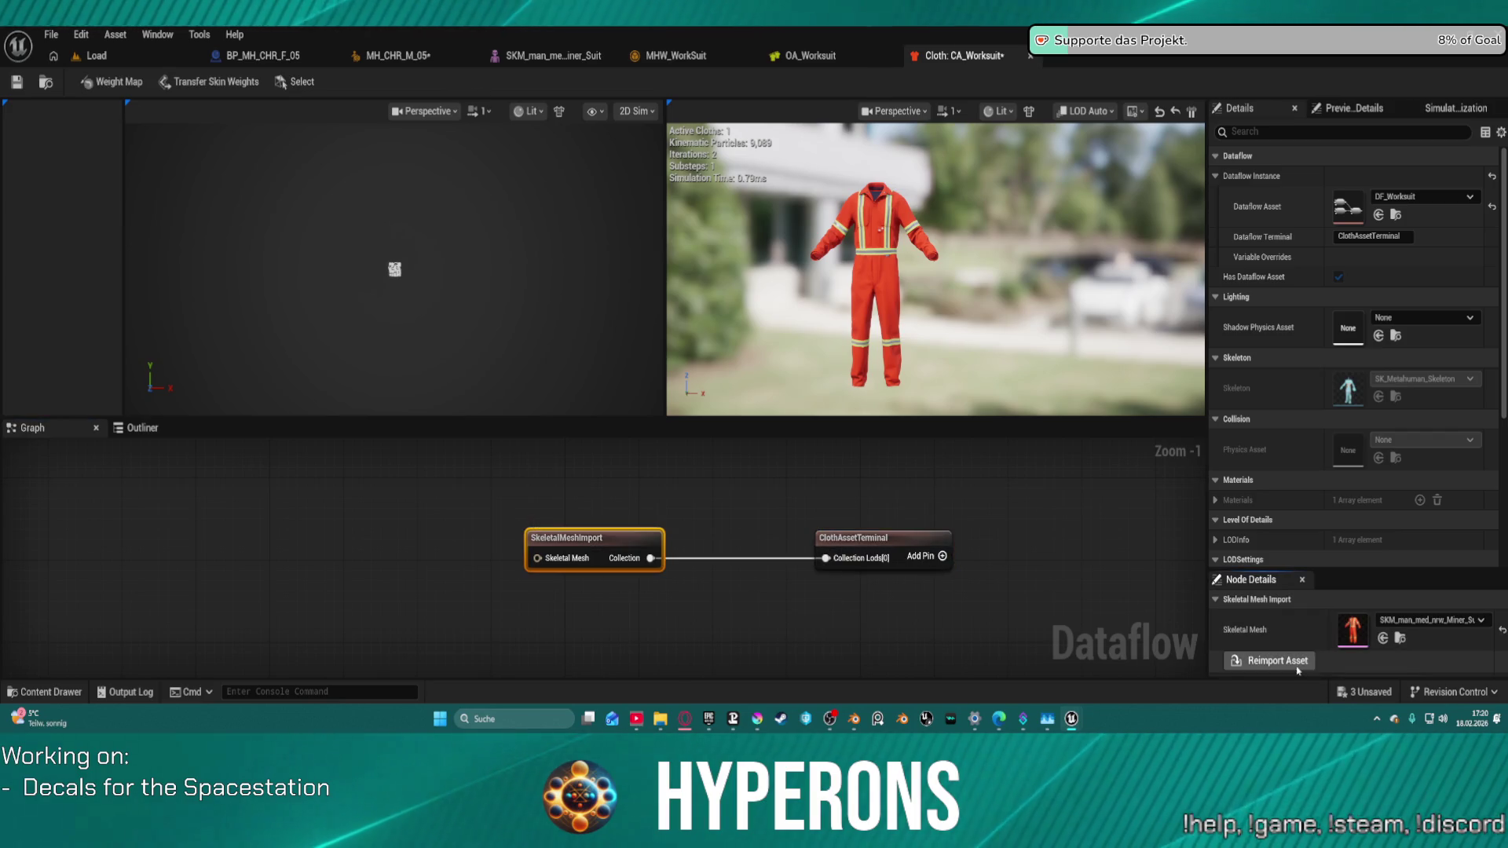
click(810, 55)
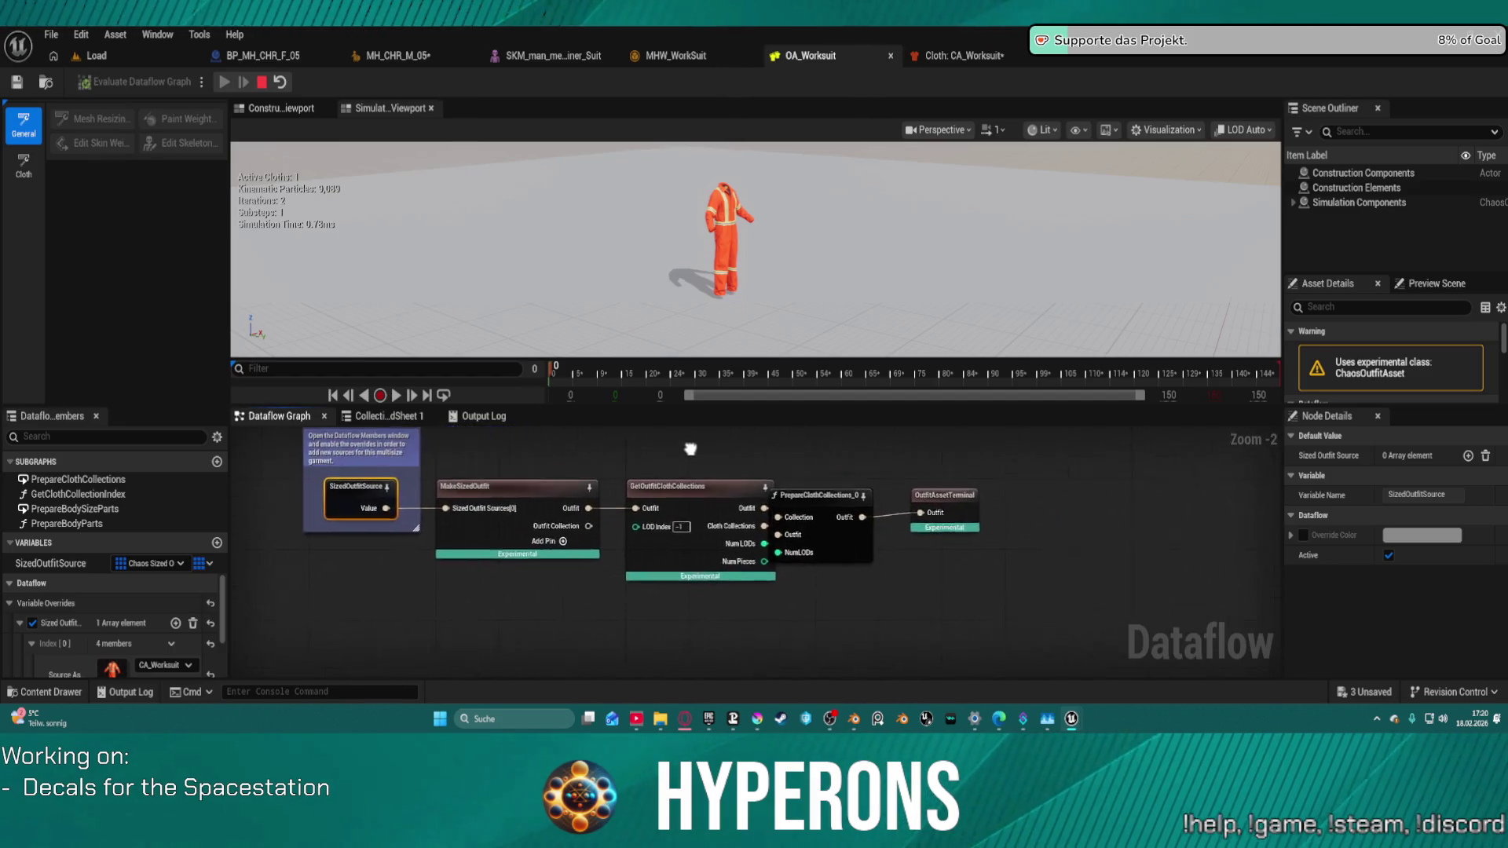
click(775, 530)
scroll(118, 621, down, 3)
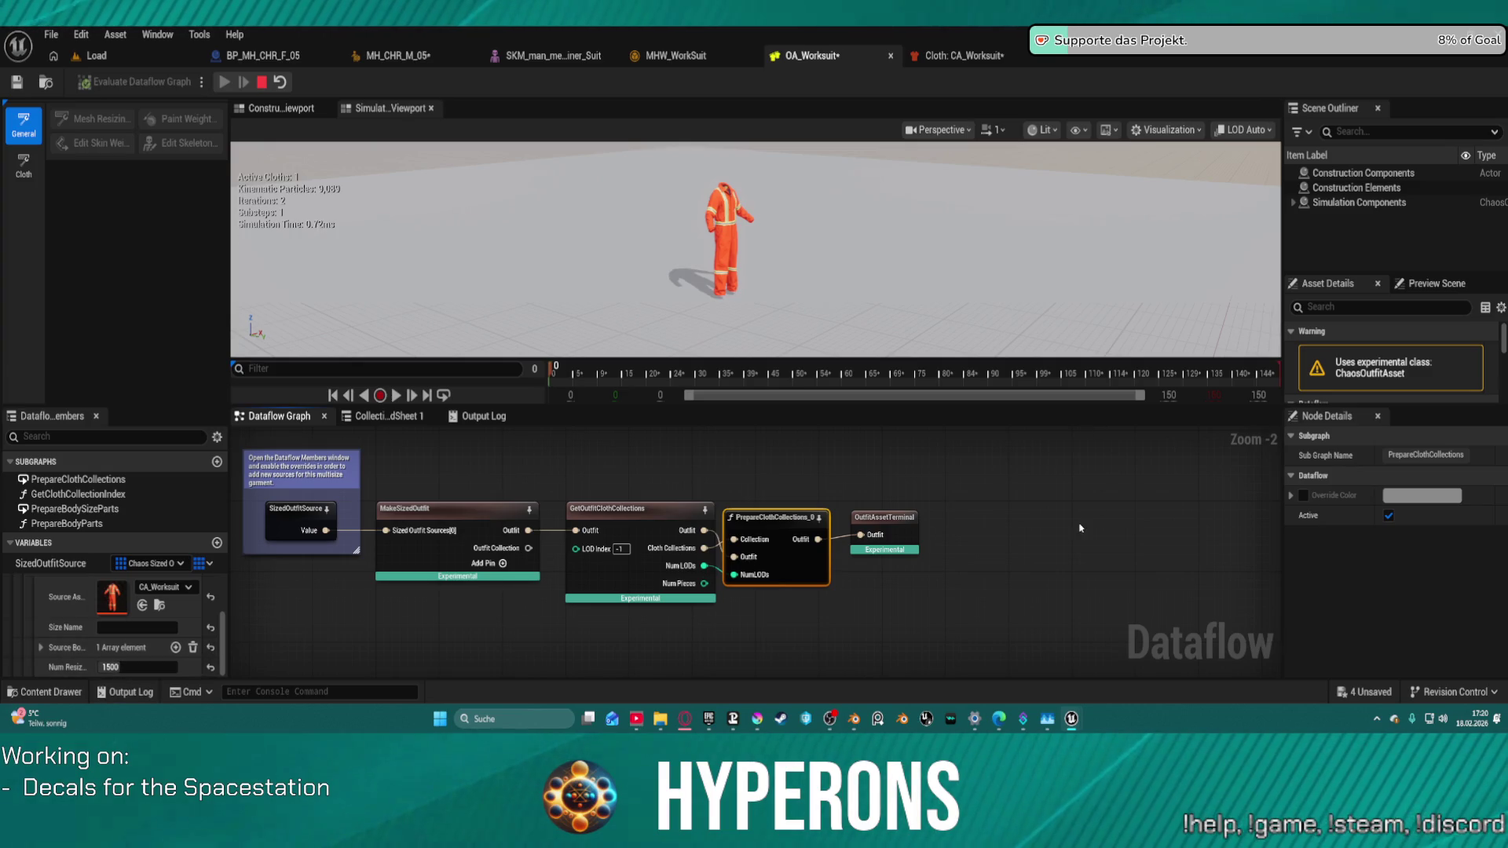
drag(895, 536, 966, 536)
drag(775, 518, 840, 500)
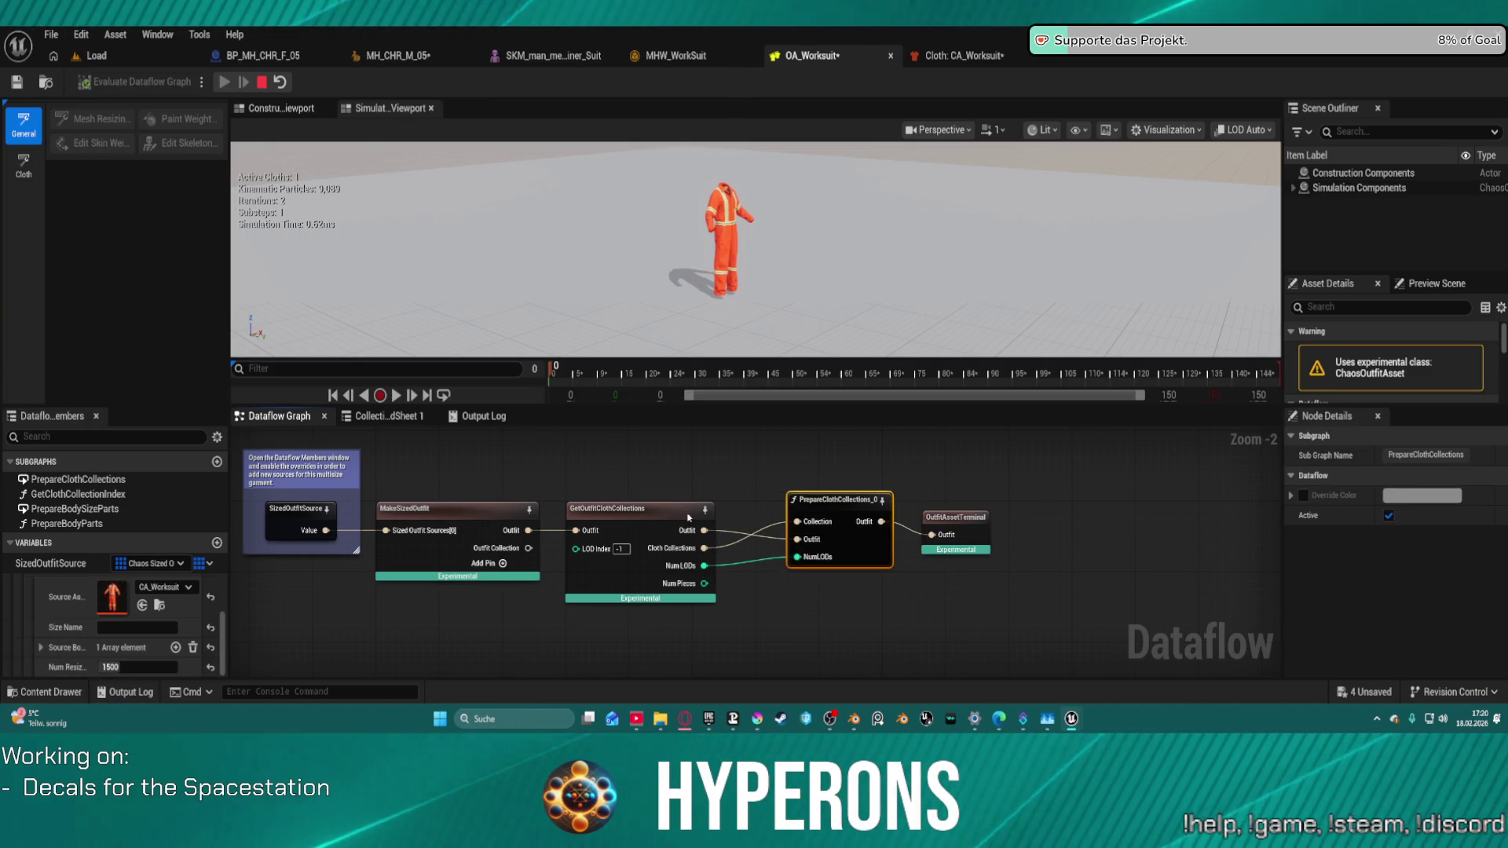
Step: Stop the outfit simulation and save OA_Worksuit
click(263, 83)
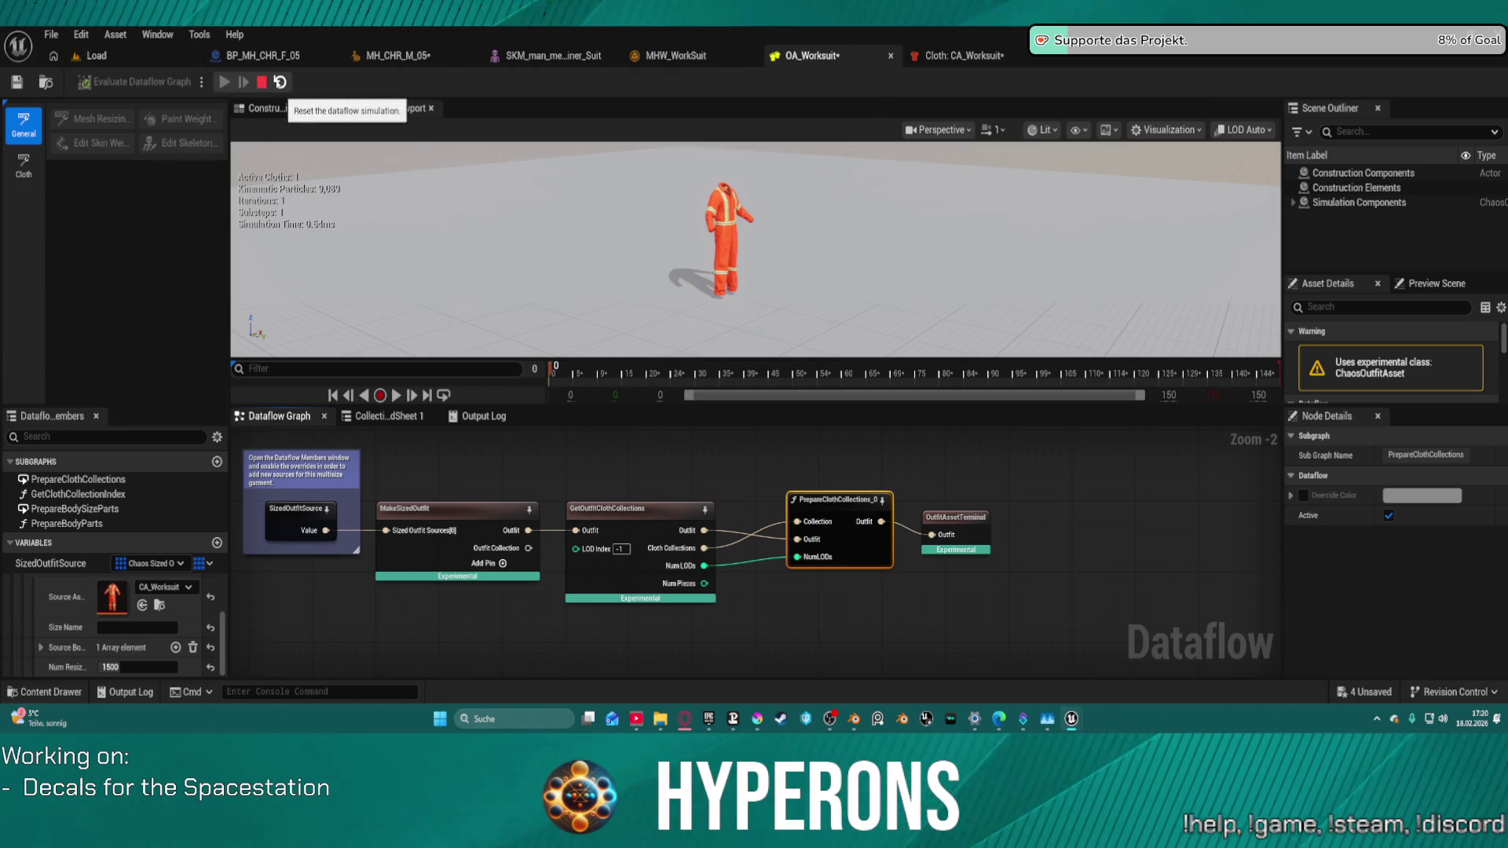
click(17, 81)
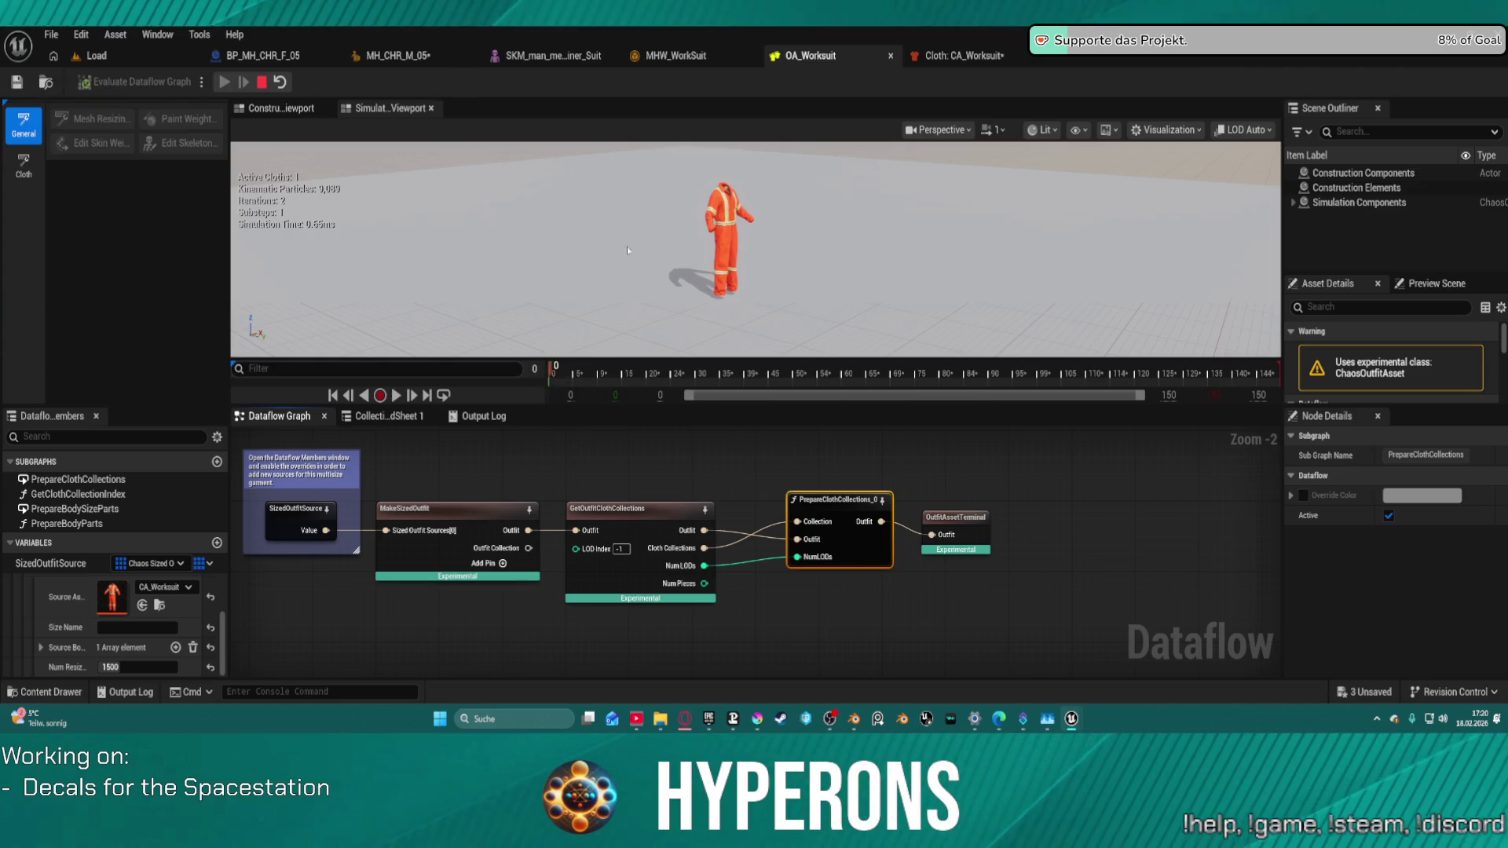
click(676, 55)
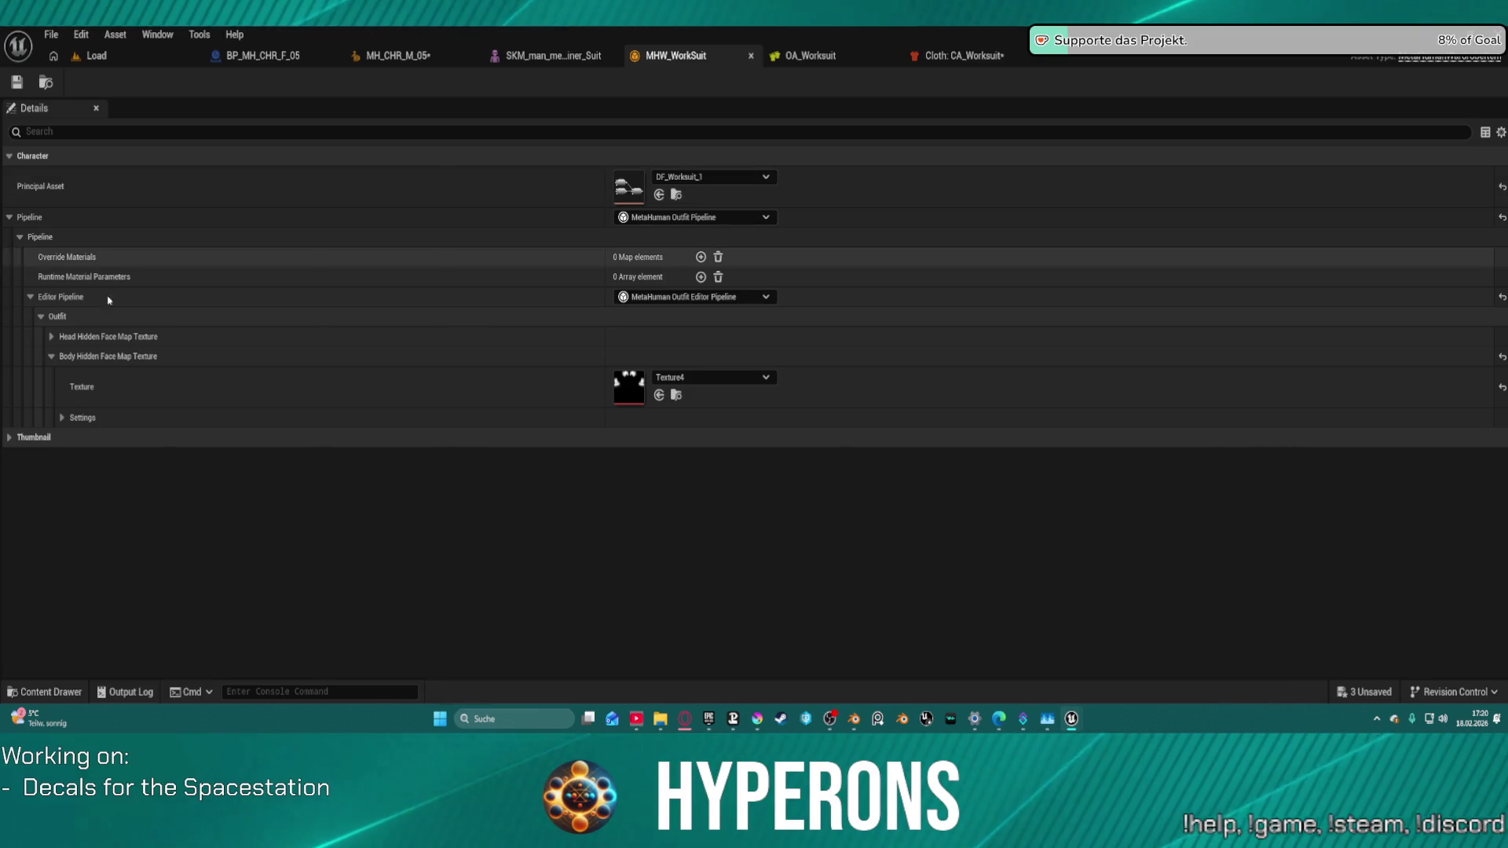
Step: Expand the face map settings (Max Cull 0.1, Min Keep 0.9, Max Shrink 0.0) and thumbnail options
click(62, 419)
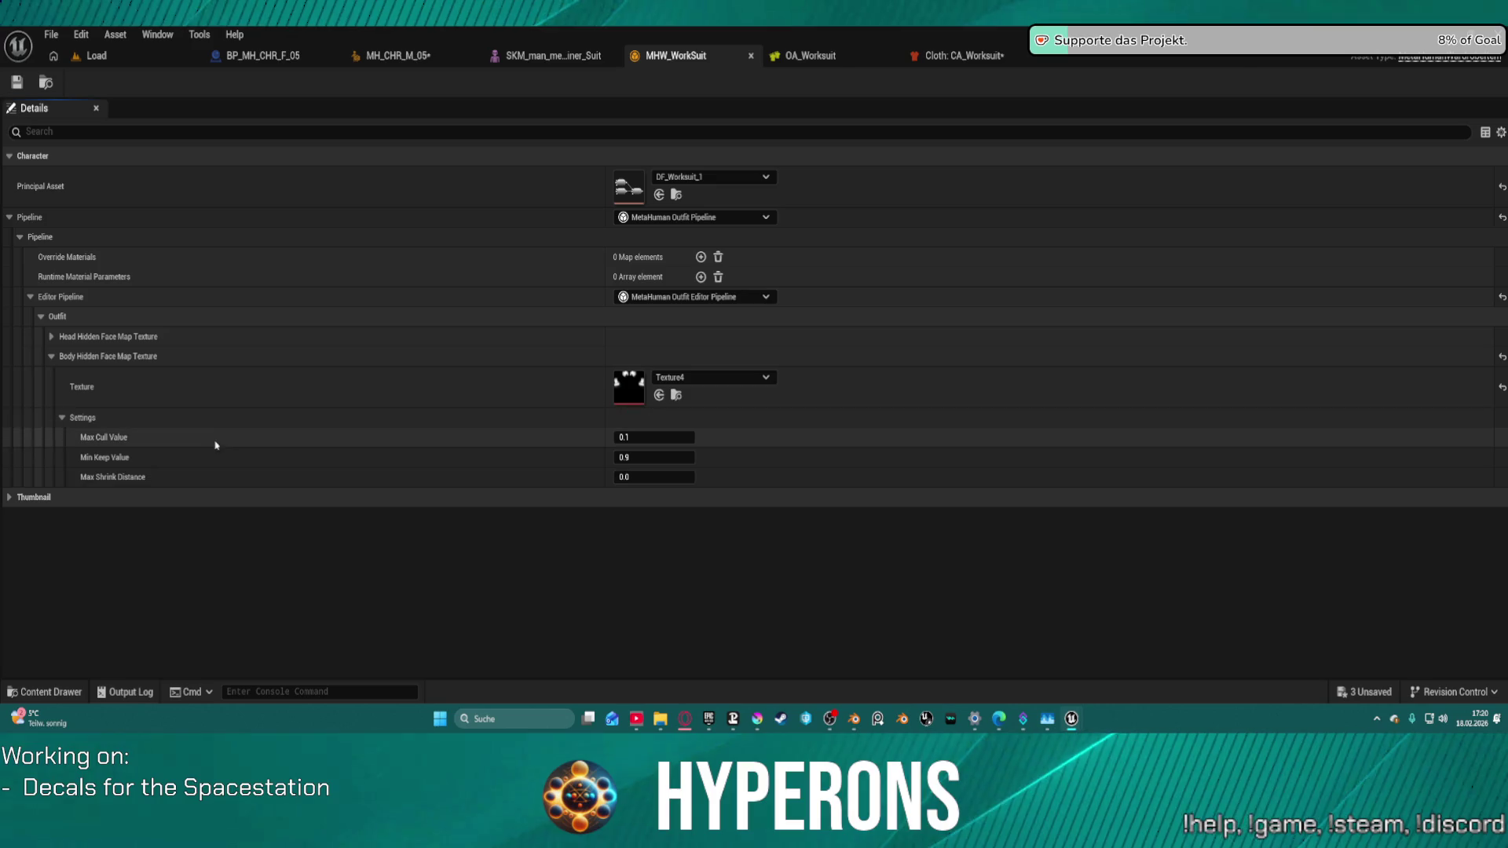
click(9, 501)
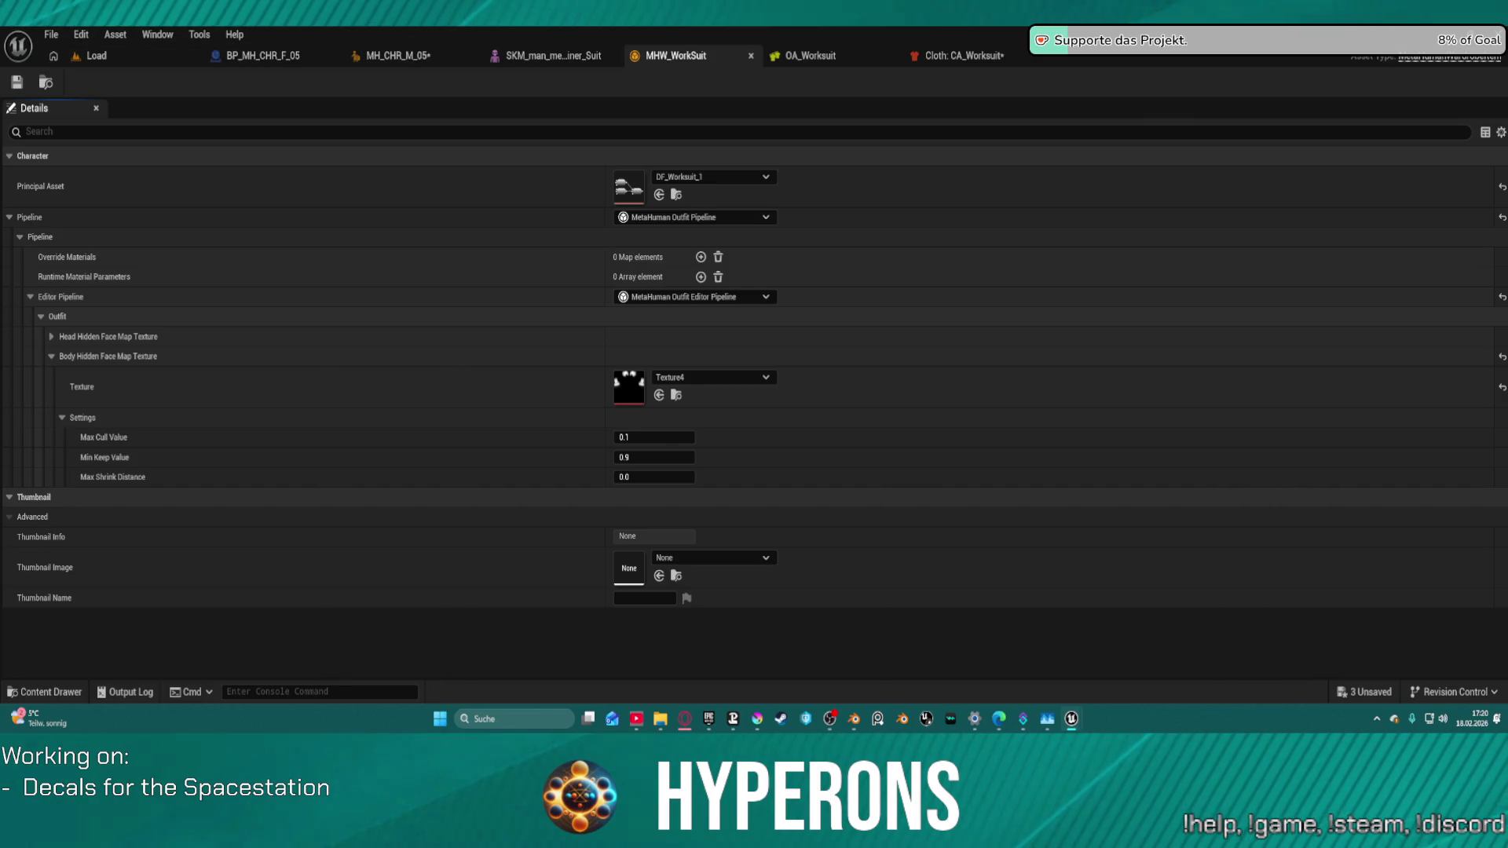
click(90, 55)
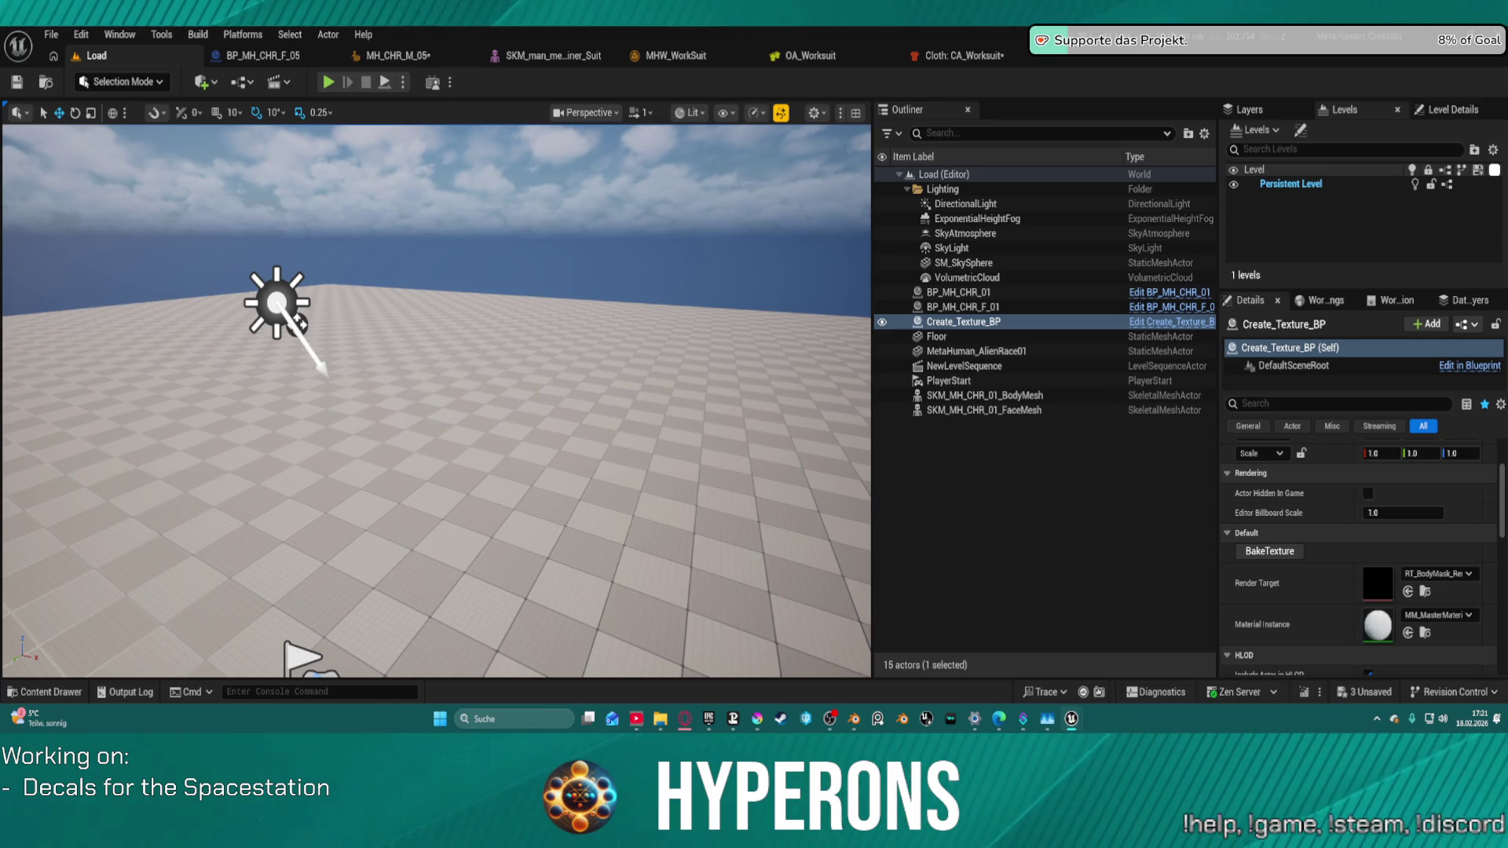
click(675, 54)
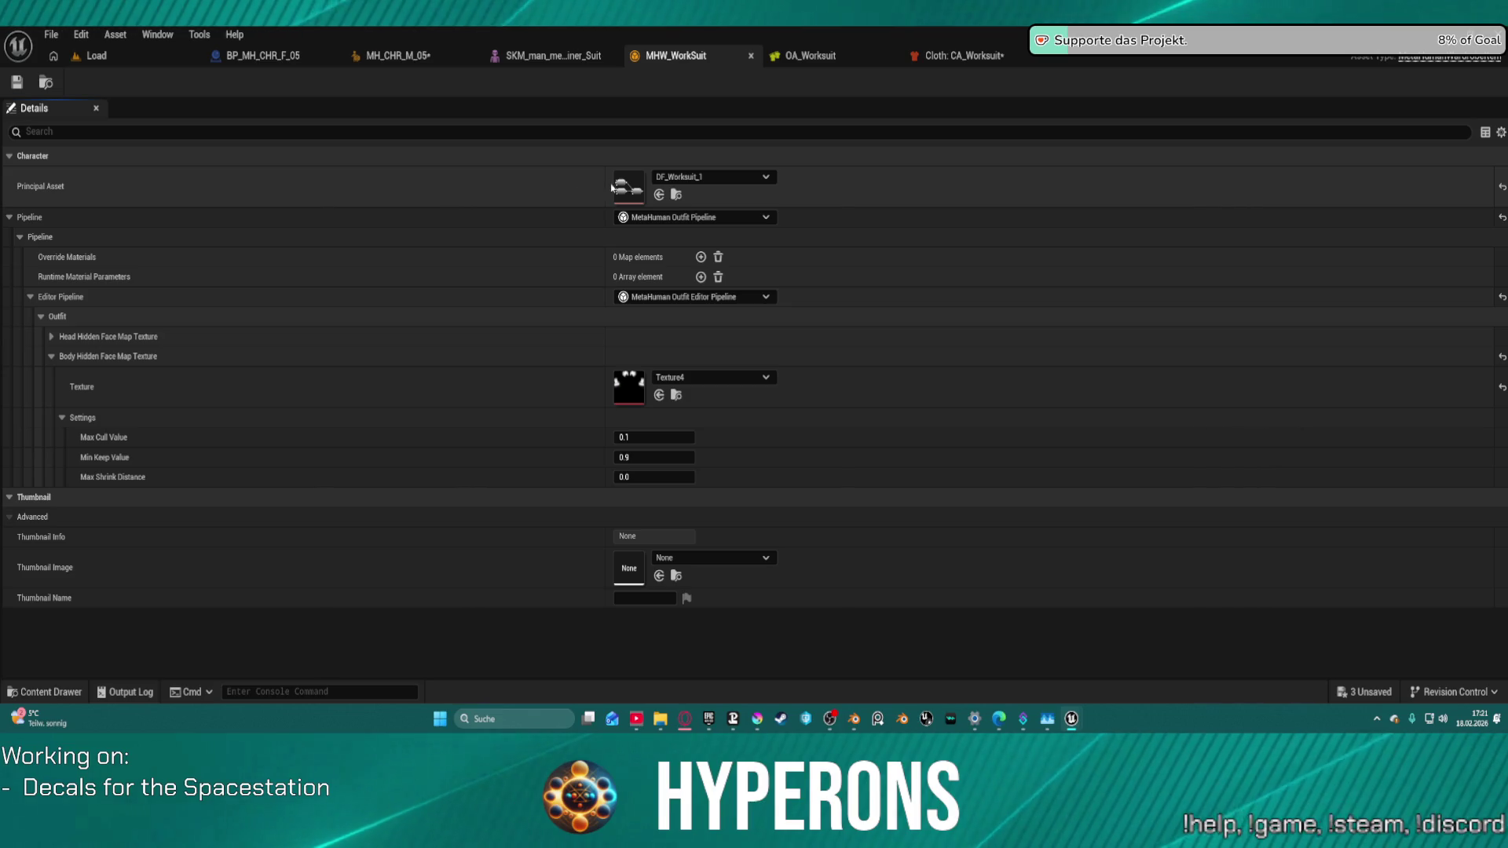
click(809, 55)
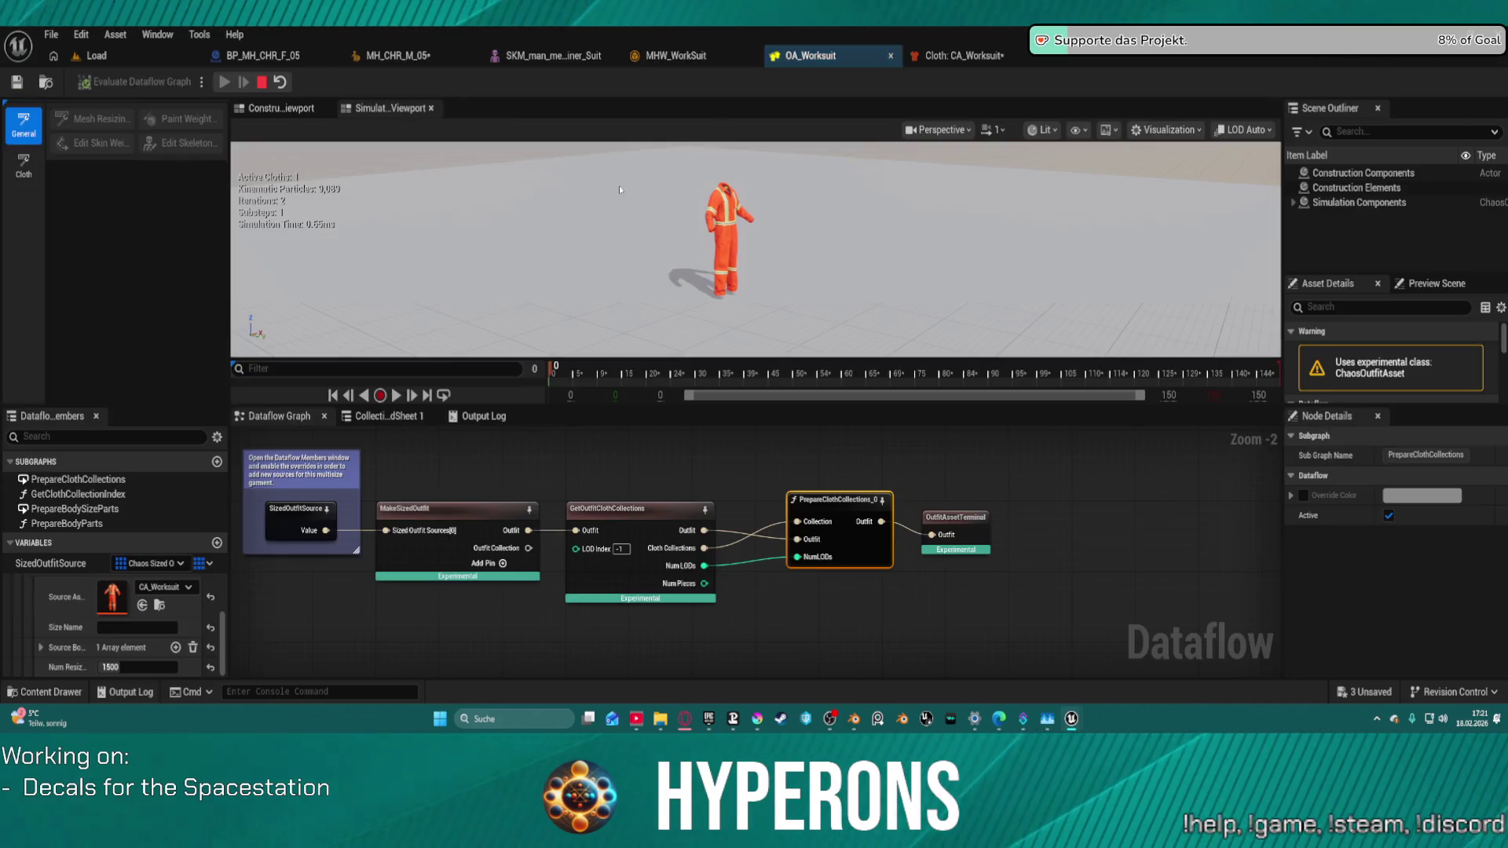
Step: Add a SizedOutfitSource entry with CA_Worksuit as Source Asset, then save OA_Worksuit
click(302, 514)
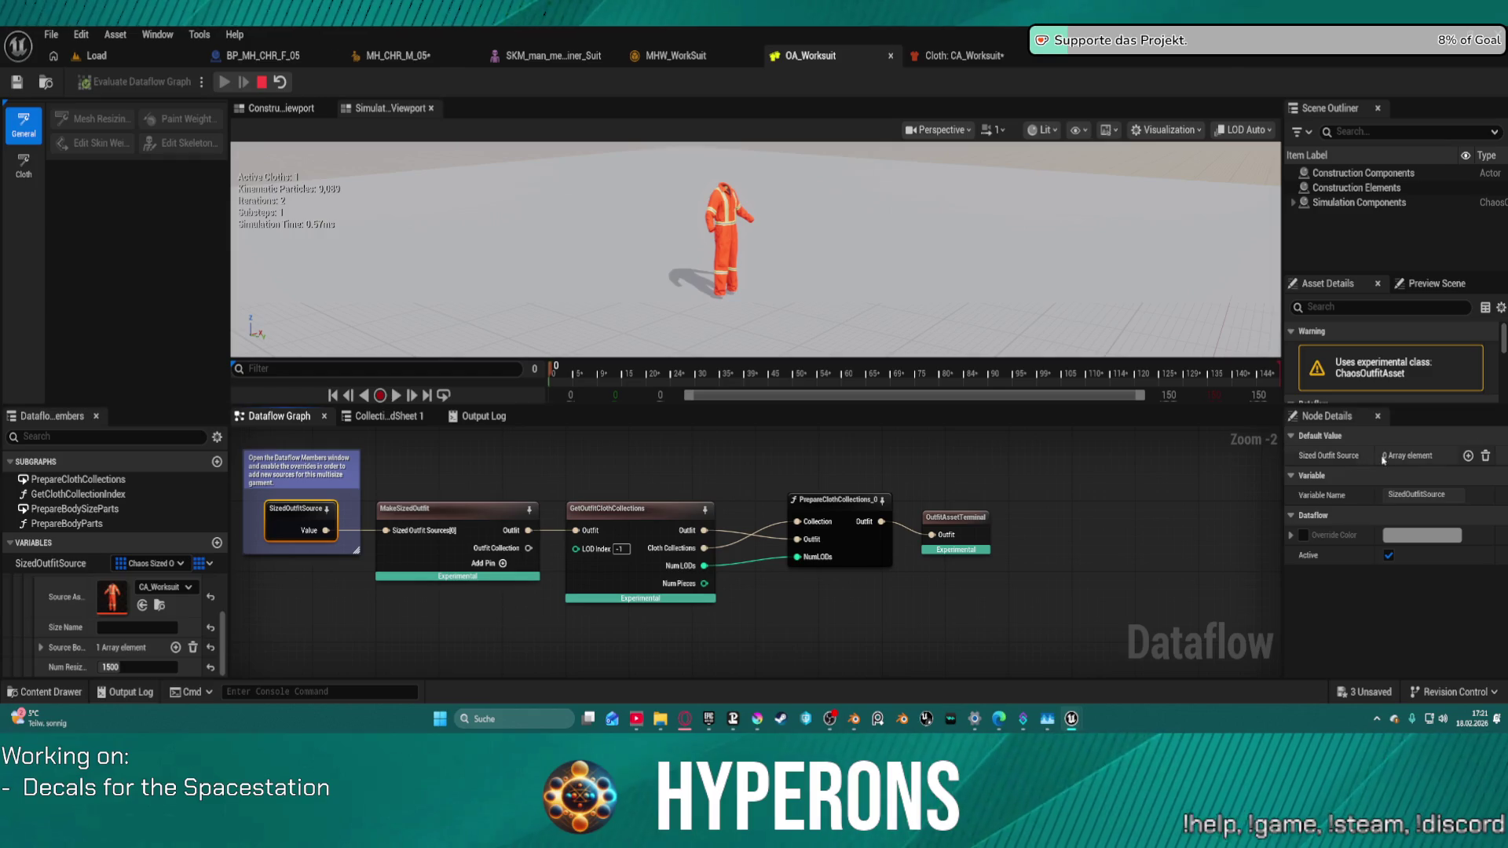
click(1468, 458)
click(1457, 498)
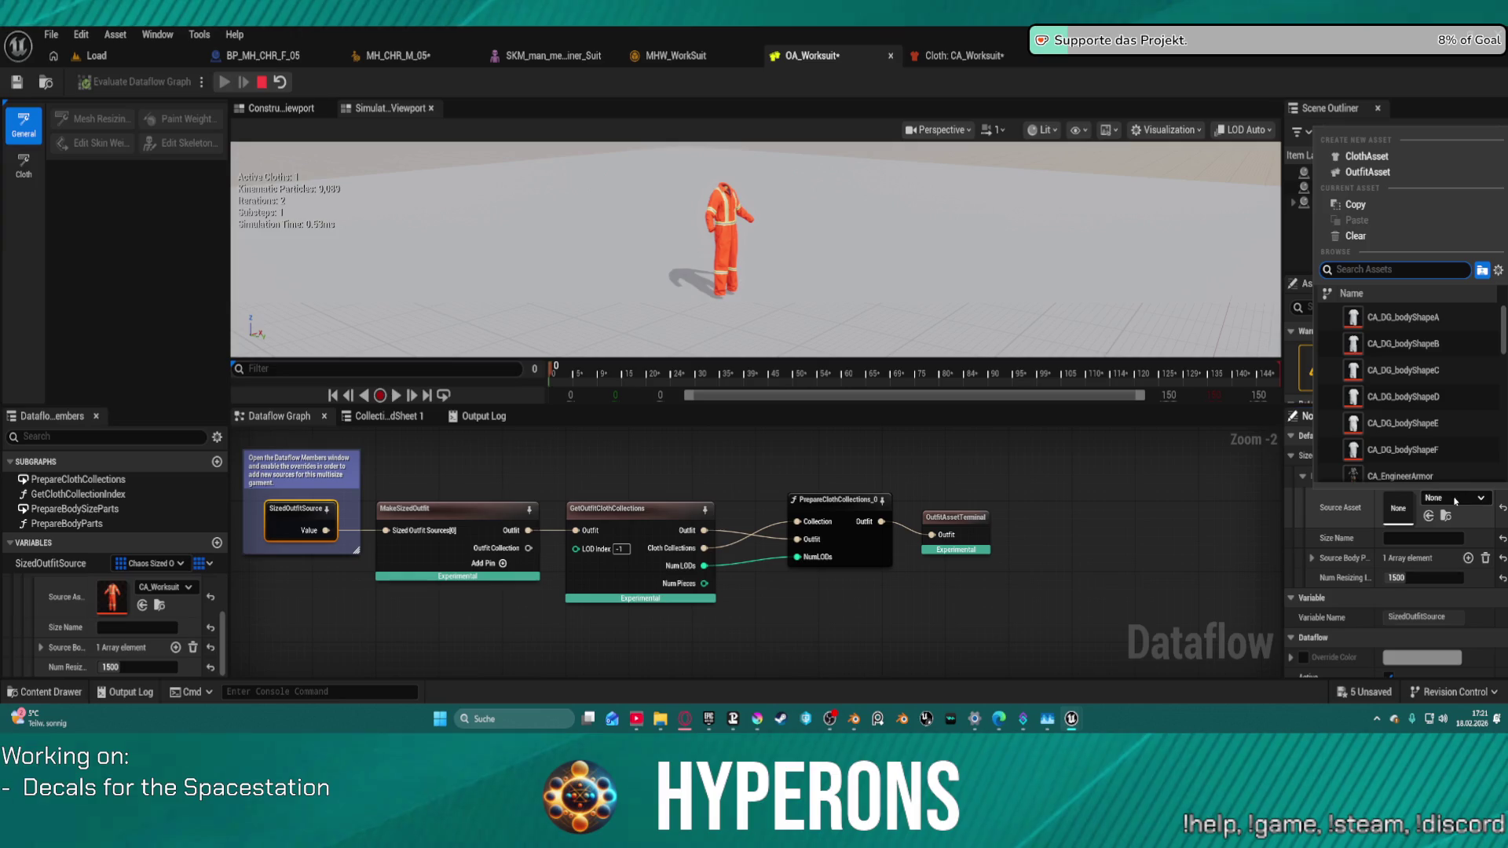
text(wo)
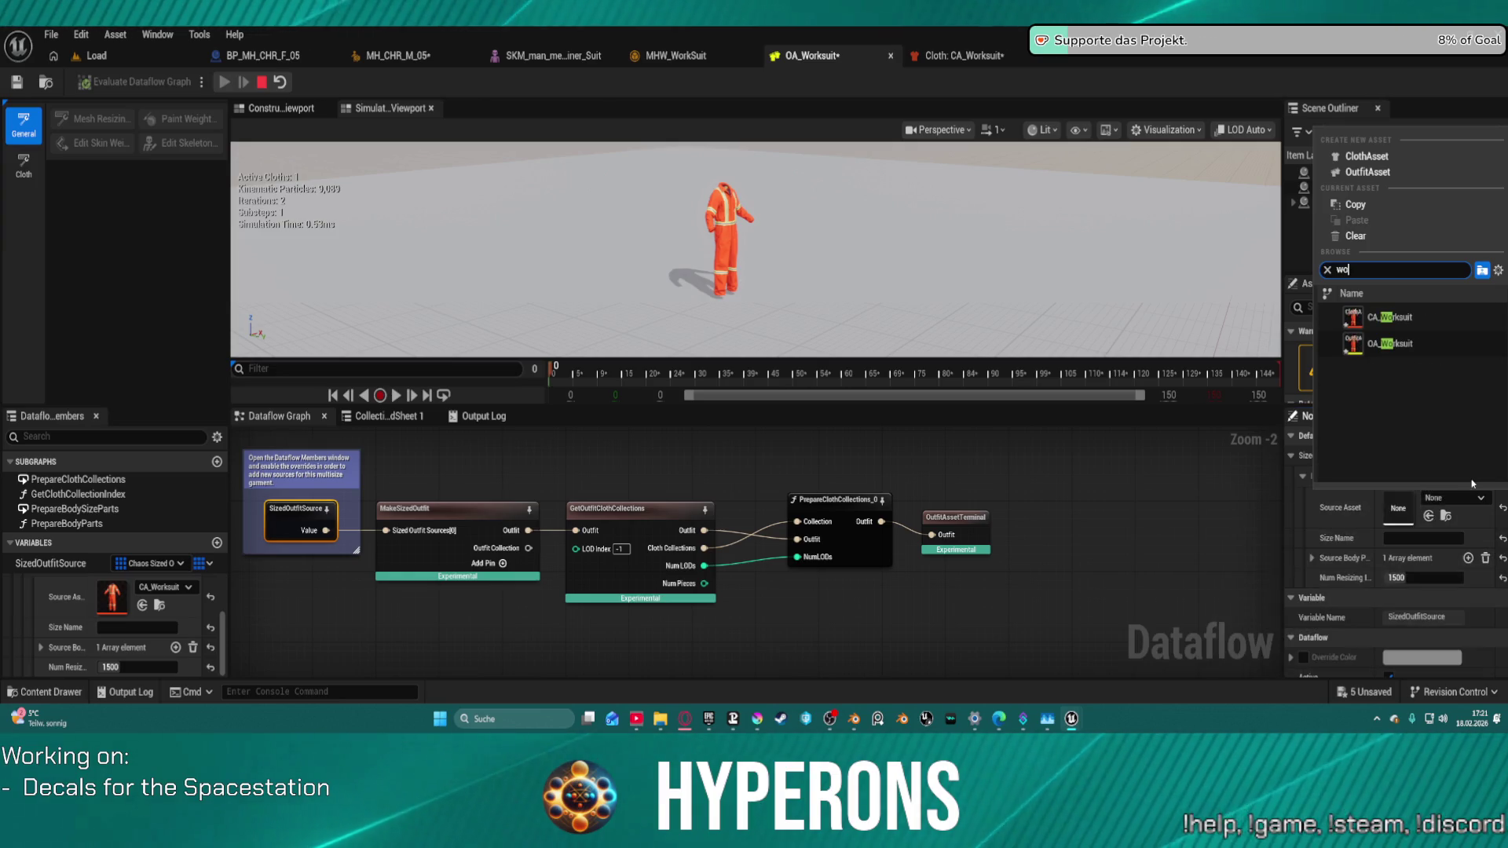
click(1384, 318)
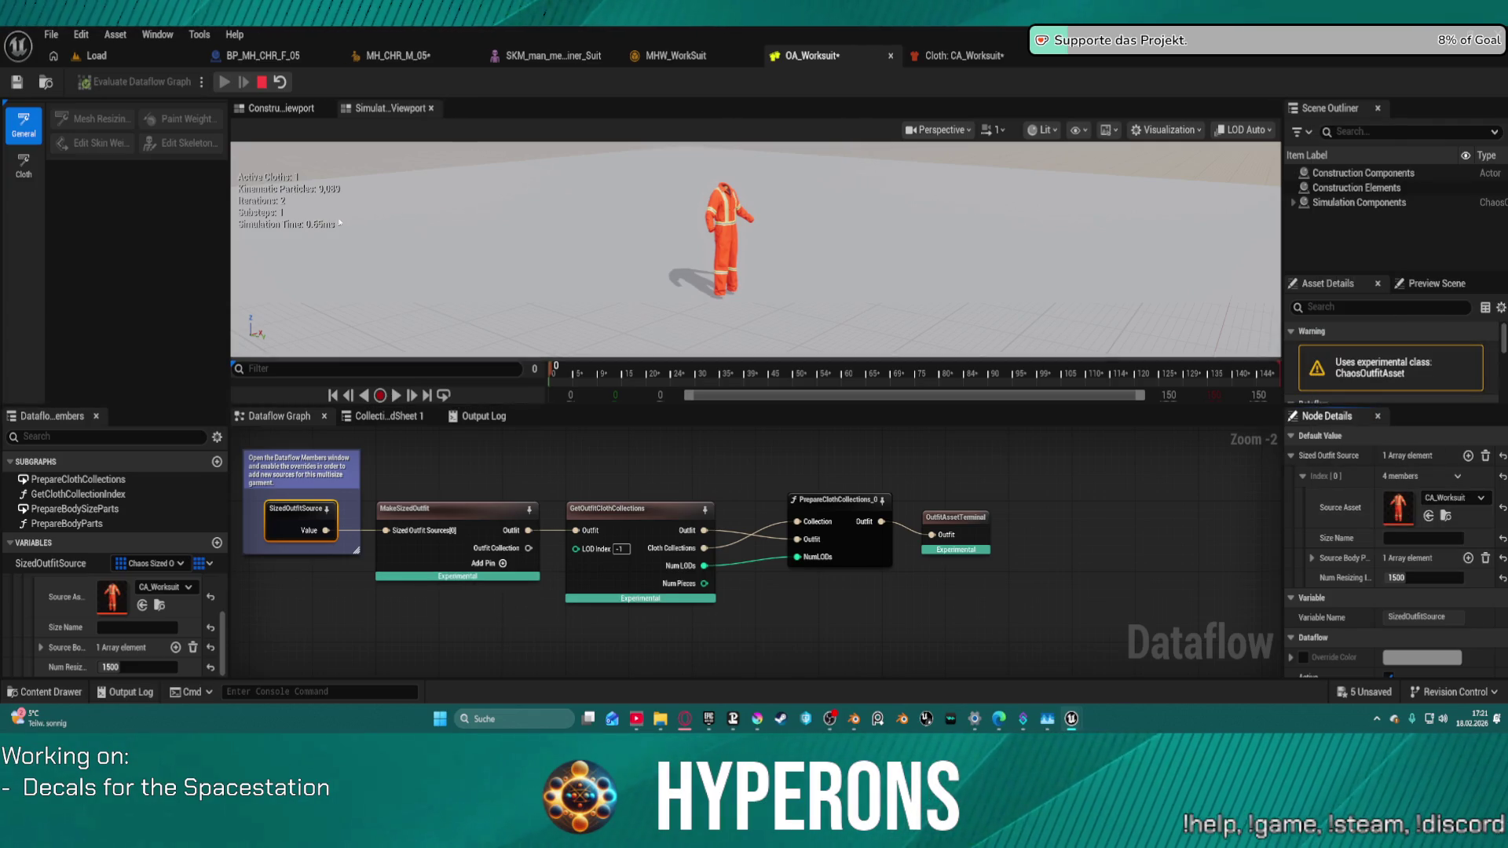
click(16, 82)
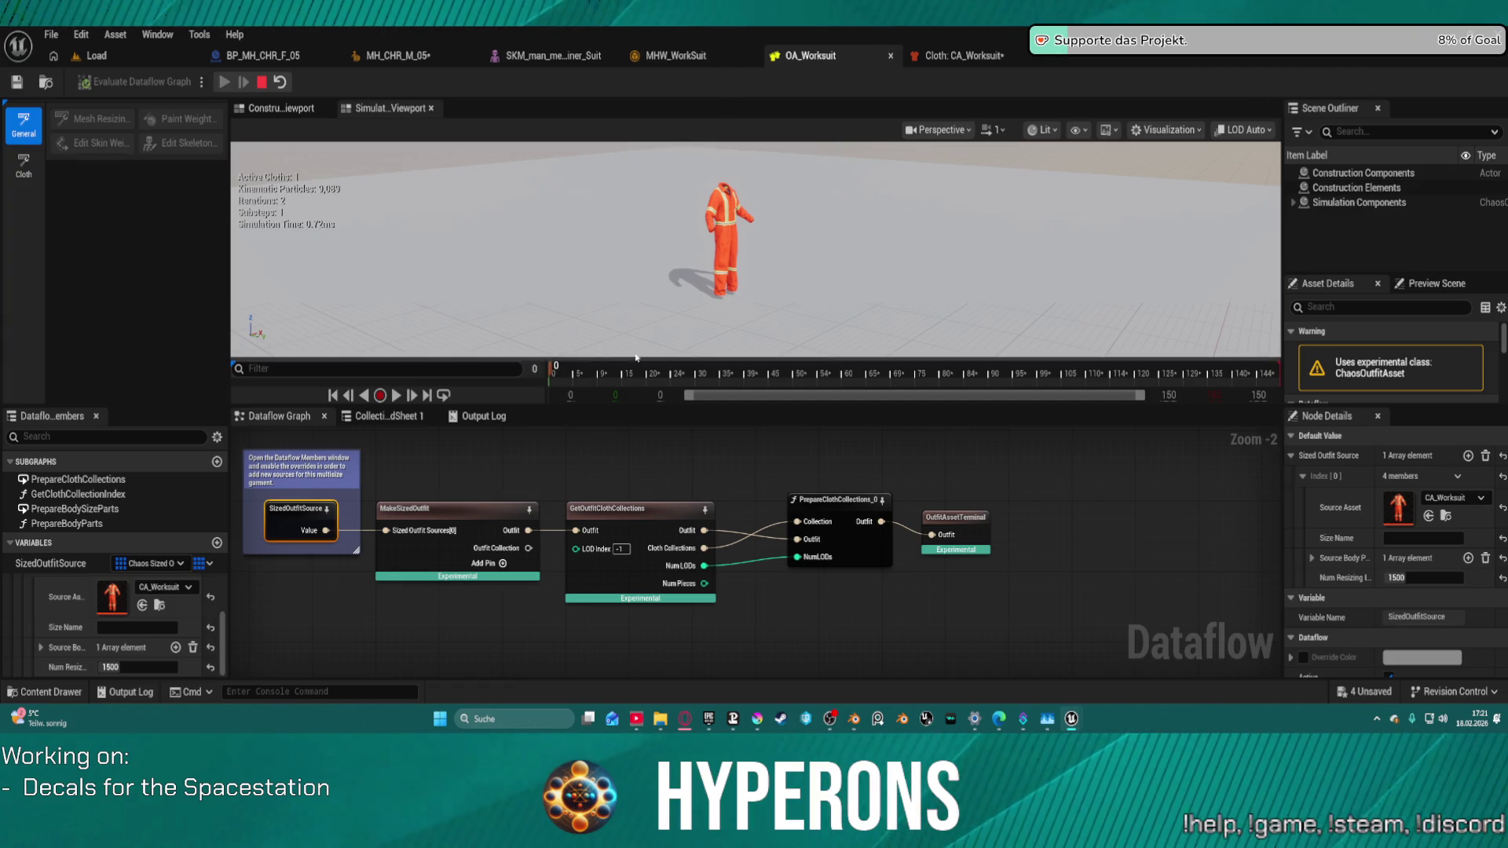
click(824, 506)
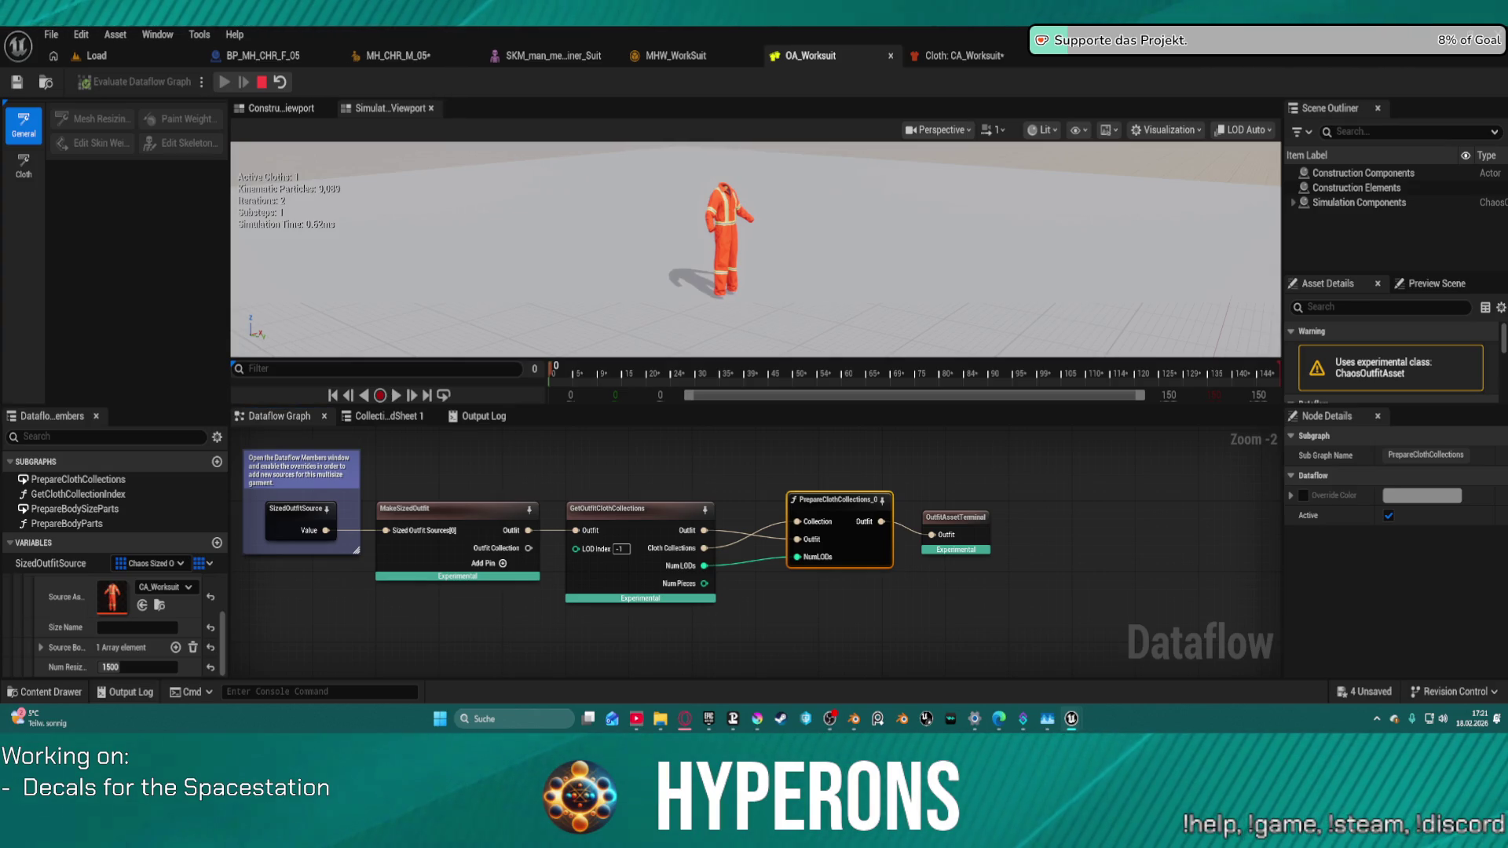
Step: Resize the preview, asset details, timeline and graph panels to show more
drag(1411, 407, 1411, 538)
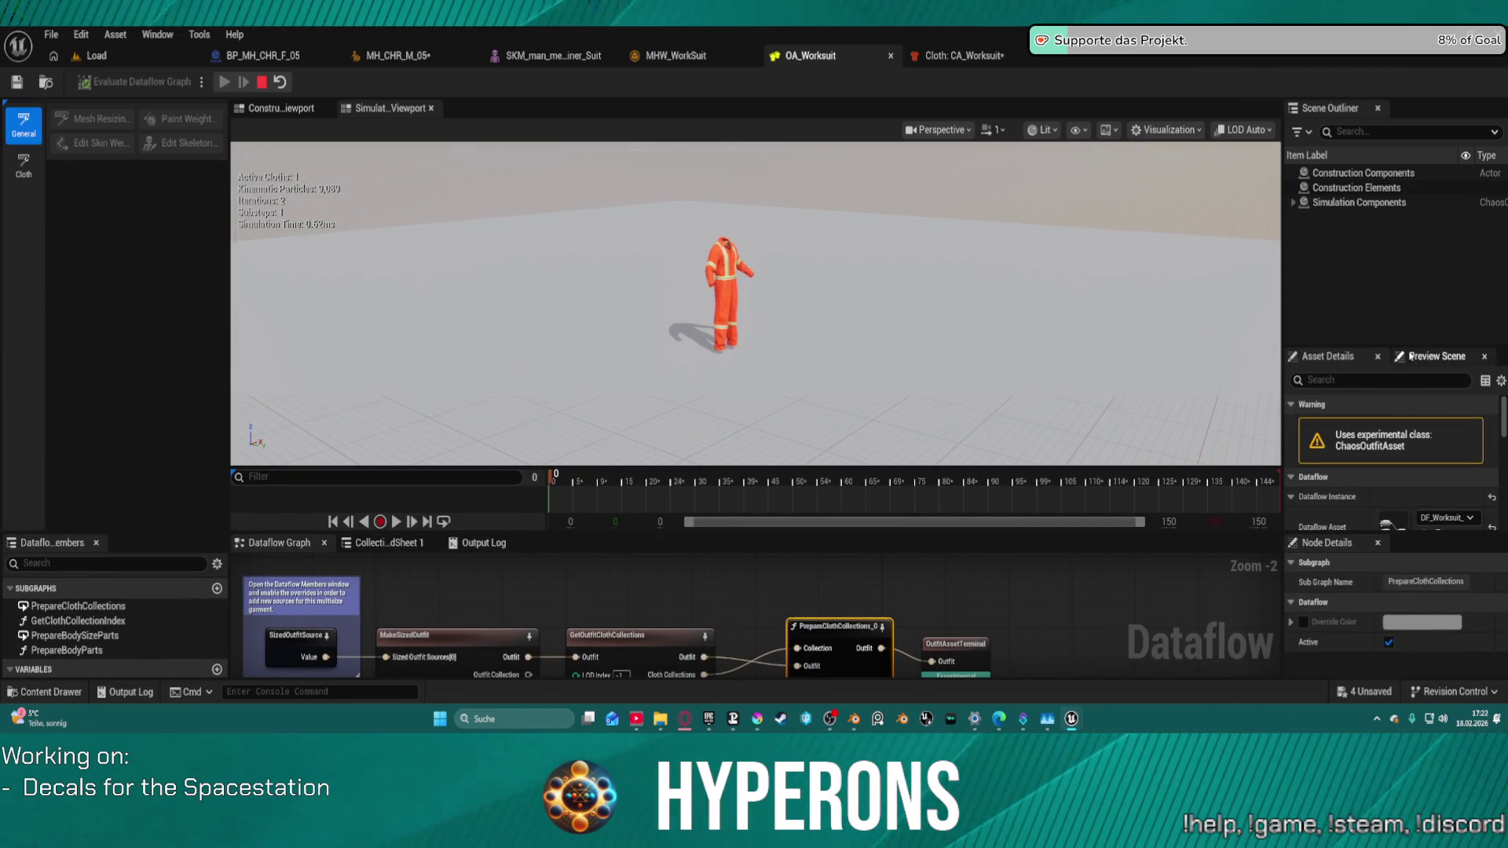
drag(1406, 348, 1406, 242)
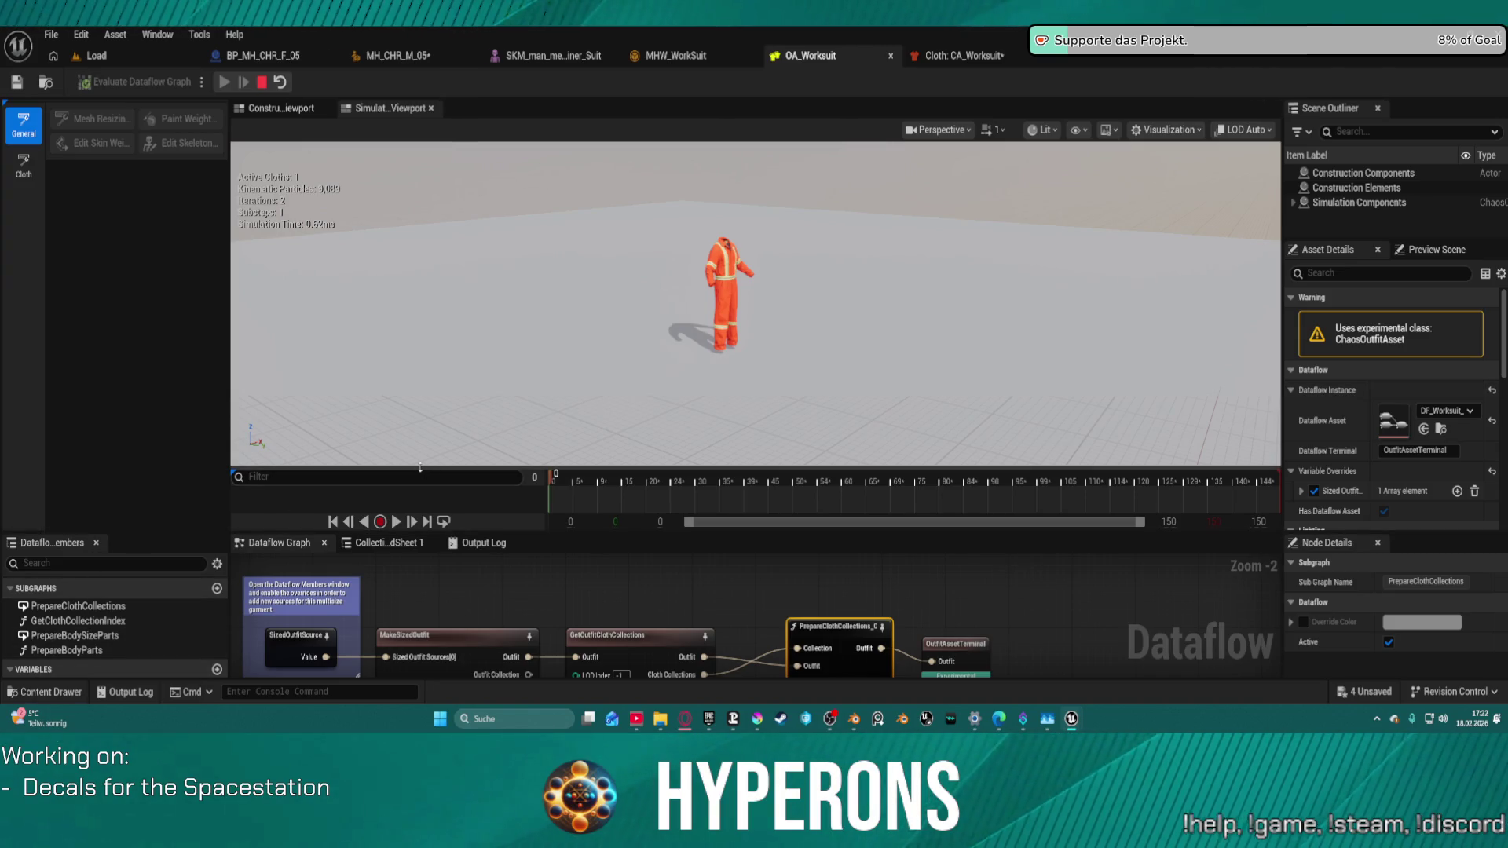
drag(424, 469, 420, 336)
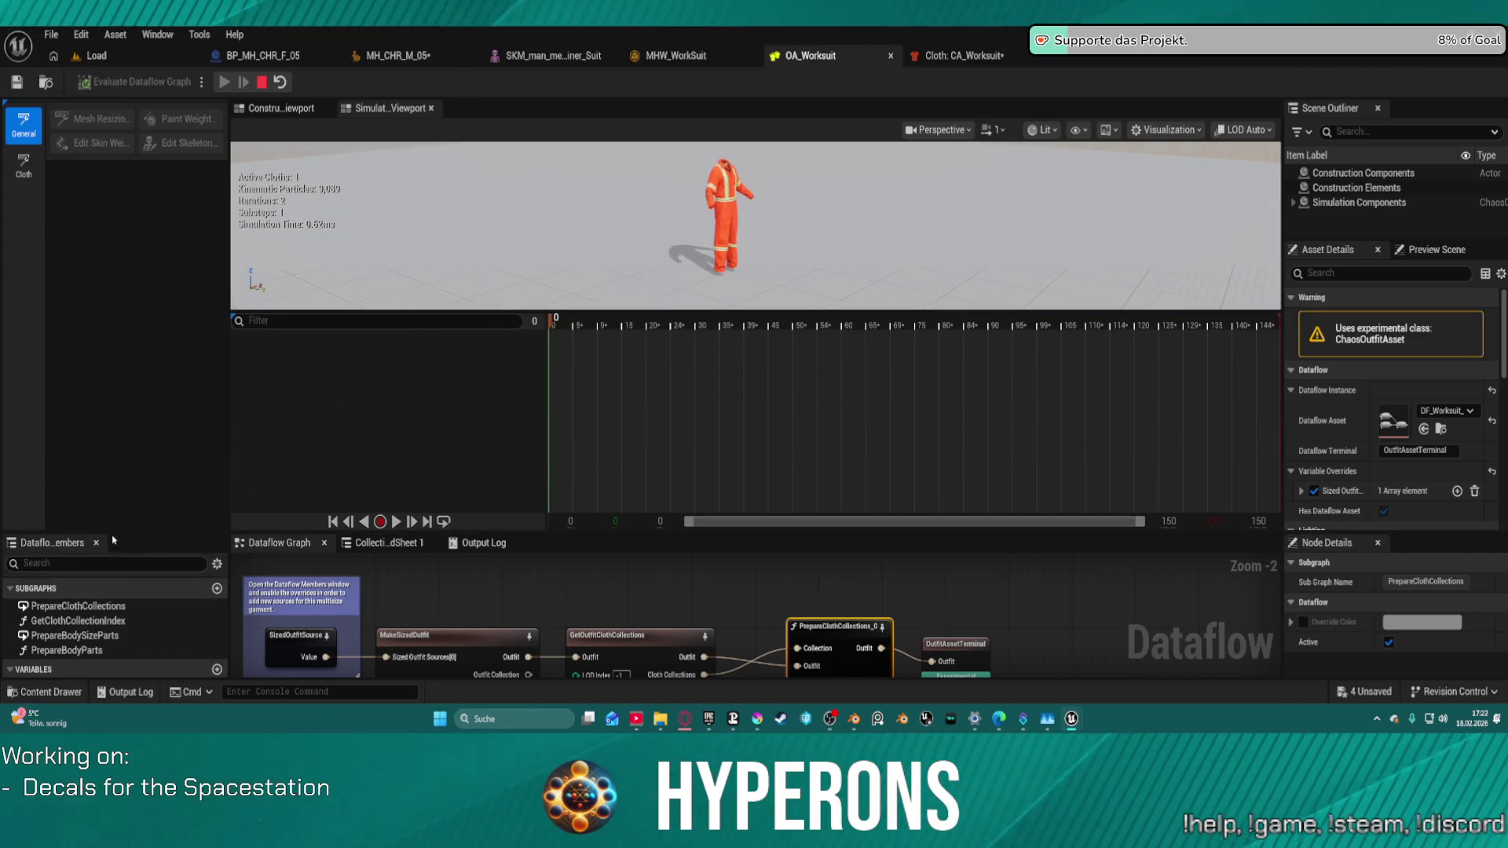
drag(166, 531, 166, 353)
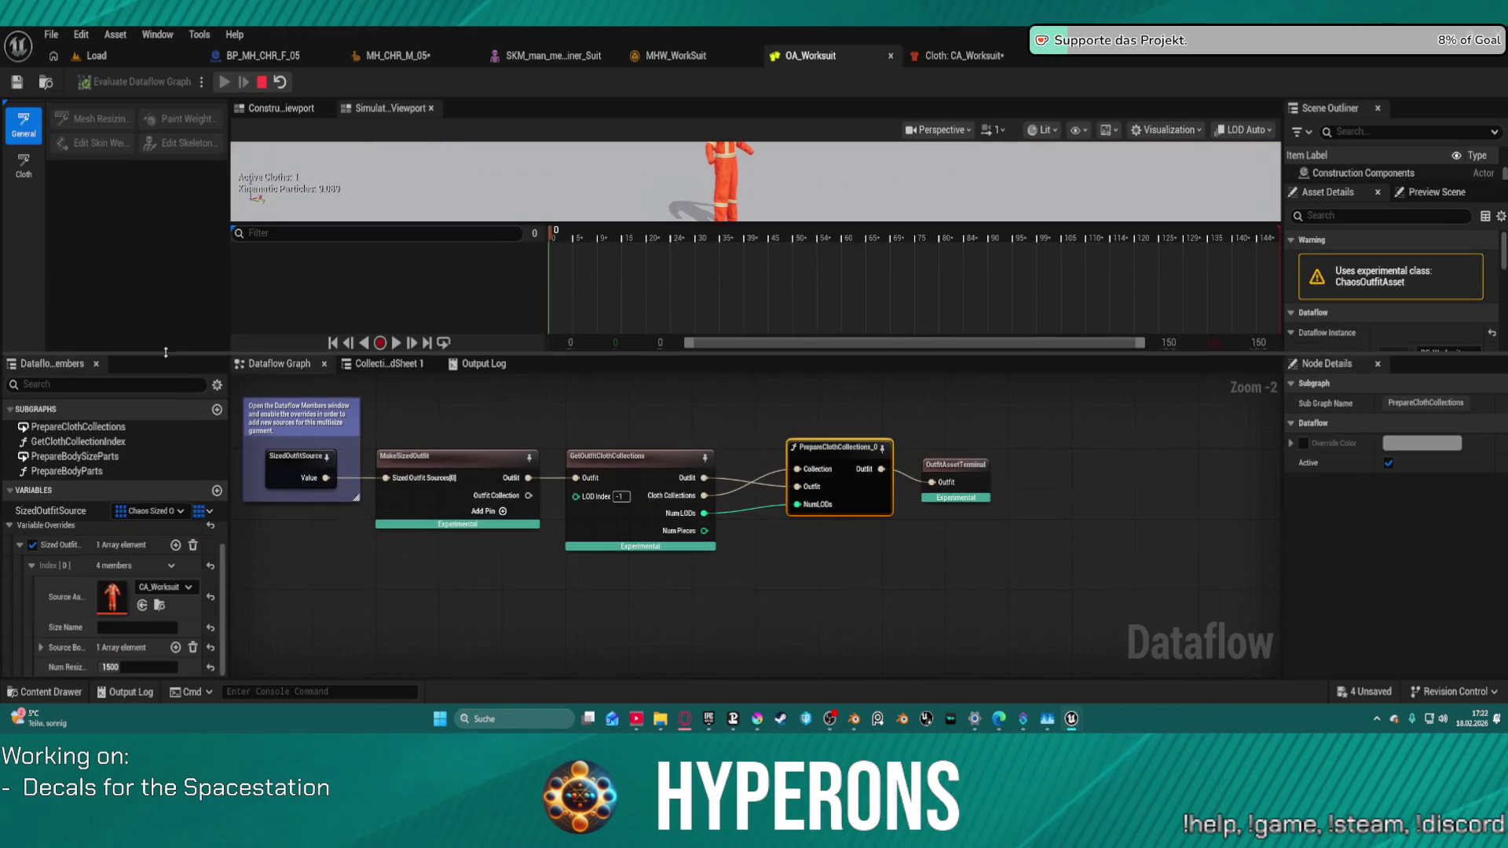
Step: Toggle the Sized Outfit variable override off and back on, then select the Cloth category
click(35, 545)
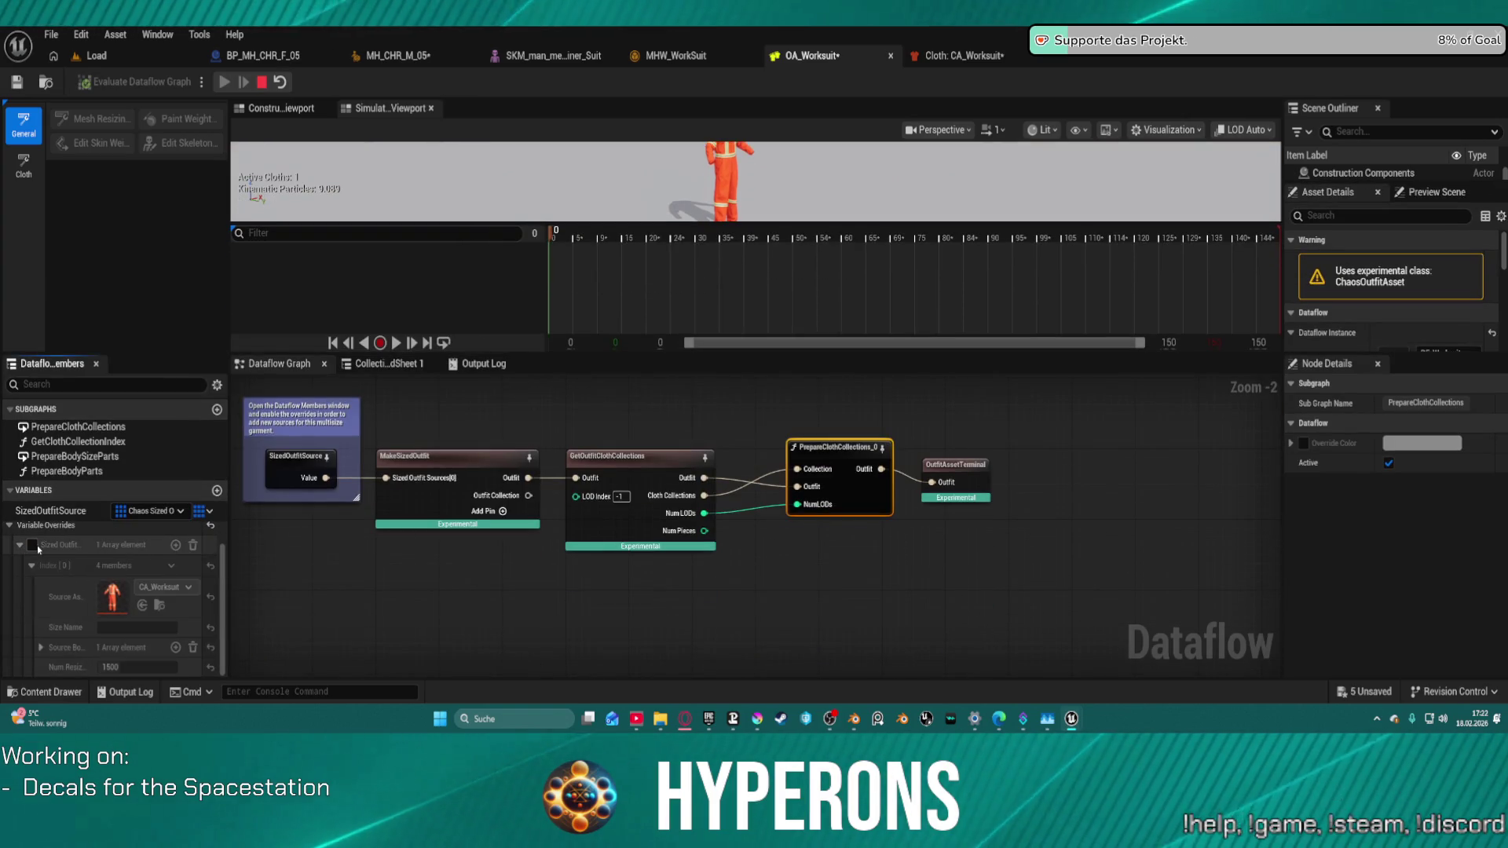
click(35, 545)
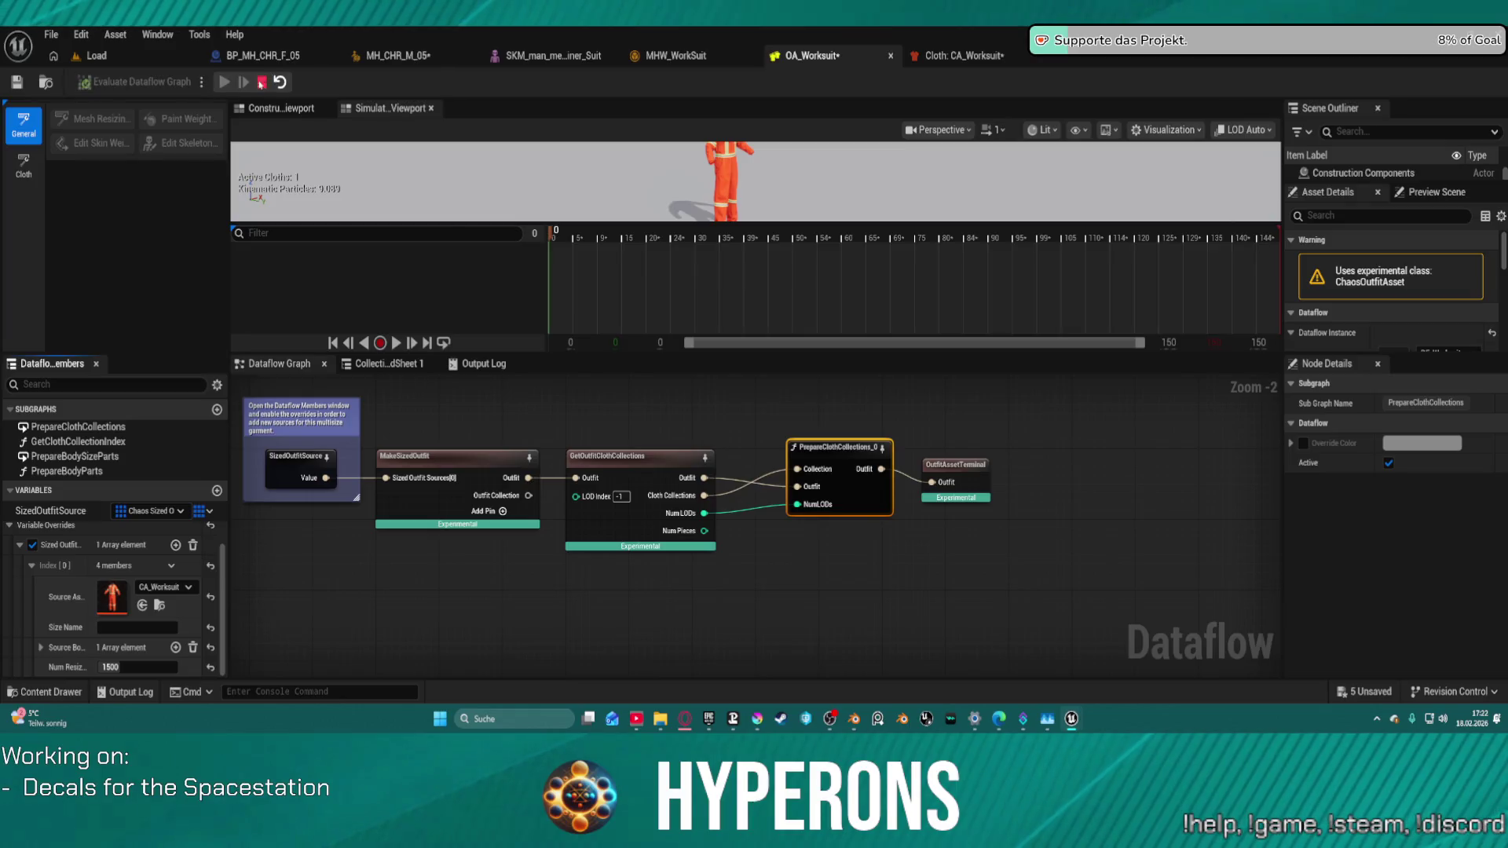
click(23, 165)
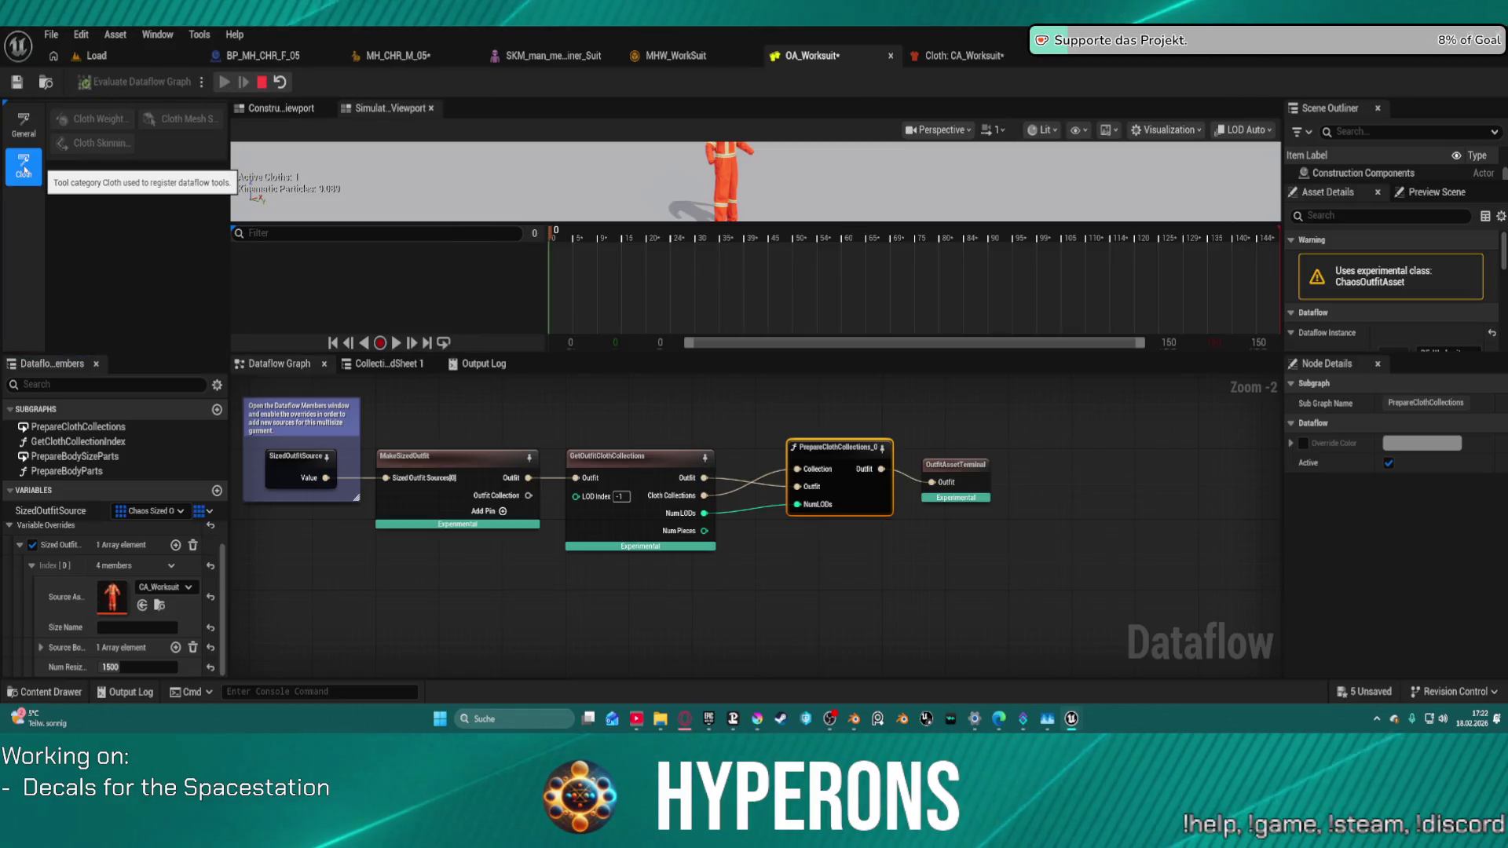
click(719, 56)
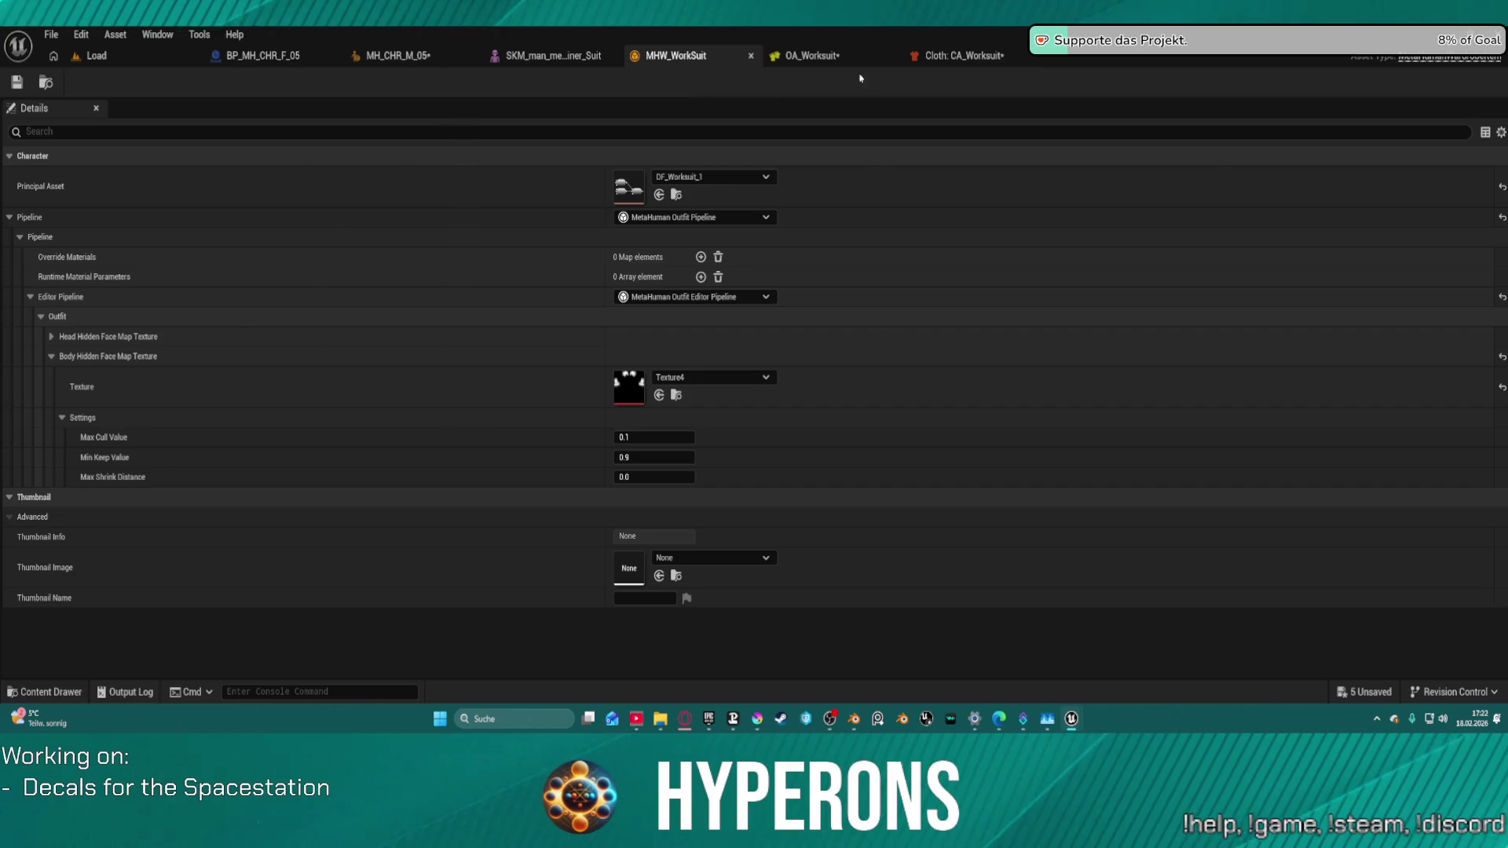
Step: Add Transfer Skin Weights and Weight Map nodes to the CA_Worksuit cloth graph, then go back to Load
click(960, 57)
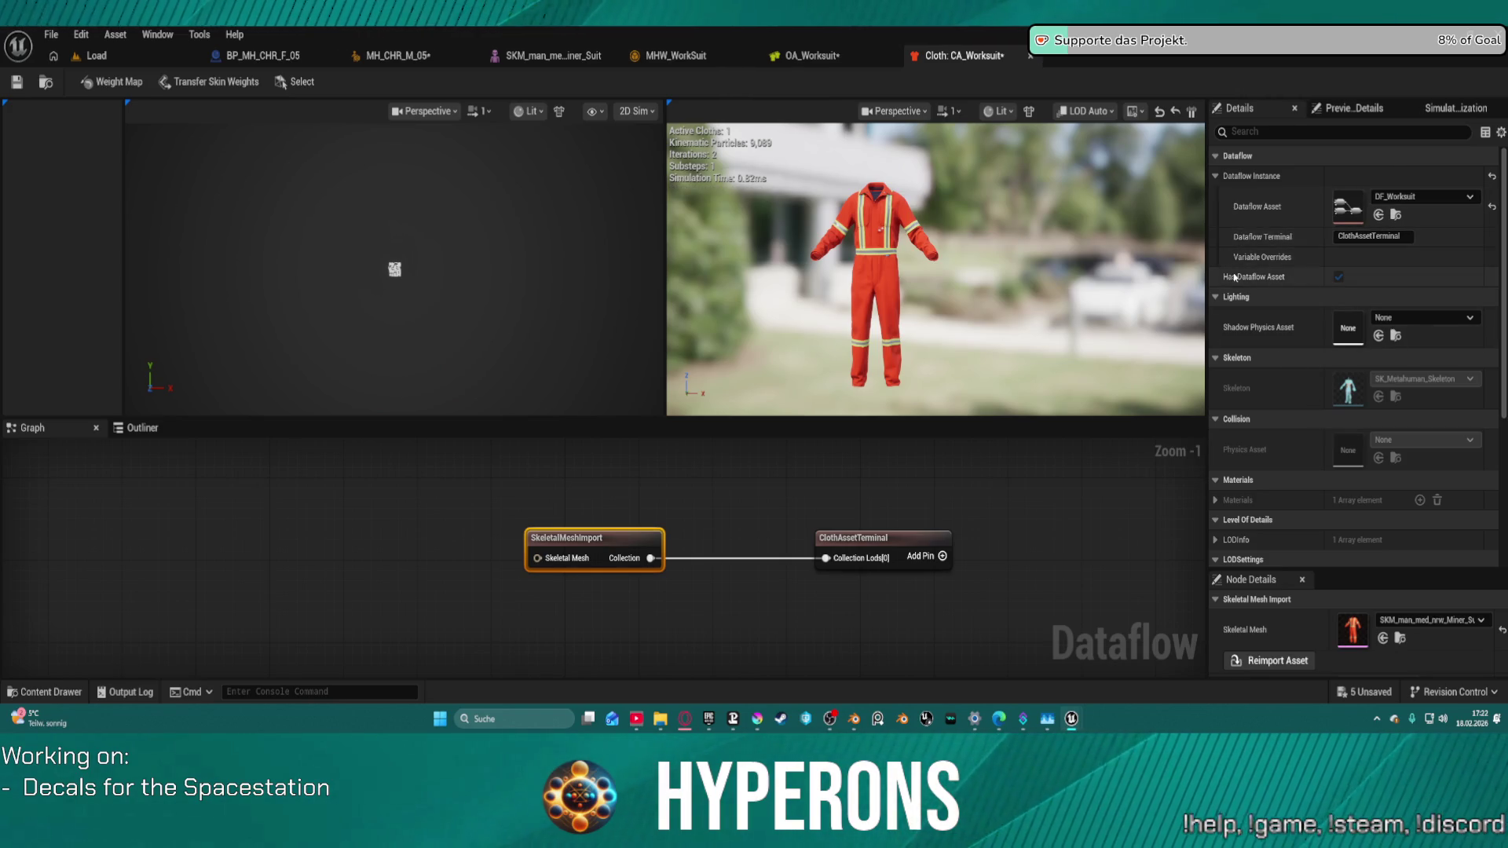
scroll(1288, 380, down, 3)
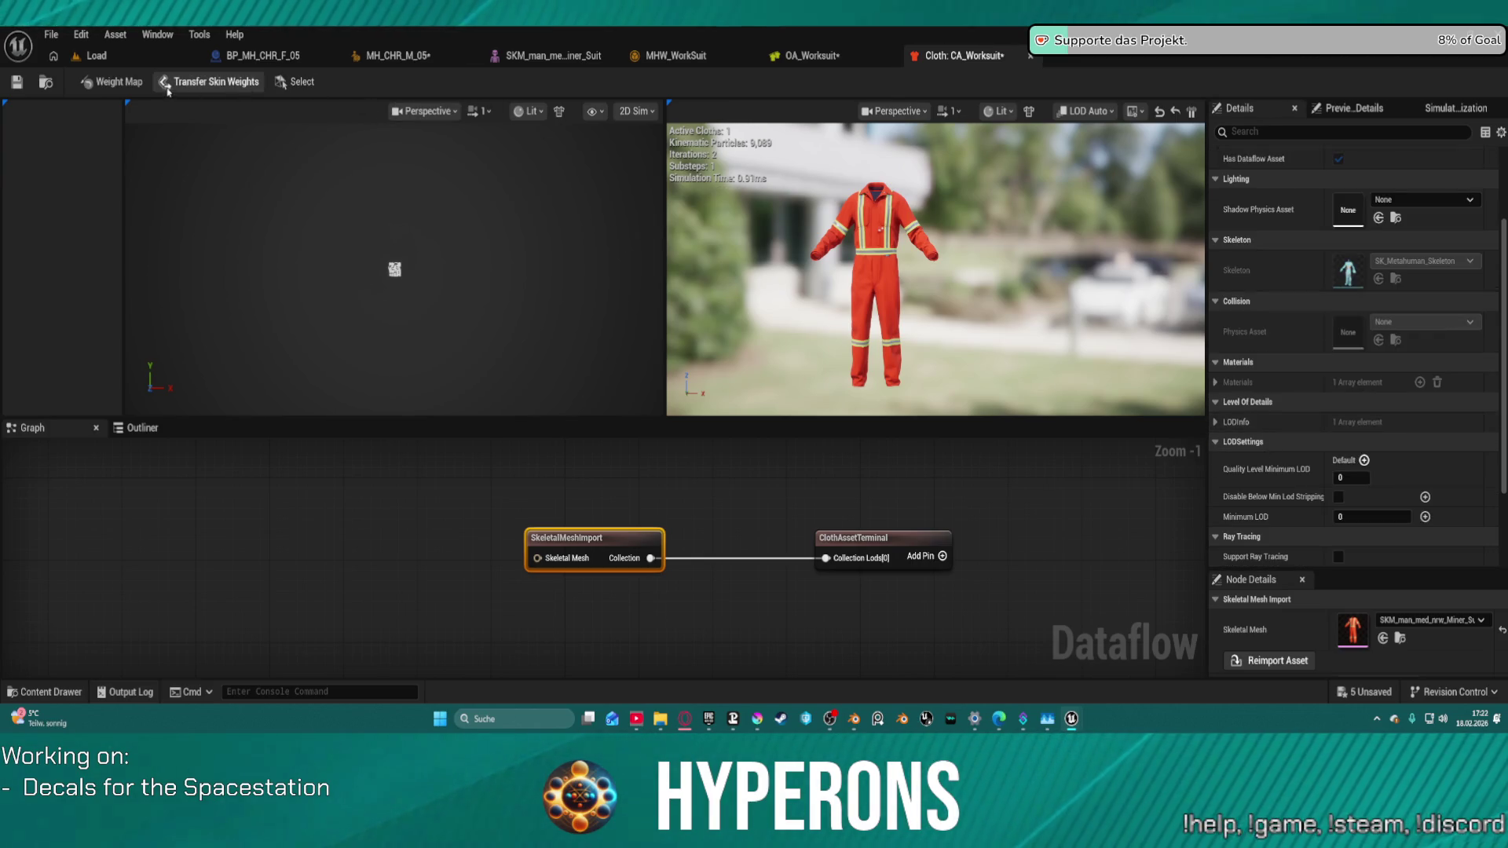
click(192, 88)
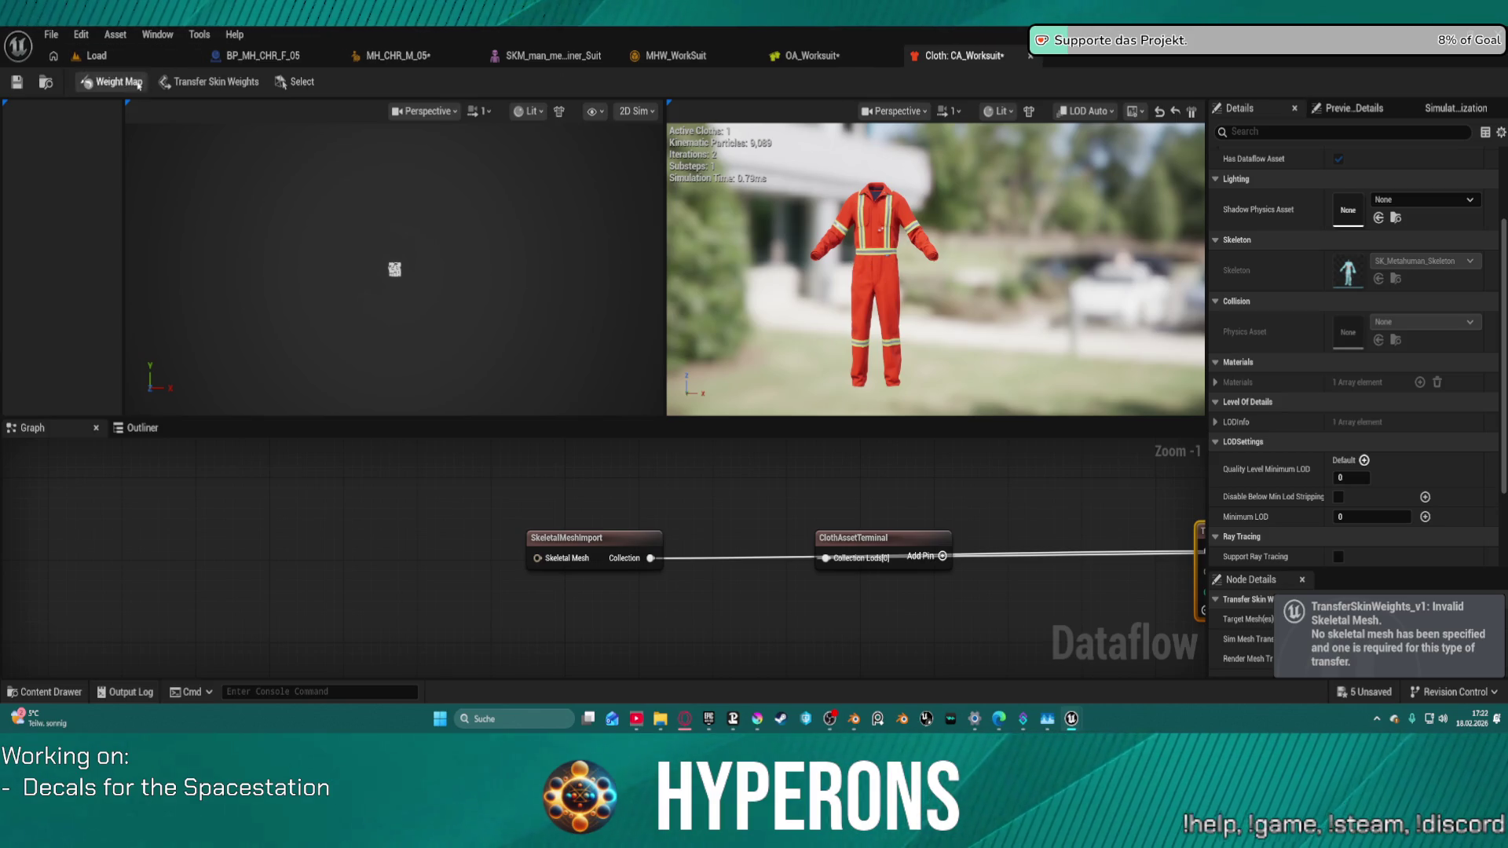
click(112, 81)
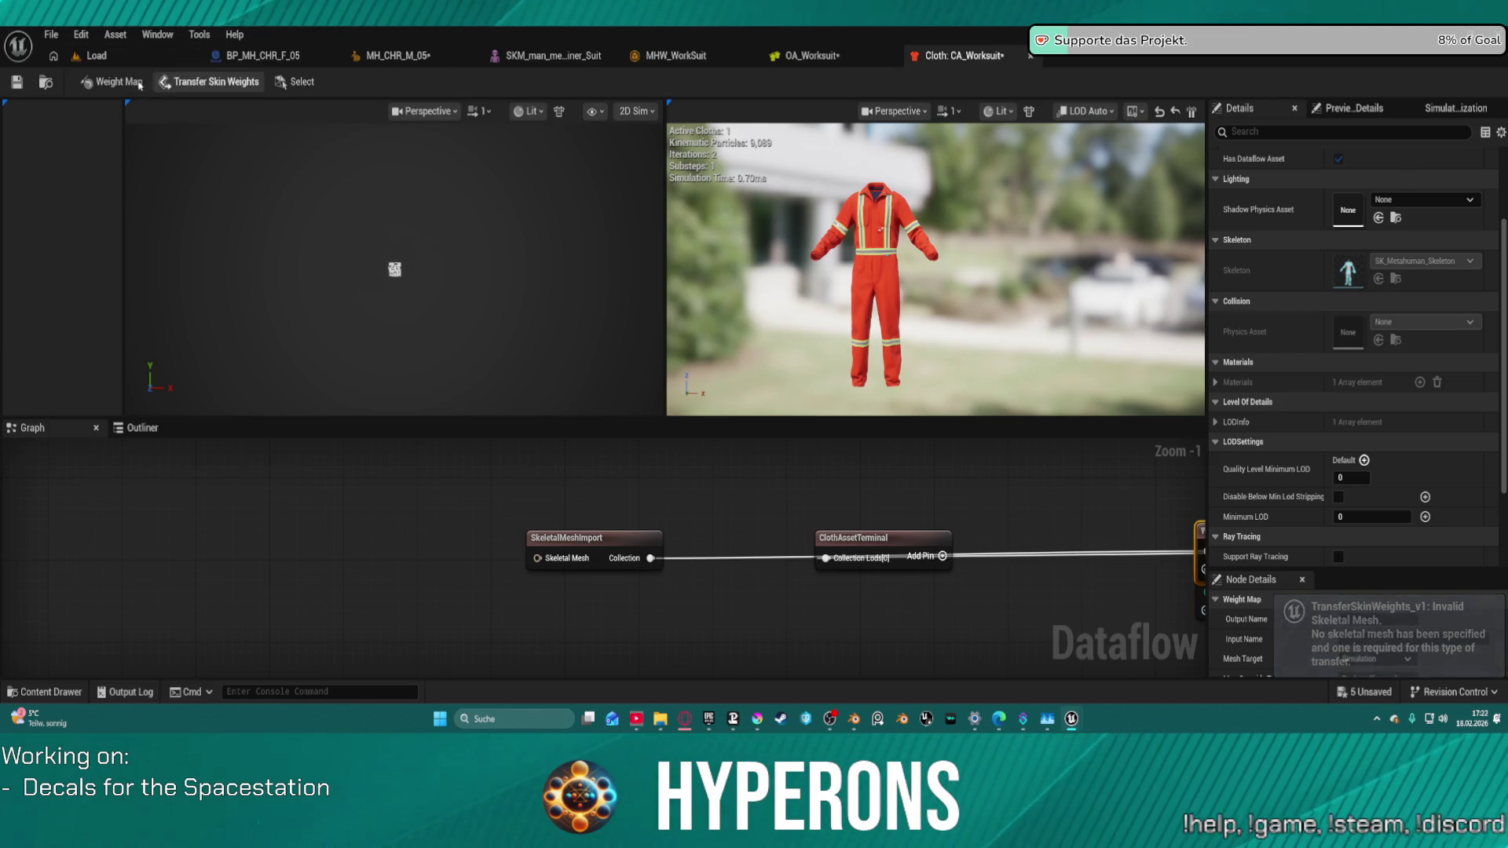
click(111, 82)
scroll(407, 317, up, 10)
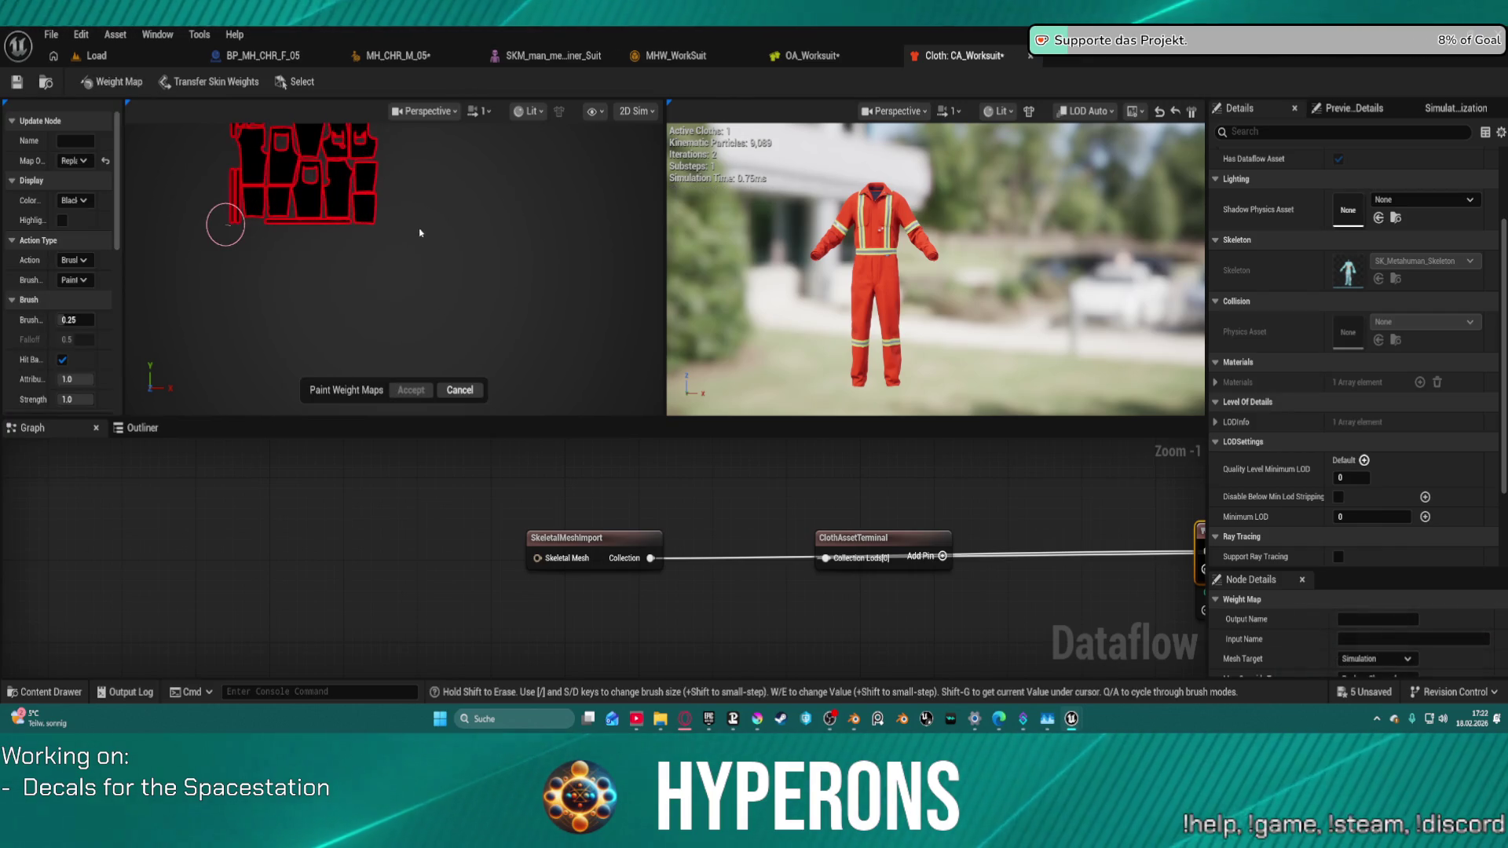
mouse_move(416, 236)
mouse_down()
mouse_move(417, 209)
mouse_move(470, 347)
mouse_up()
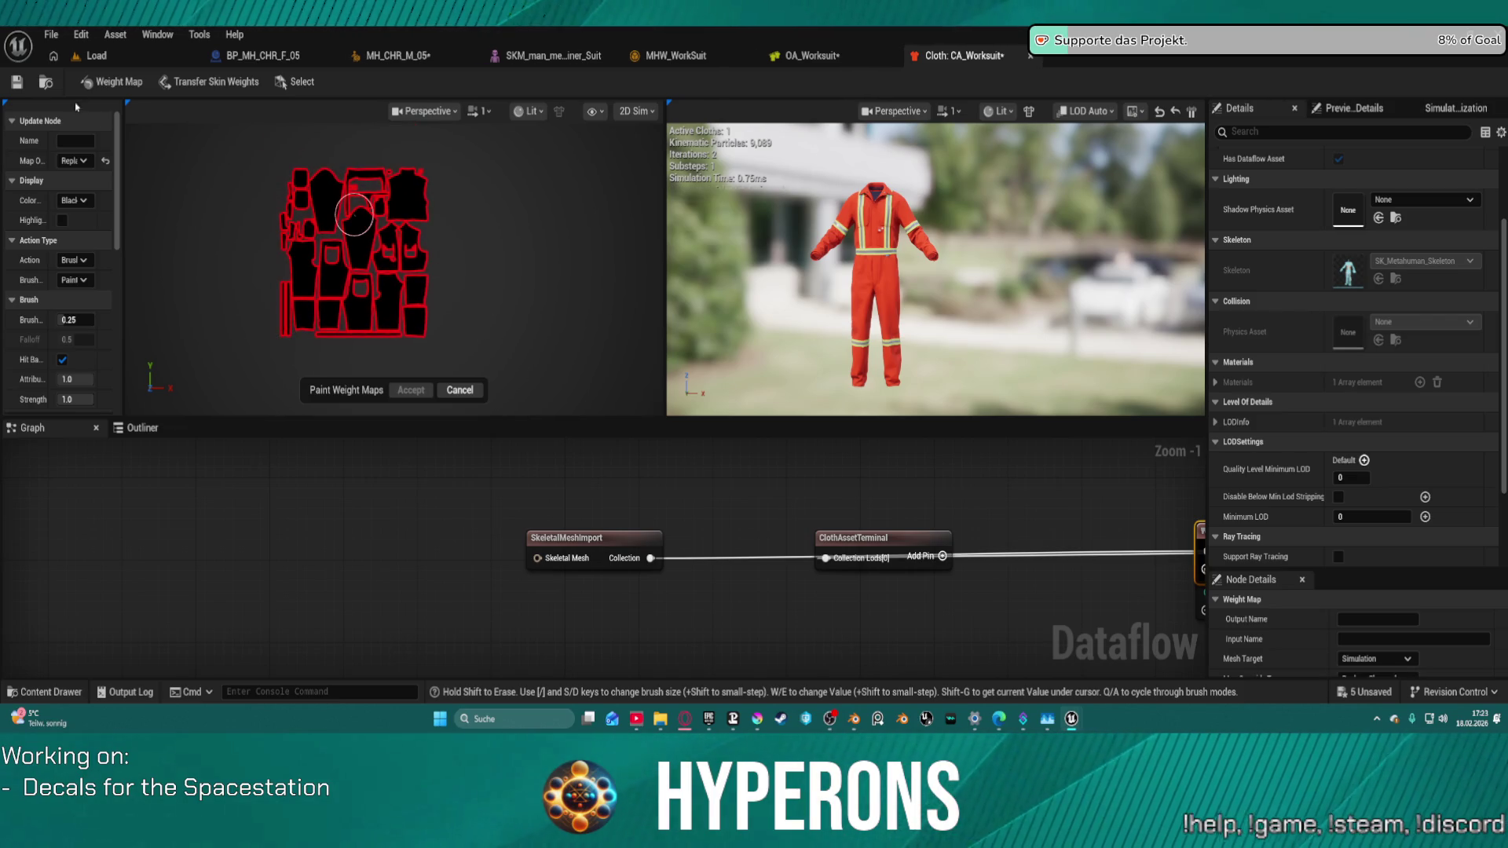
click(118, 67)
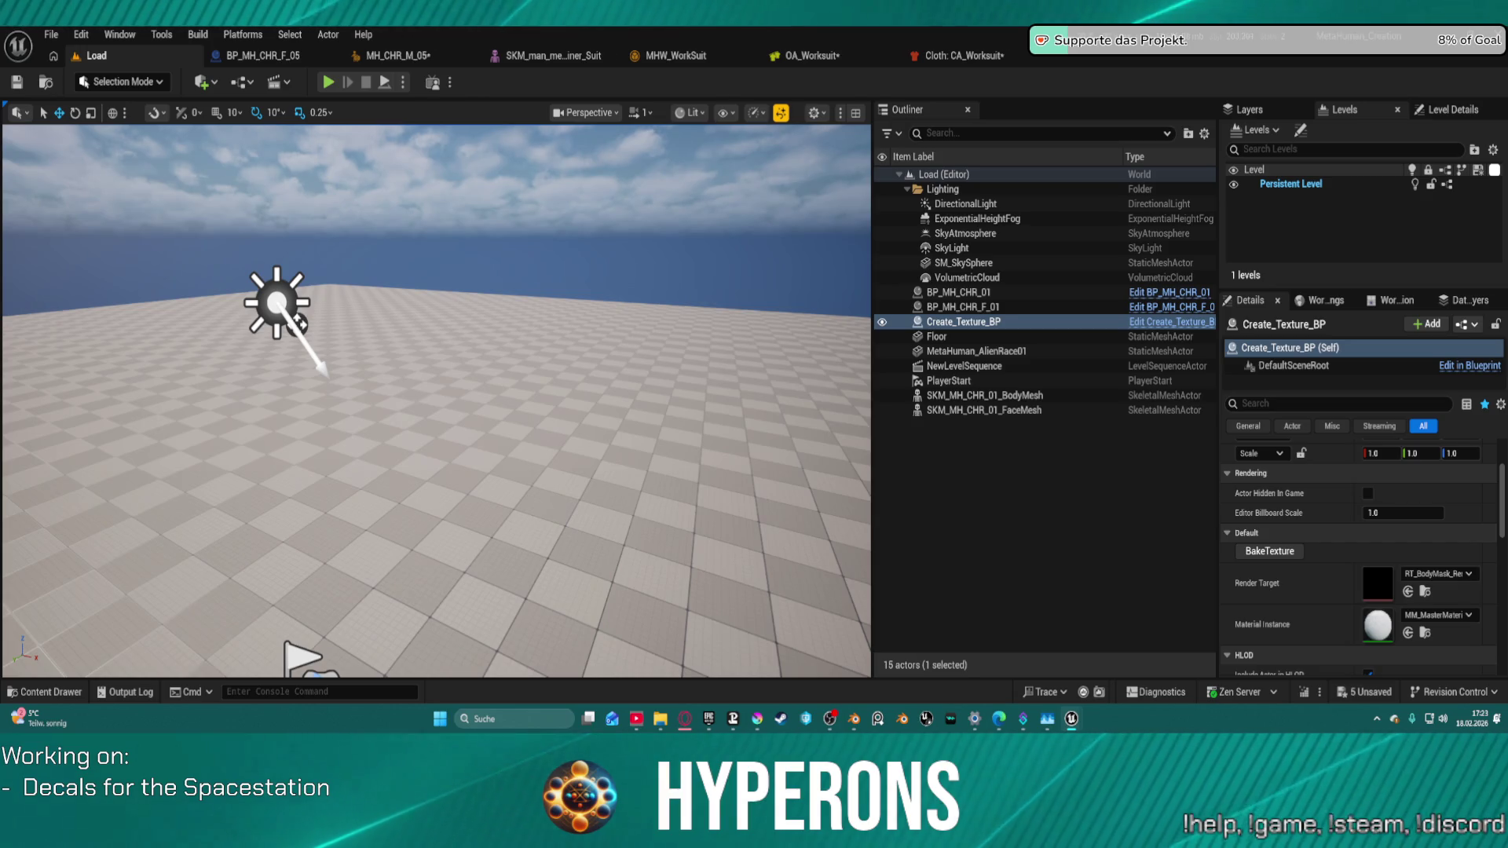
Step: Browse the Content Browser to the Mining_Suit_96 Meshes folder
key(alt+Tab)
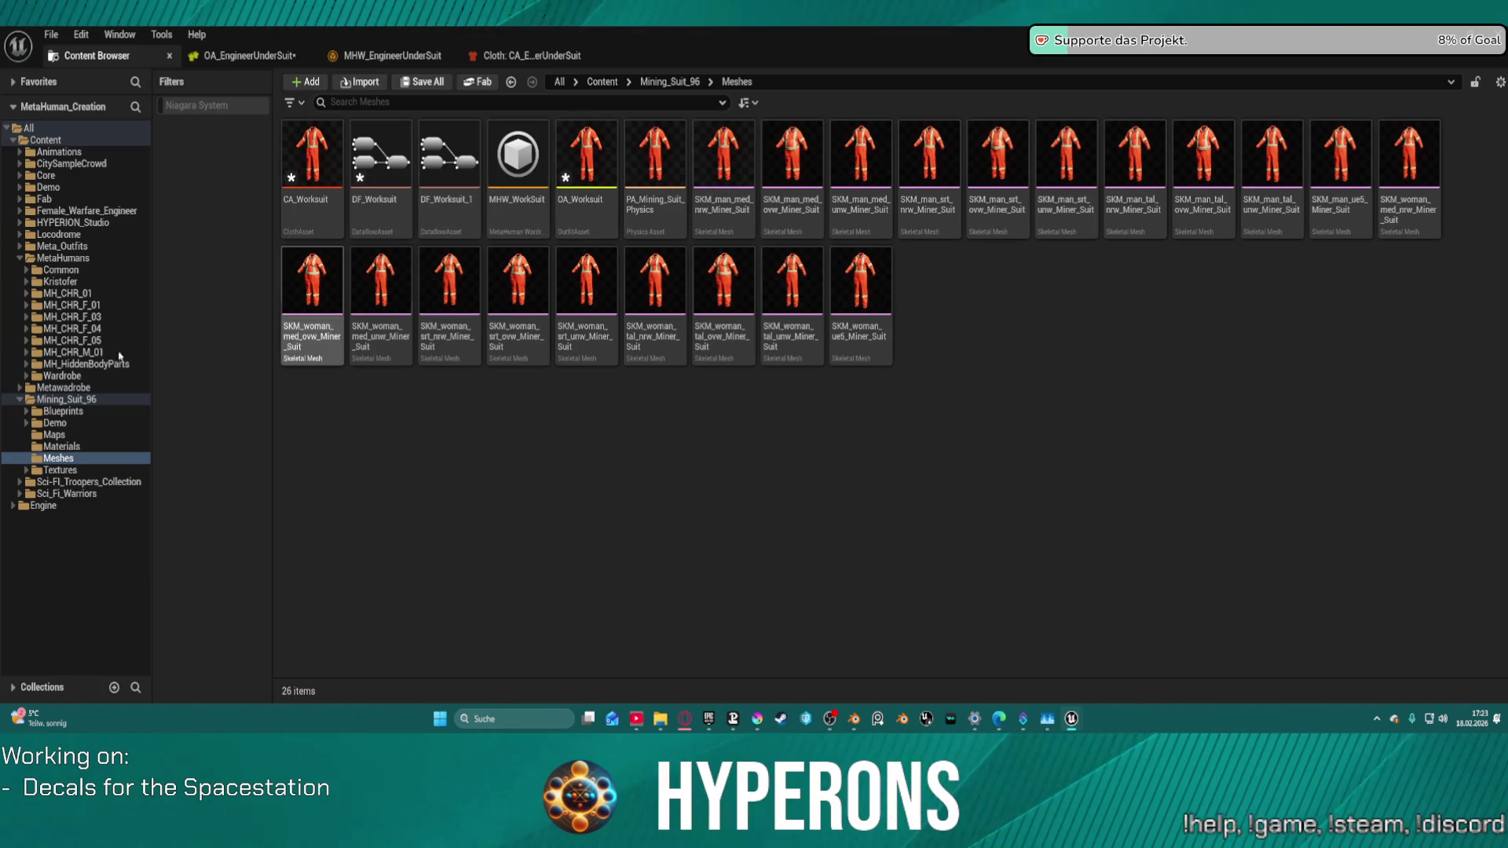
click(20, 211)
click(79, 246)
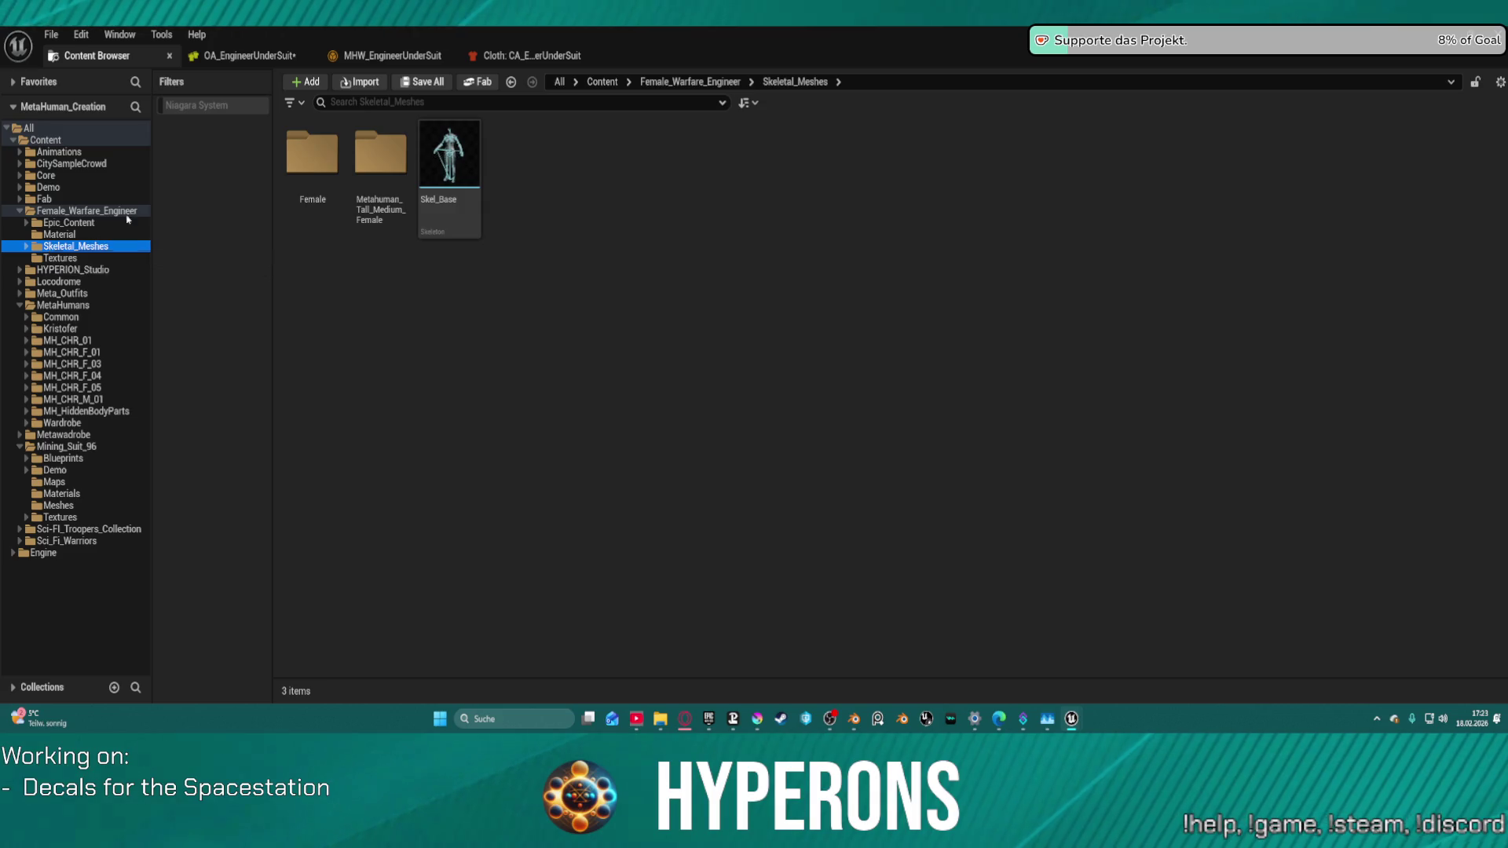
double_click(380, 153)
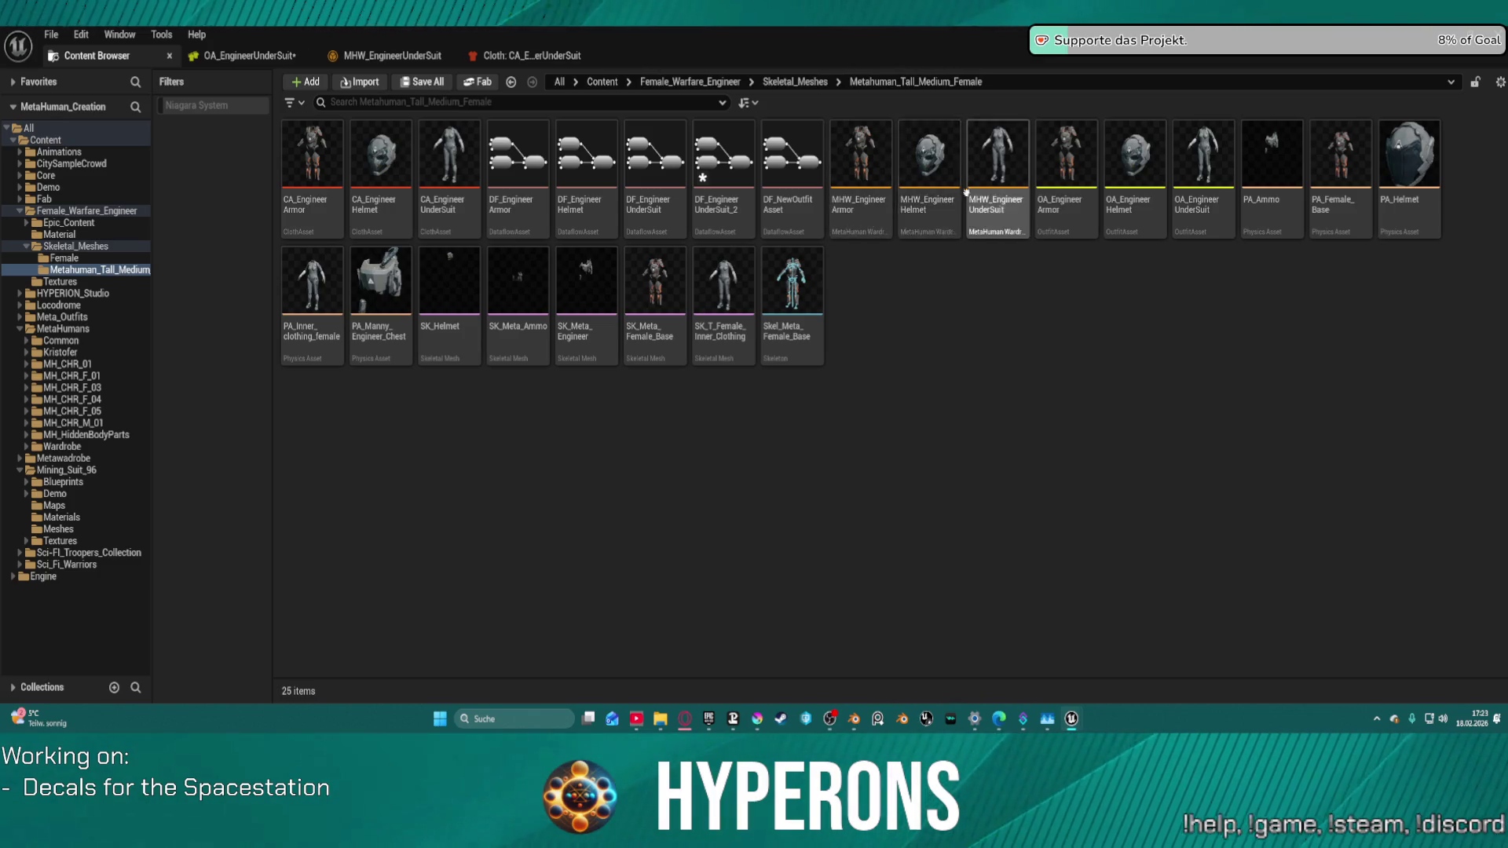
click(79, 530)
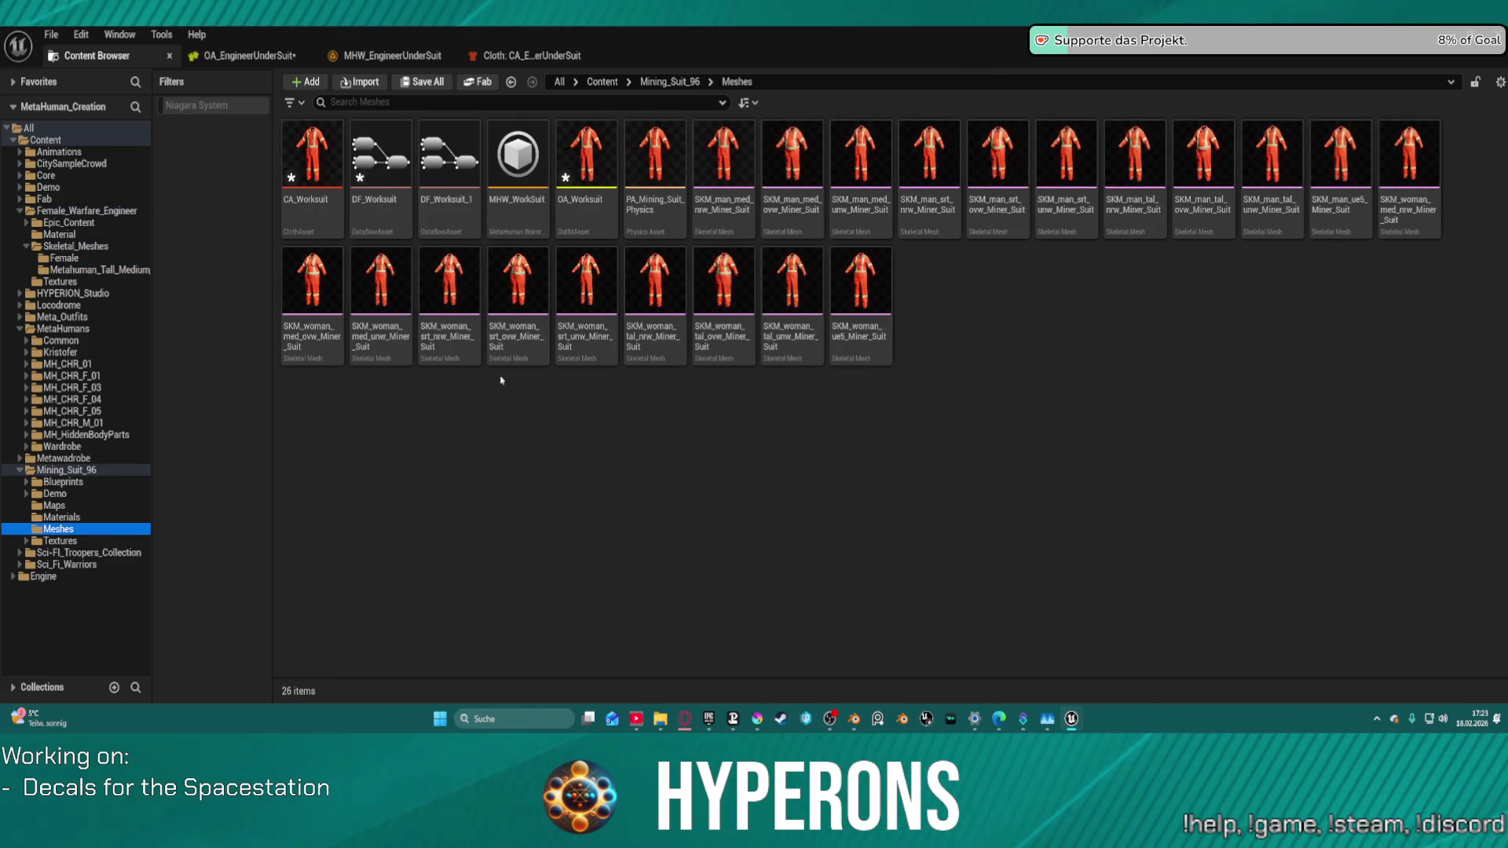
Step: Save the modified worksuit assets from OA_Worksuit and select MHW_WorkSuit
click(573, 220)
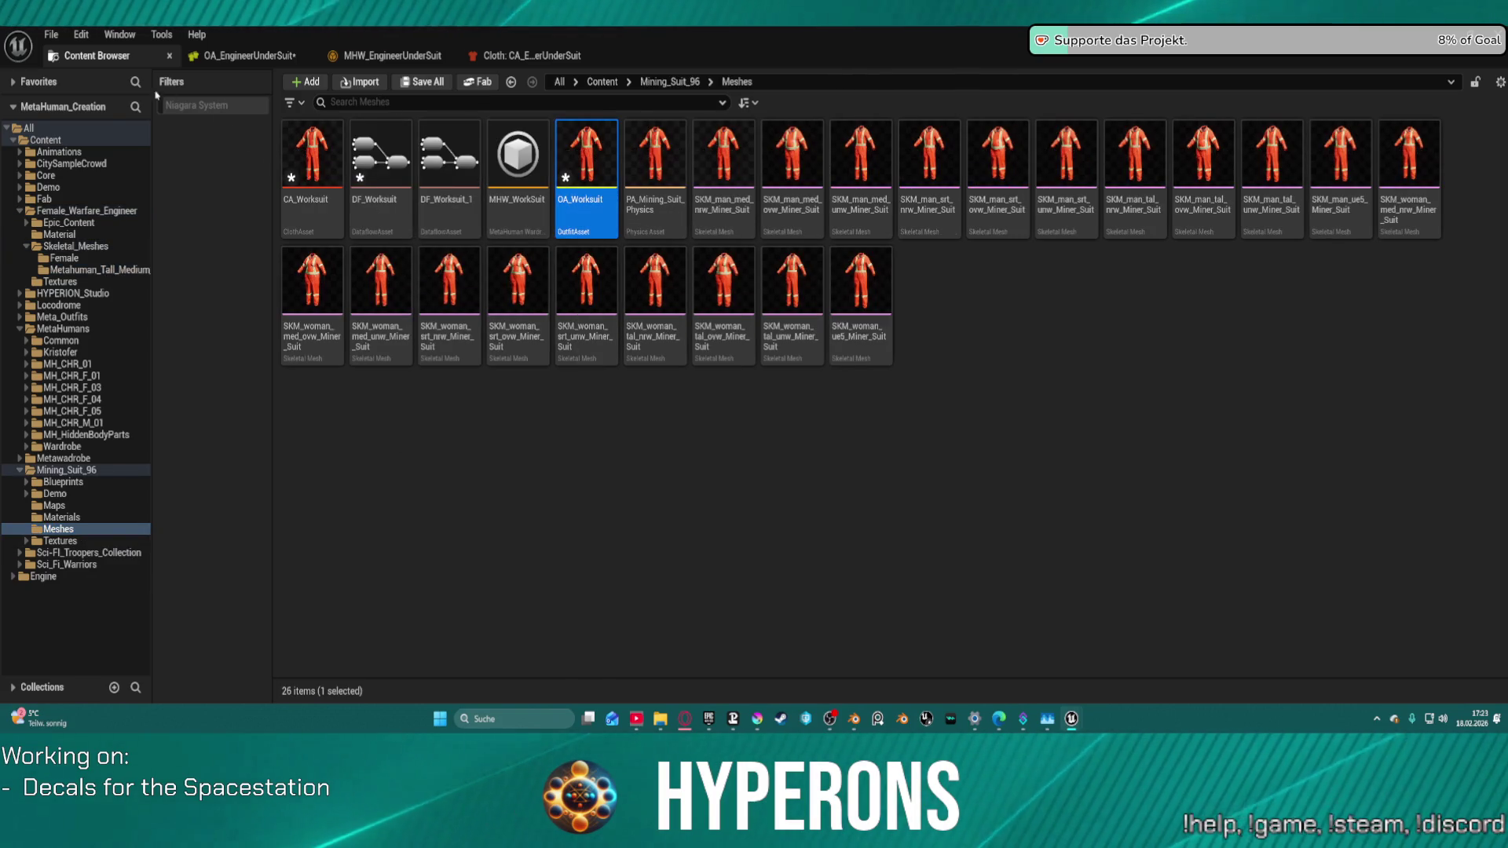
key(ctrl+shift+s)
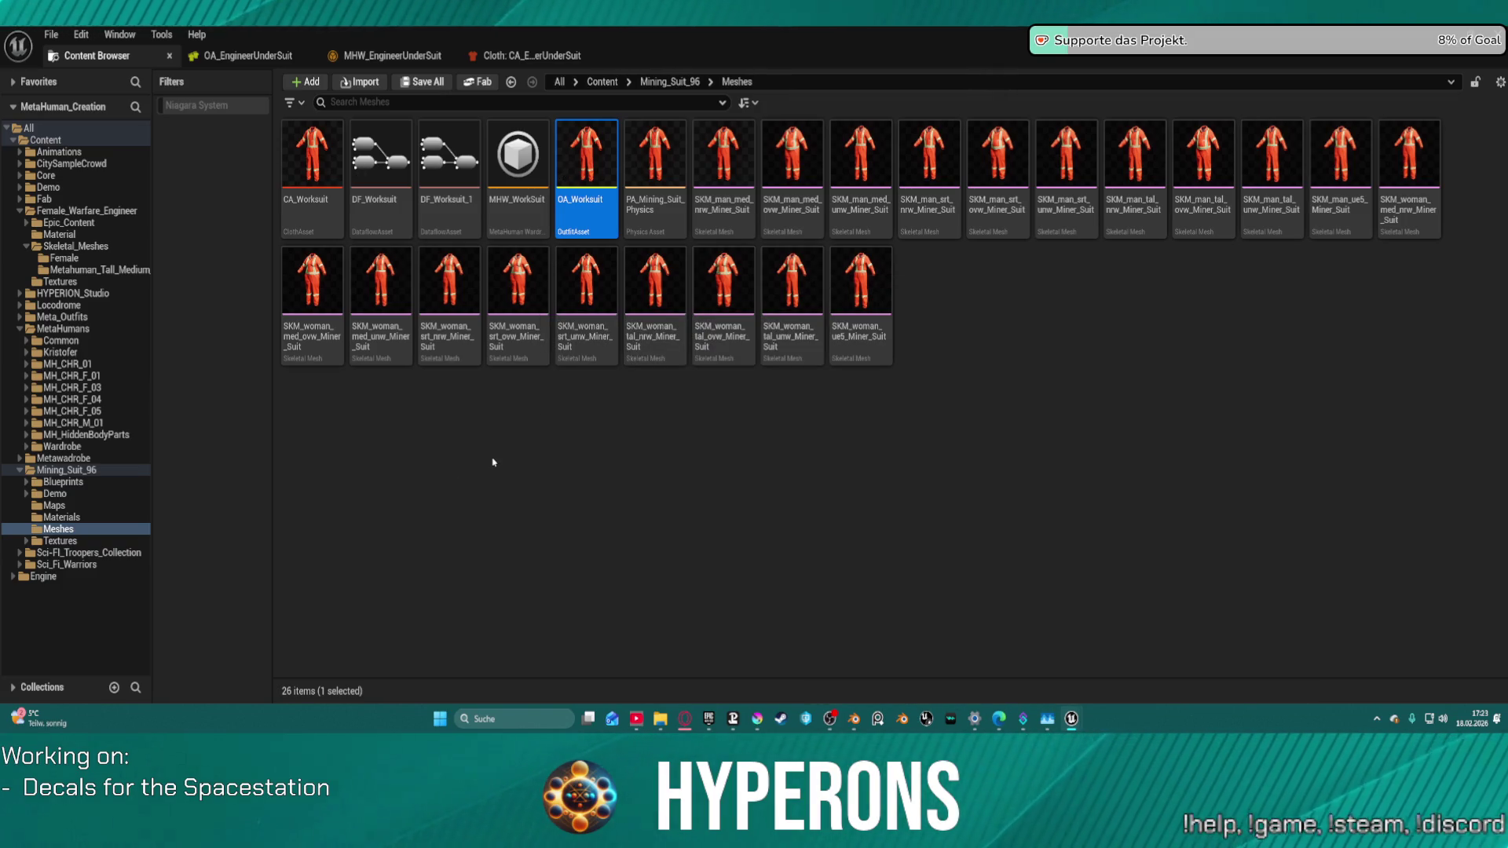
click(493, 462)
click(497, 213)
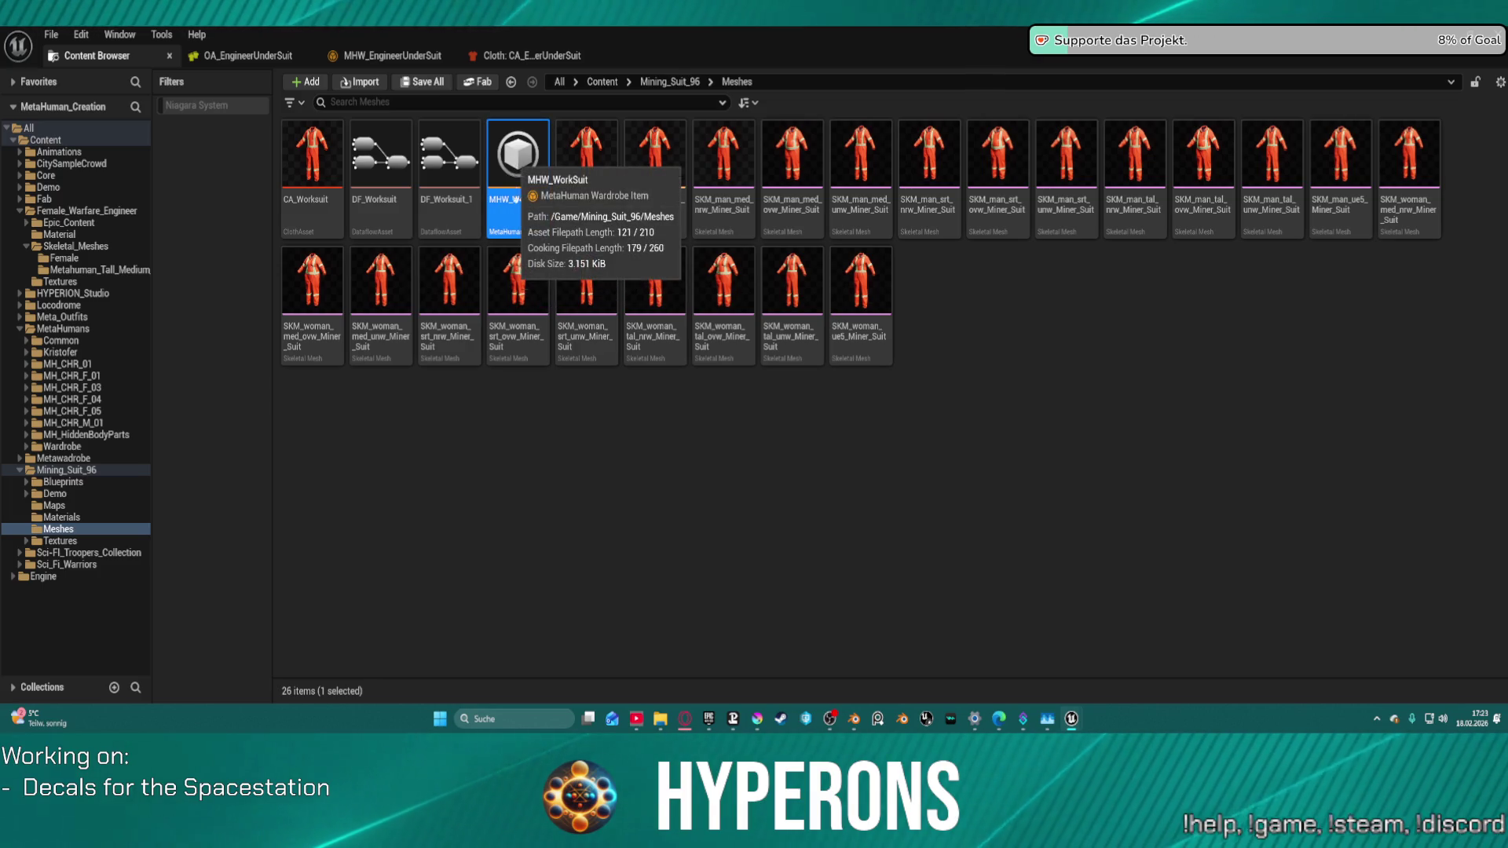
Step: Set MHW_WorkSuit's Principal Asset to OA_Worksuit and save the outfit
double_click(521, 158)
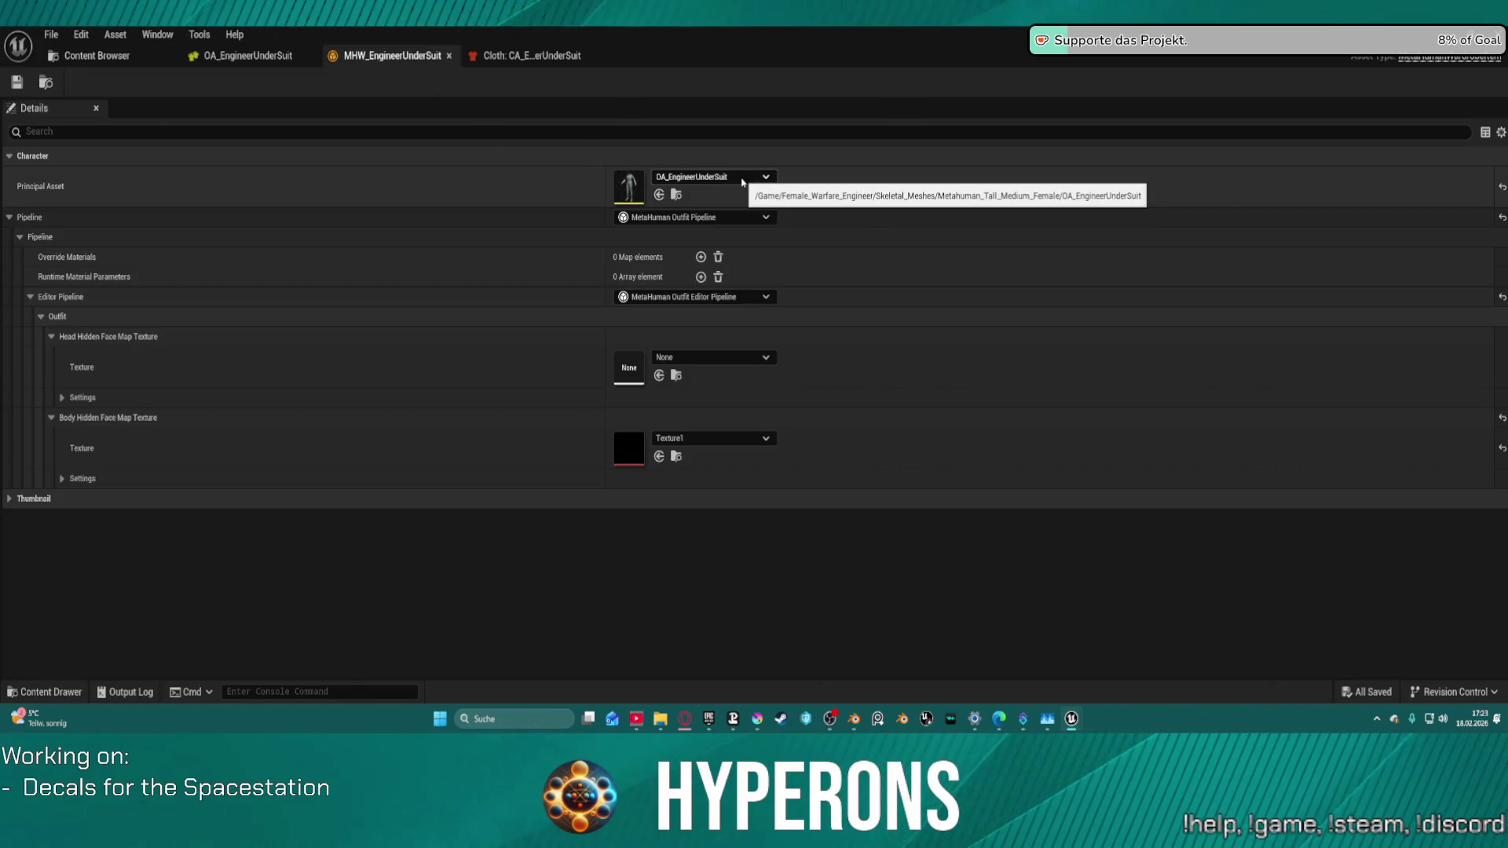
click(742, 180)
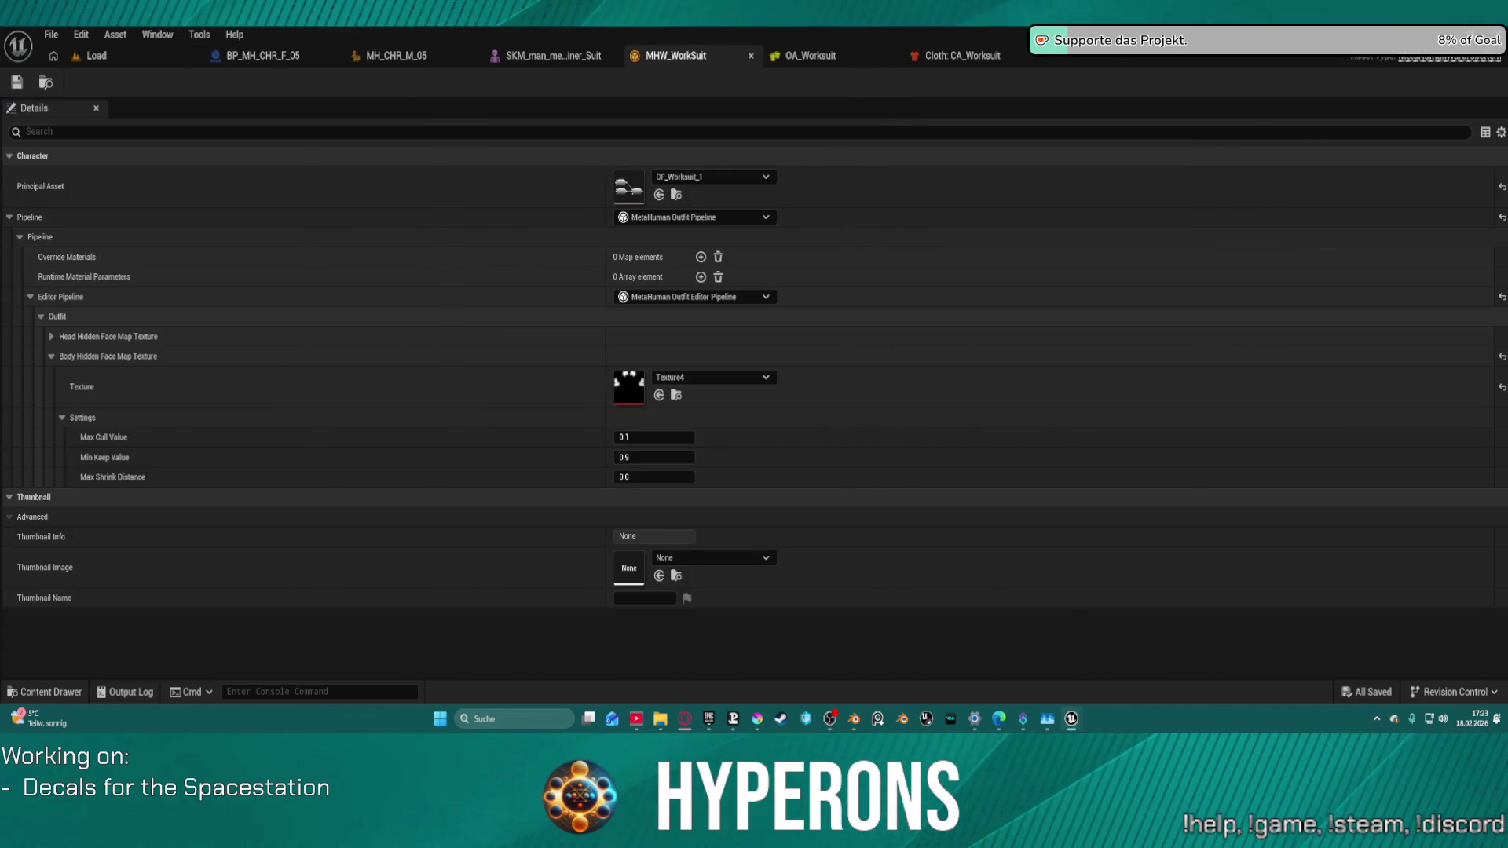
click(976, 58)
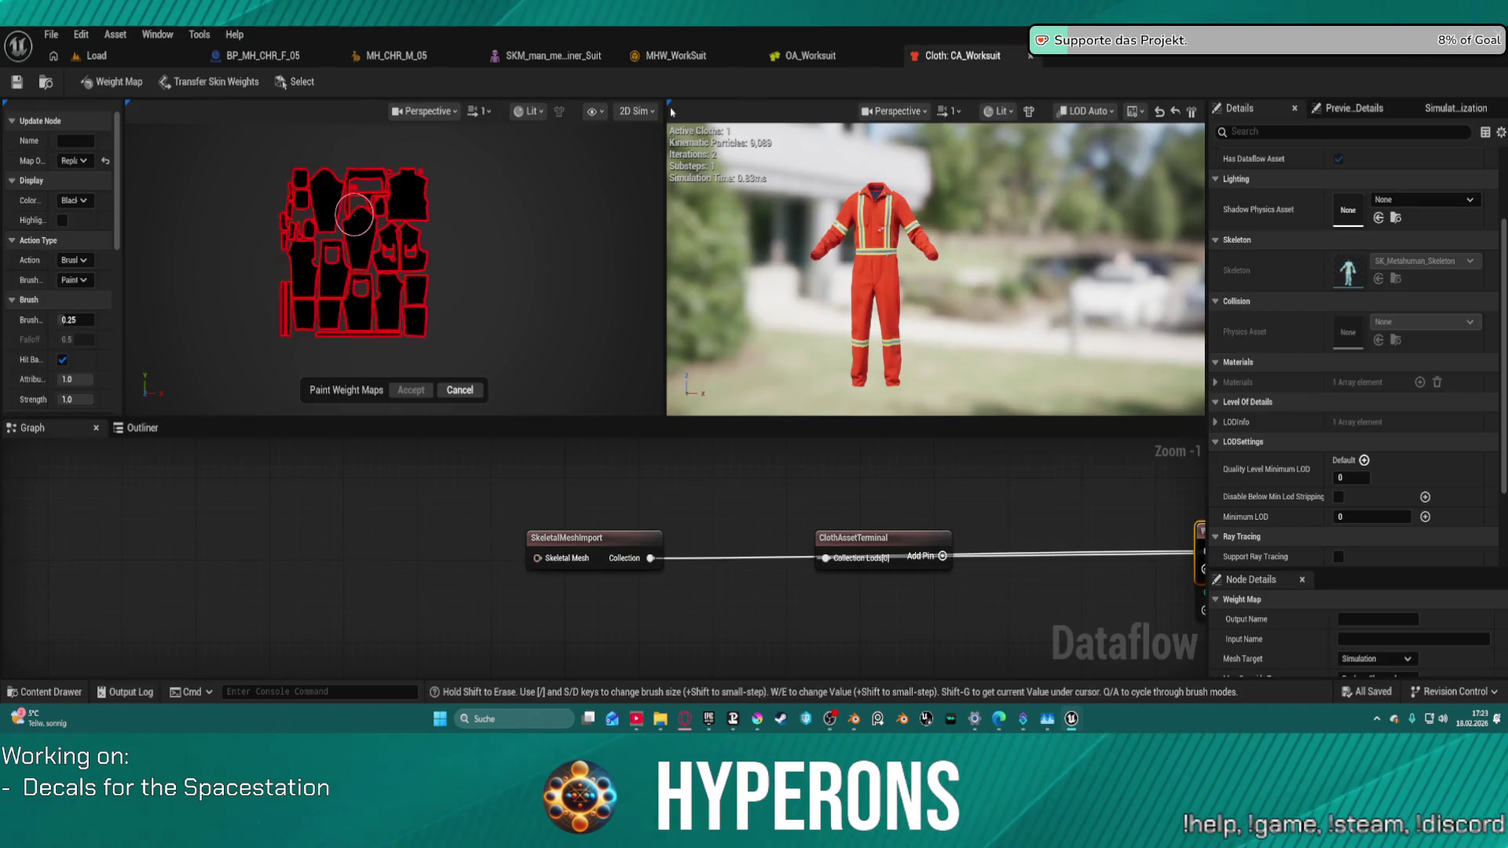
click(675, 55)
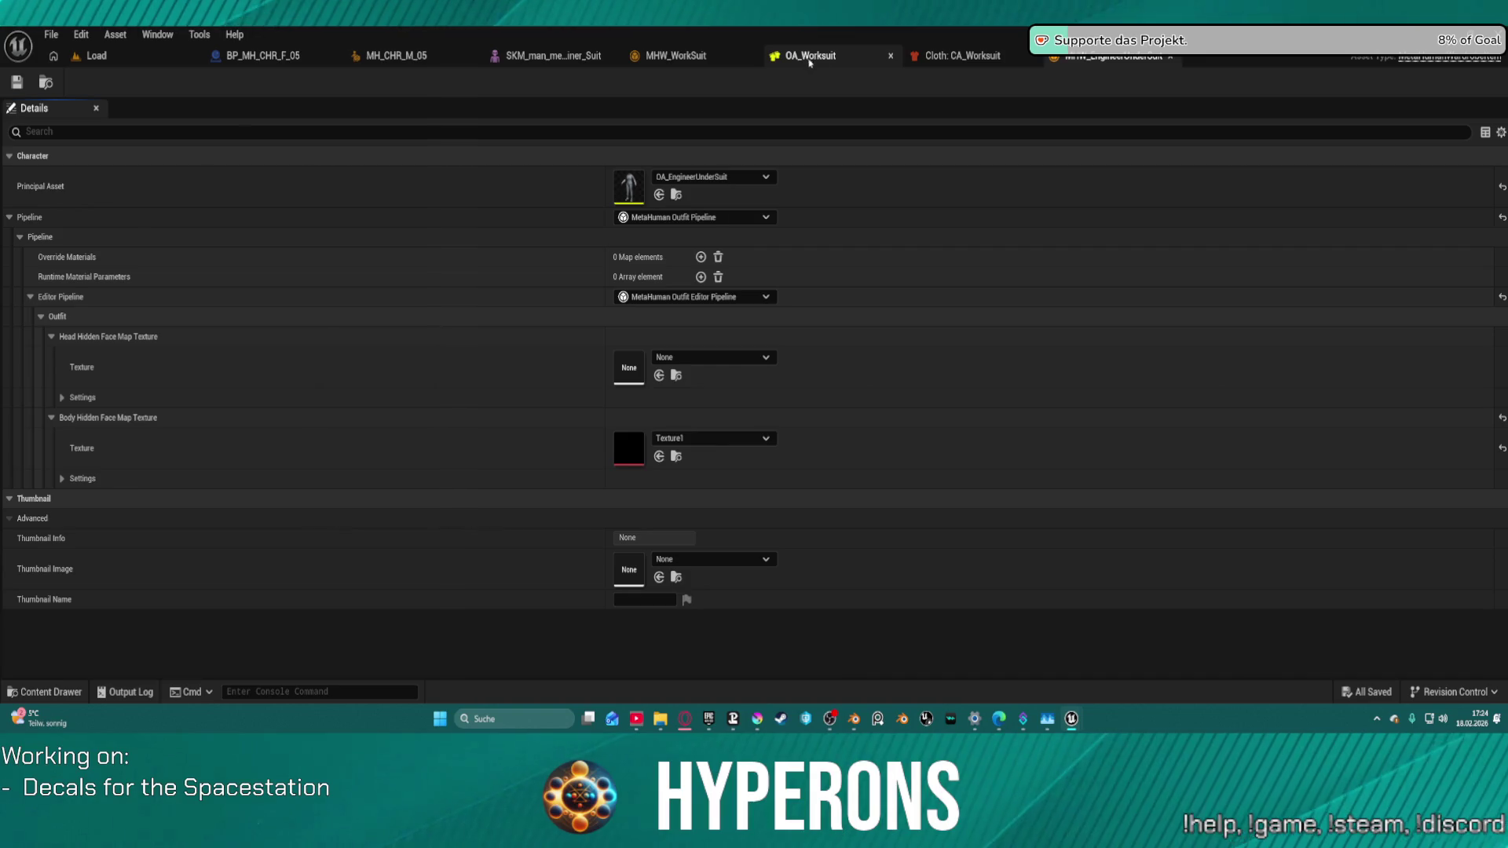
click(691, 59)
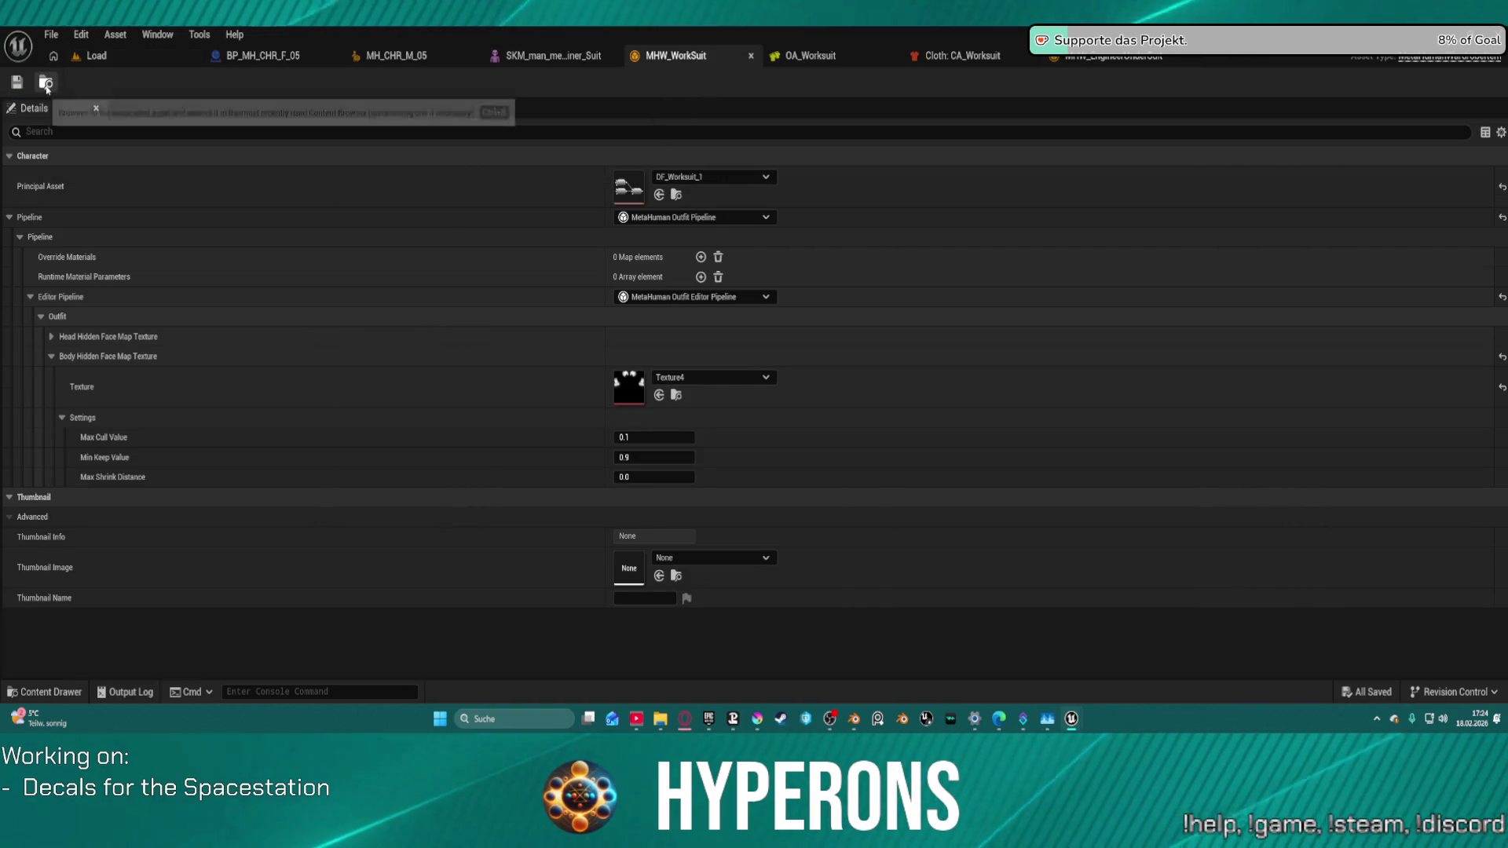
click(659, 194)
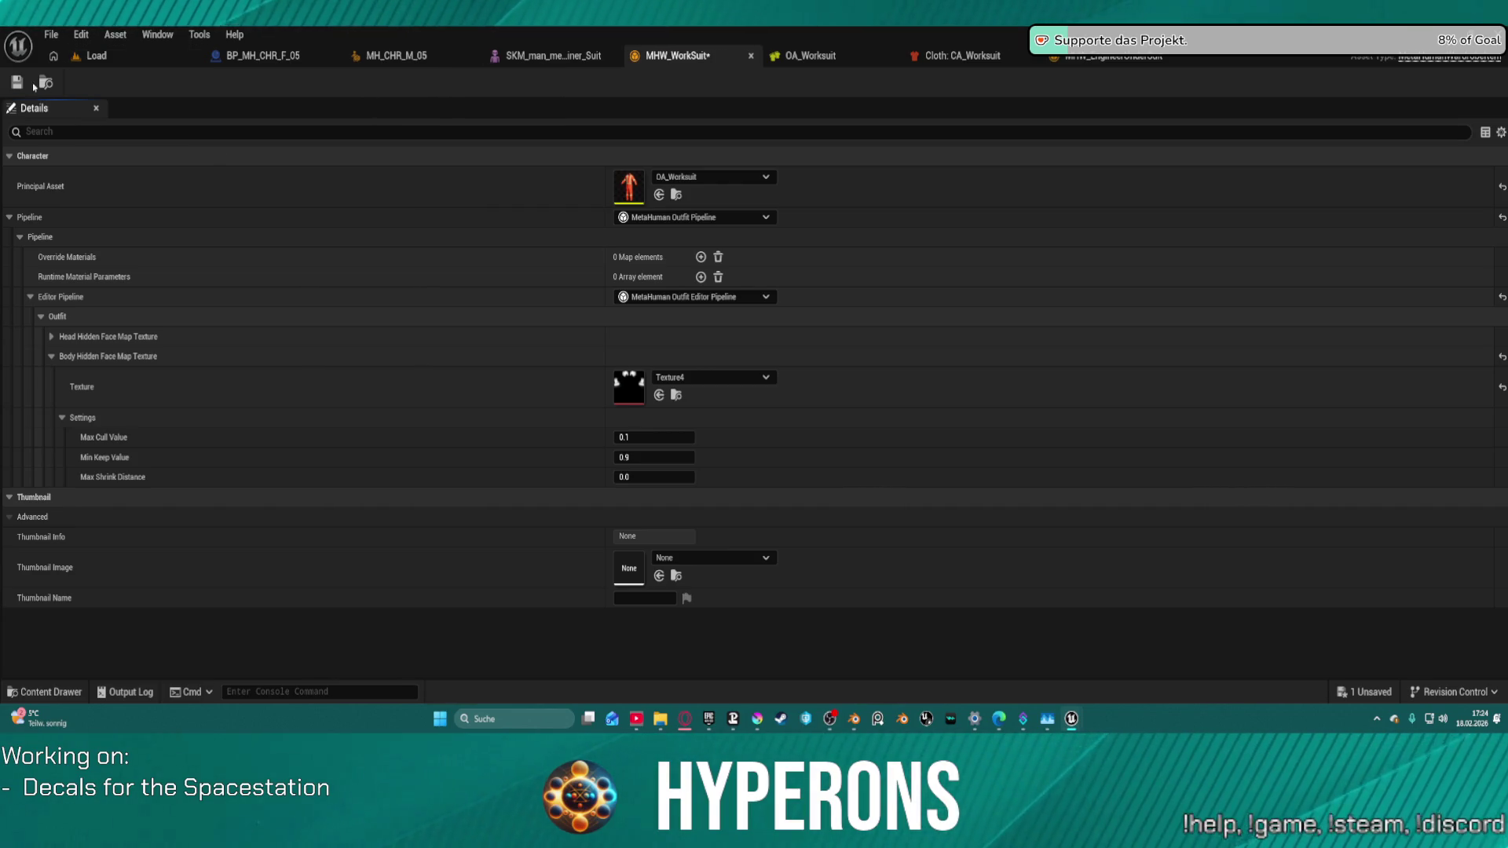
key(ctrl+s)
click(90, 55)
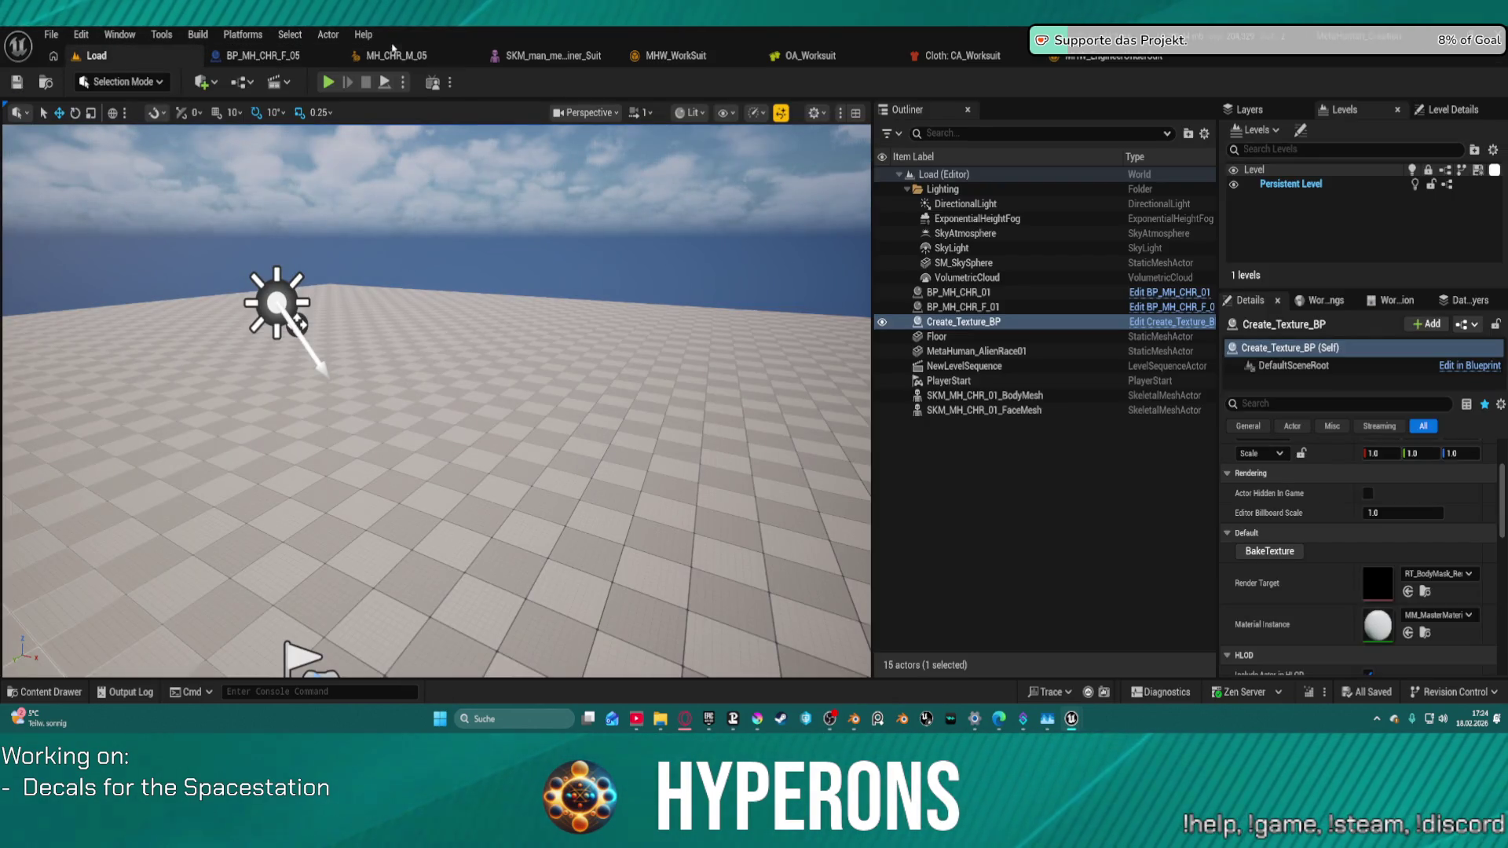
Step: Add MHW_WorkSuit to MH_CHR_M_05's Outfit Clothing and view the character from the side
click(458, 52)
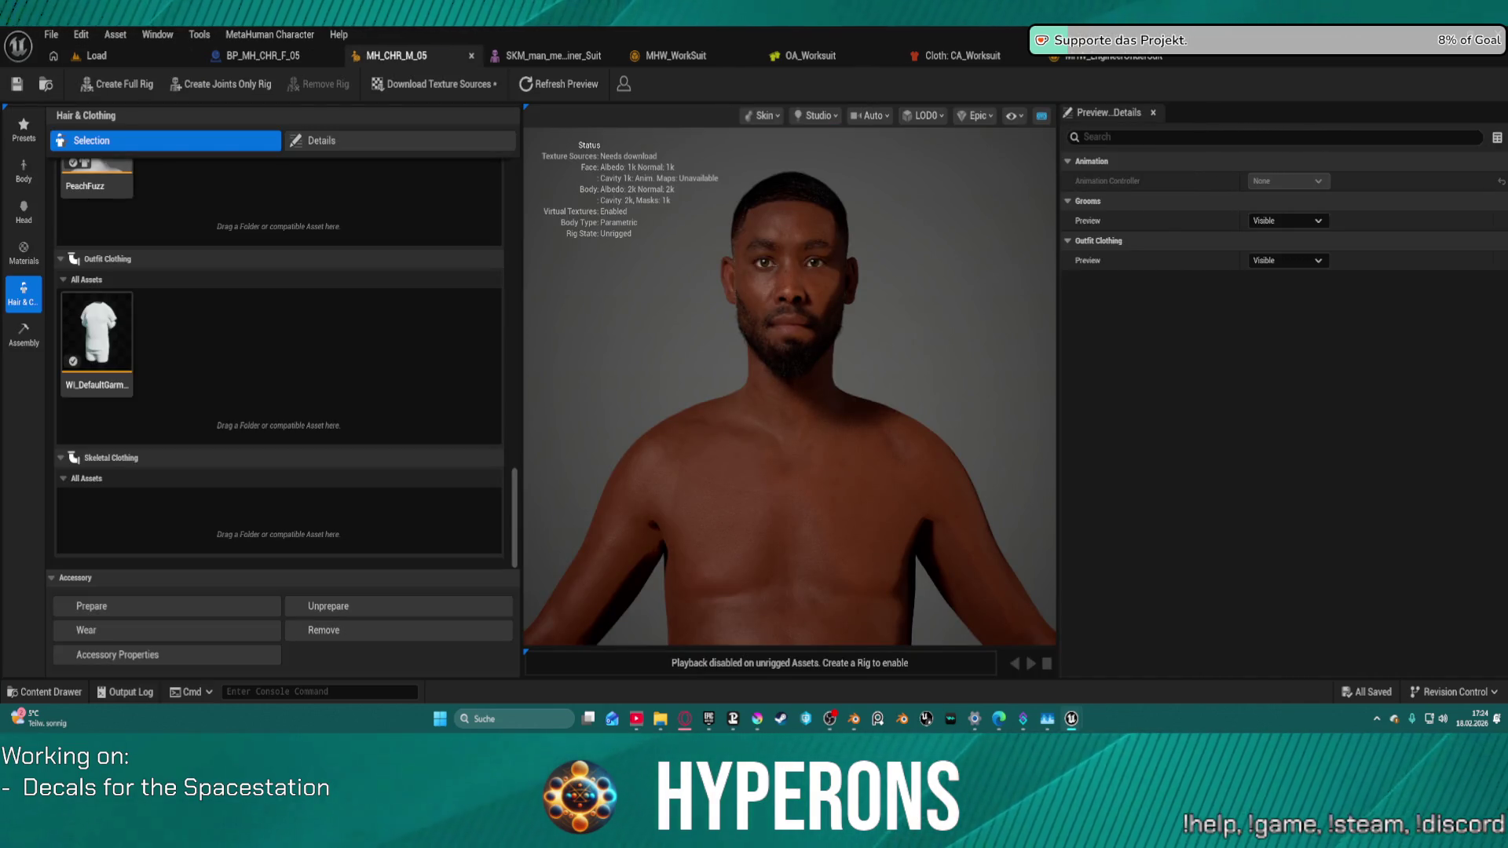
drag(385, 290, 239, 338)
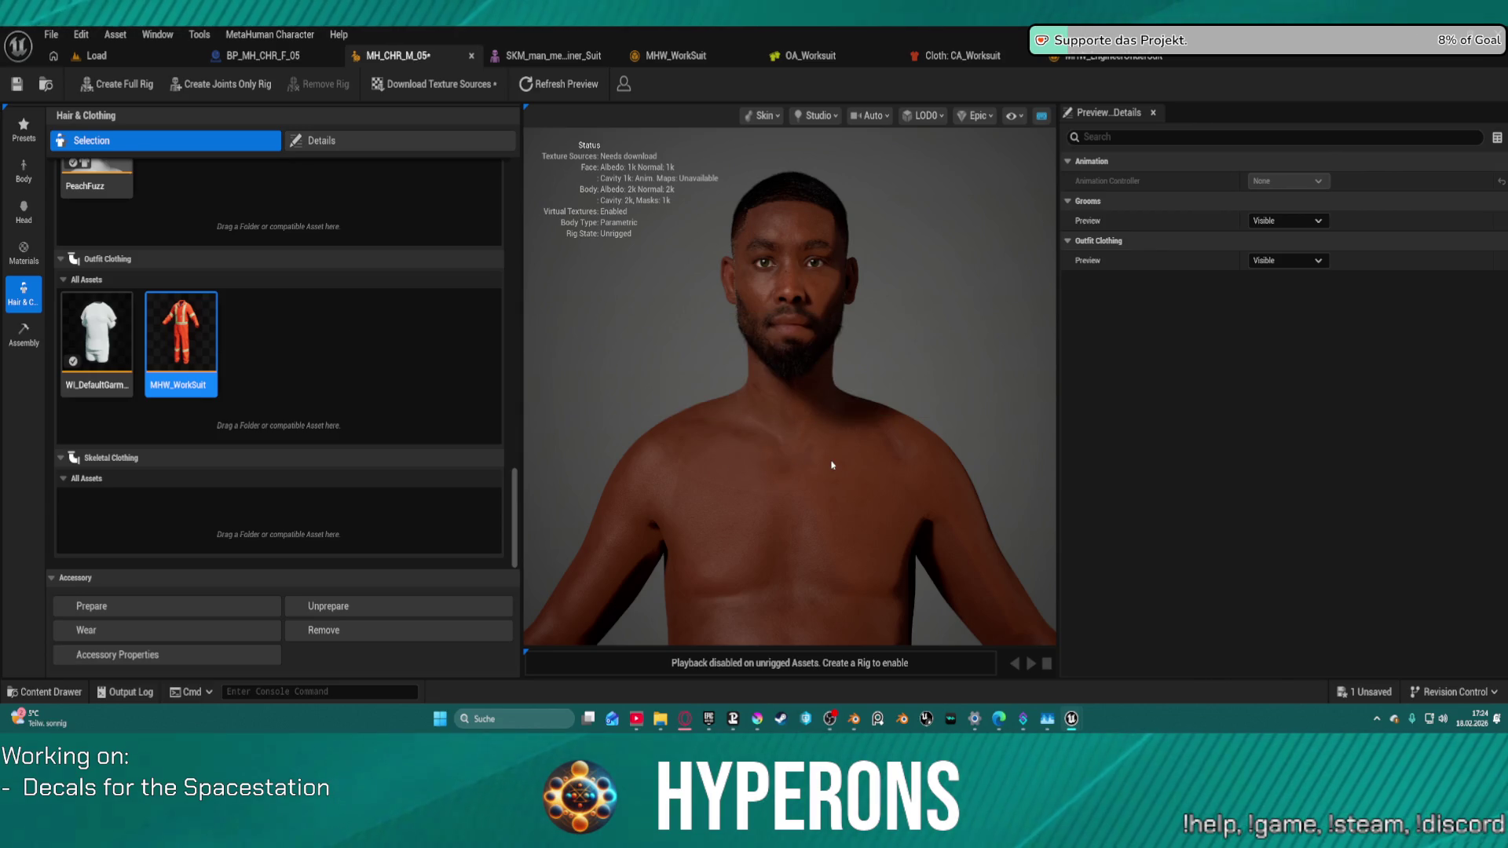
scroll(833, 462, down, 5)
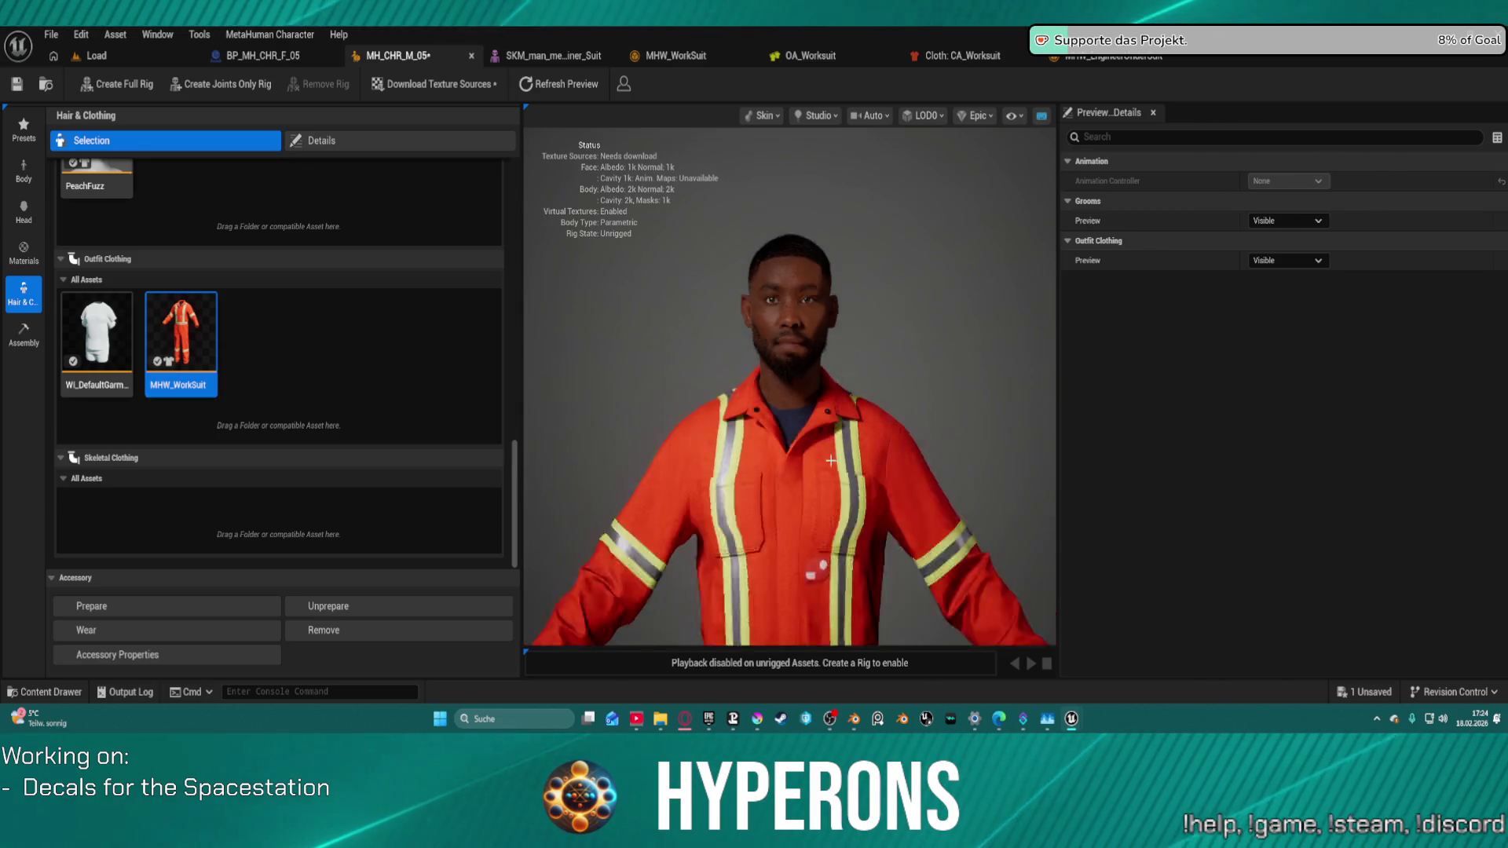
mouse_move(836, 458)
mouse_down()
mouse_move(966, 459)
mouse_move(719, 471)
mouse_up()
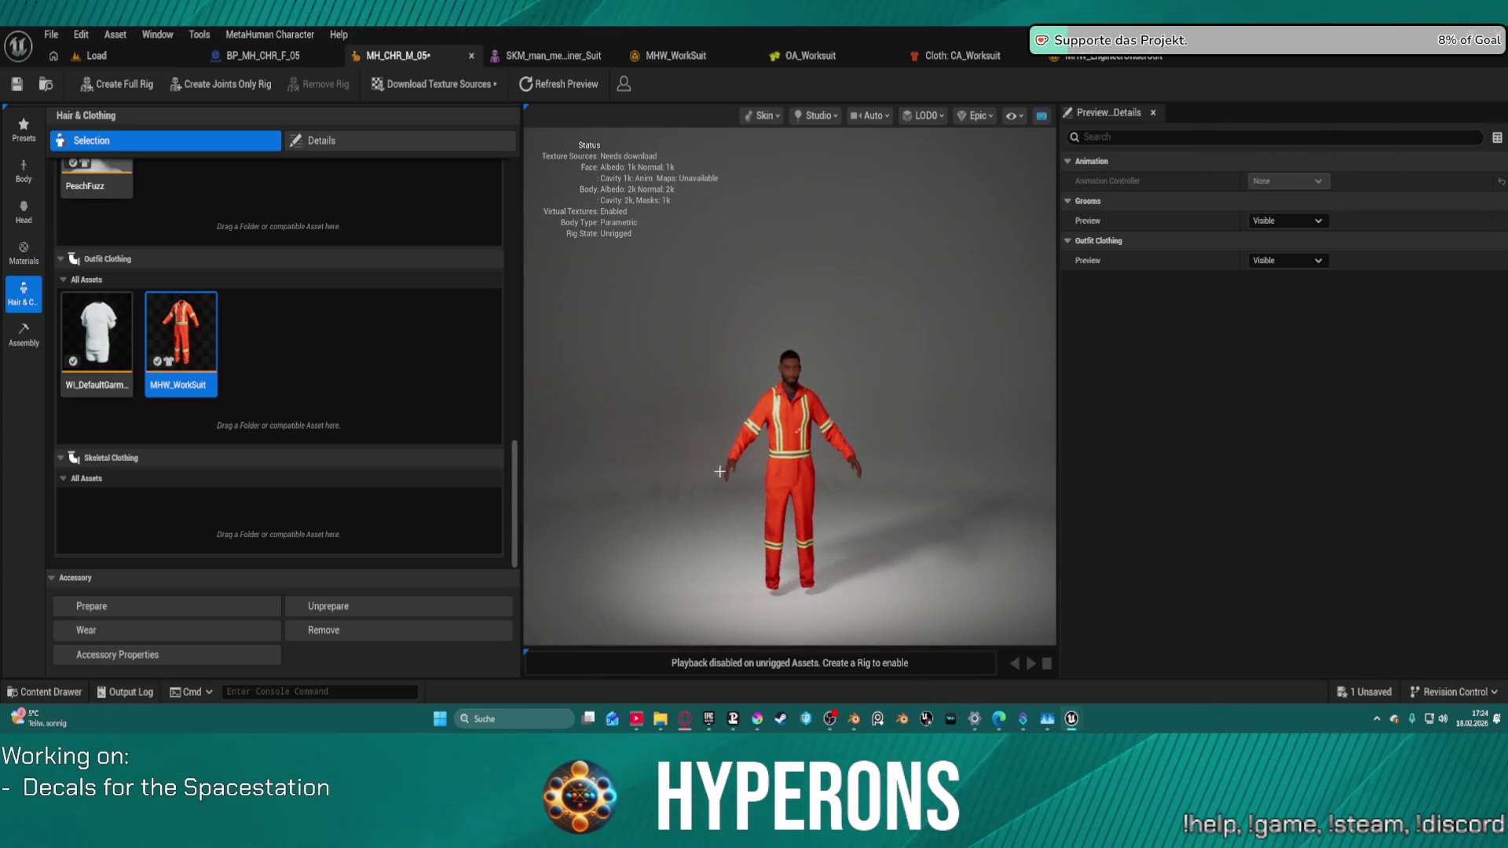
scroll(933, 523, up, 5)
scroll(871, 474, down, 4)
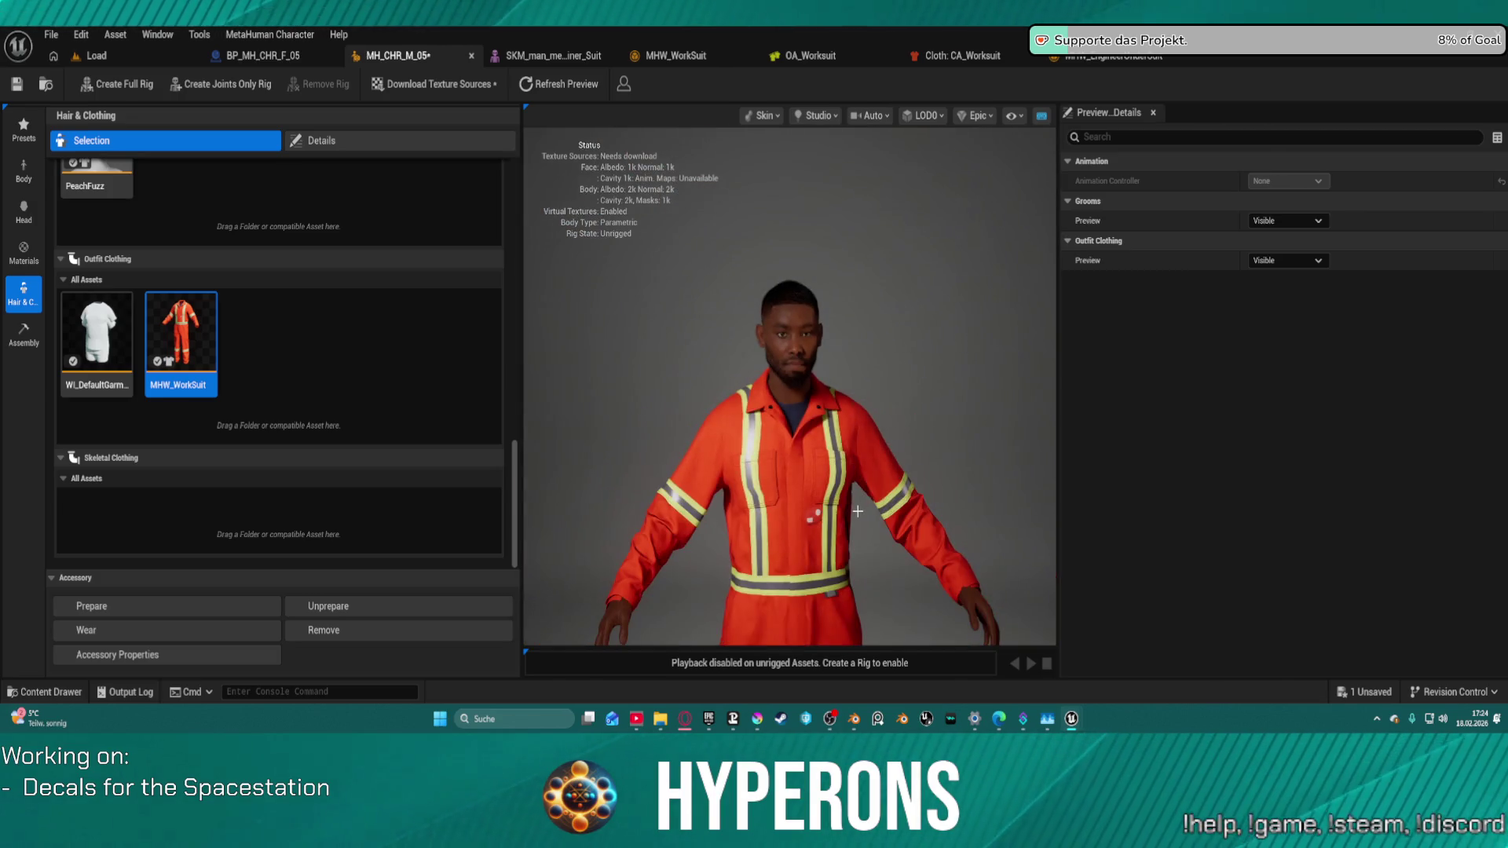
scroll(859, 506, up, 1)
scroll(843, 505, down, 3)
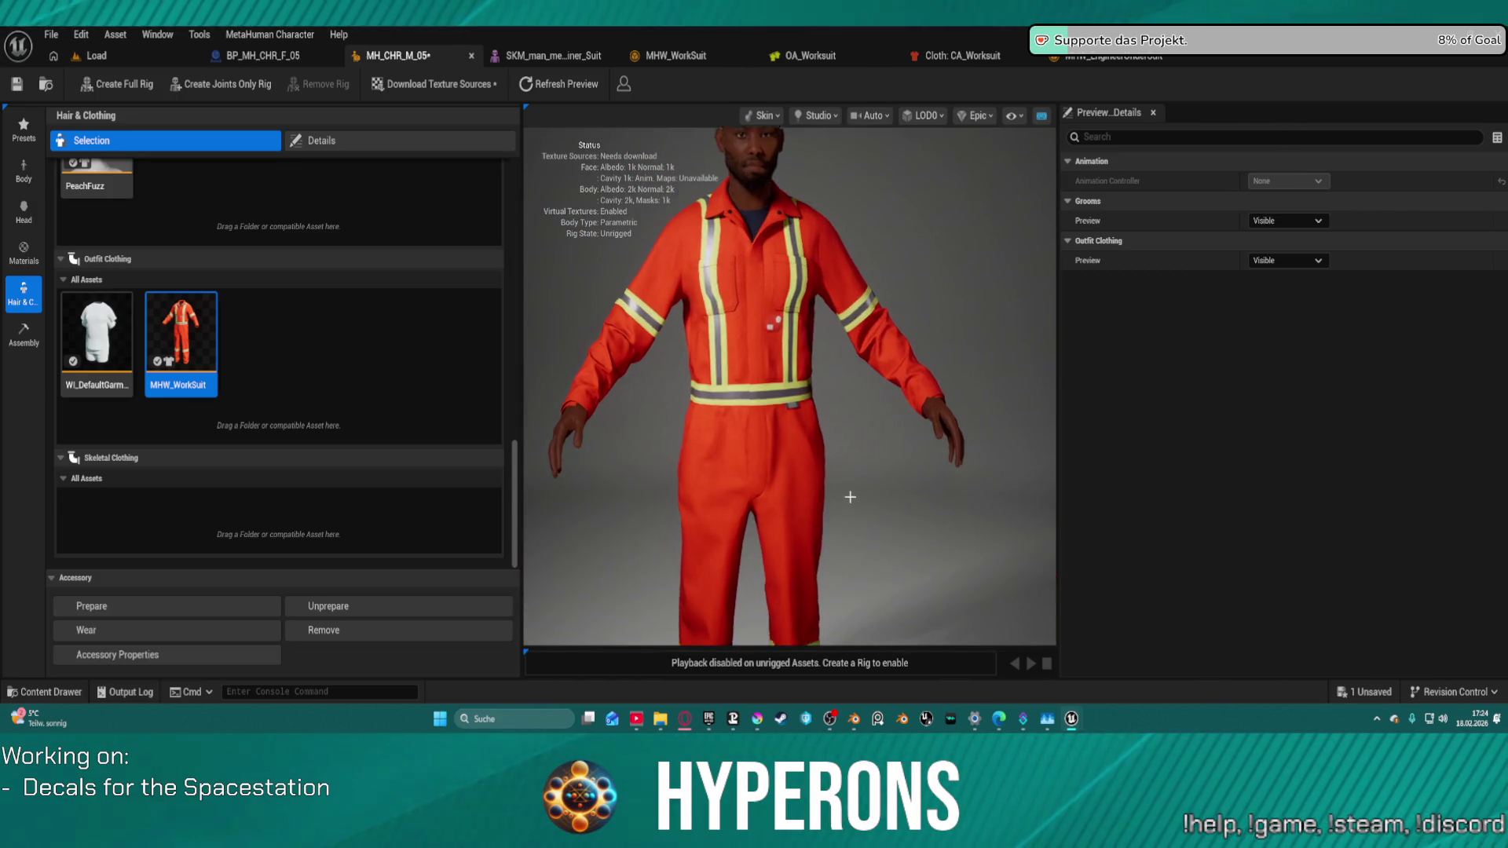
scroll(843, 505, down, 3)
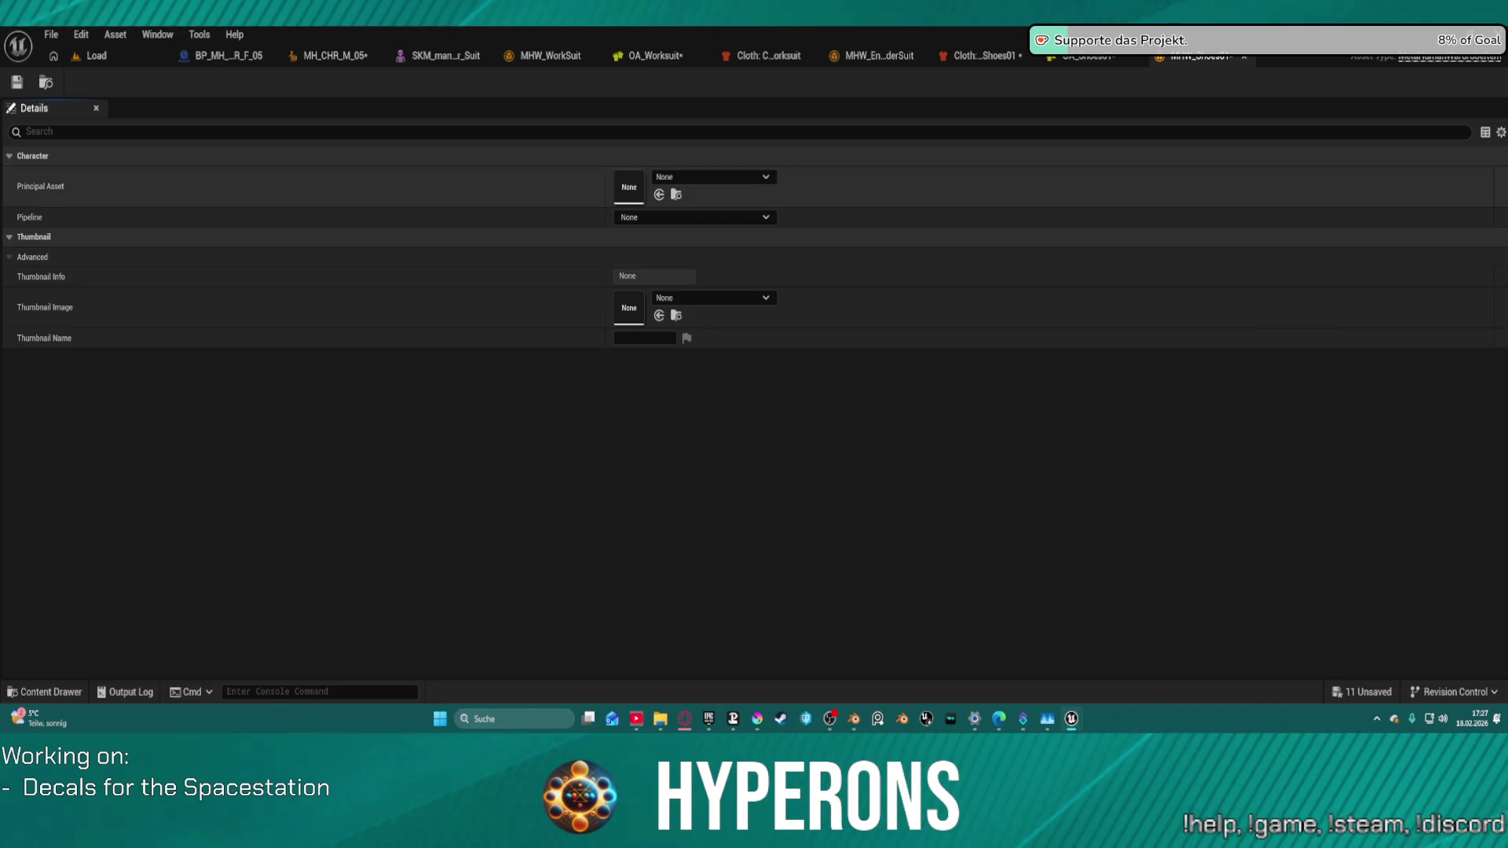
Step: Bring the Load level editor back to the front
click(146, 57)
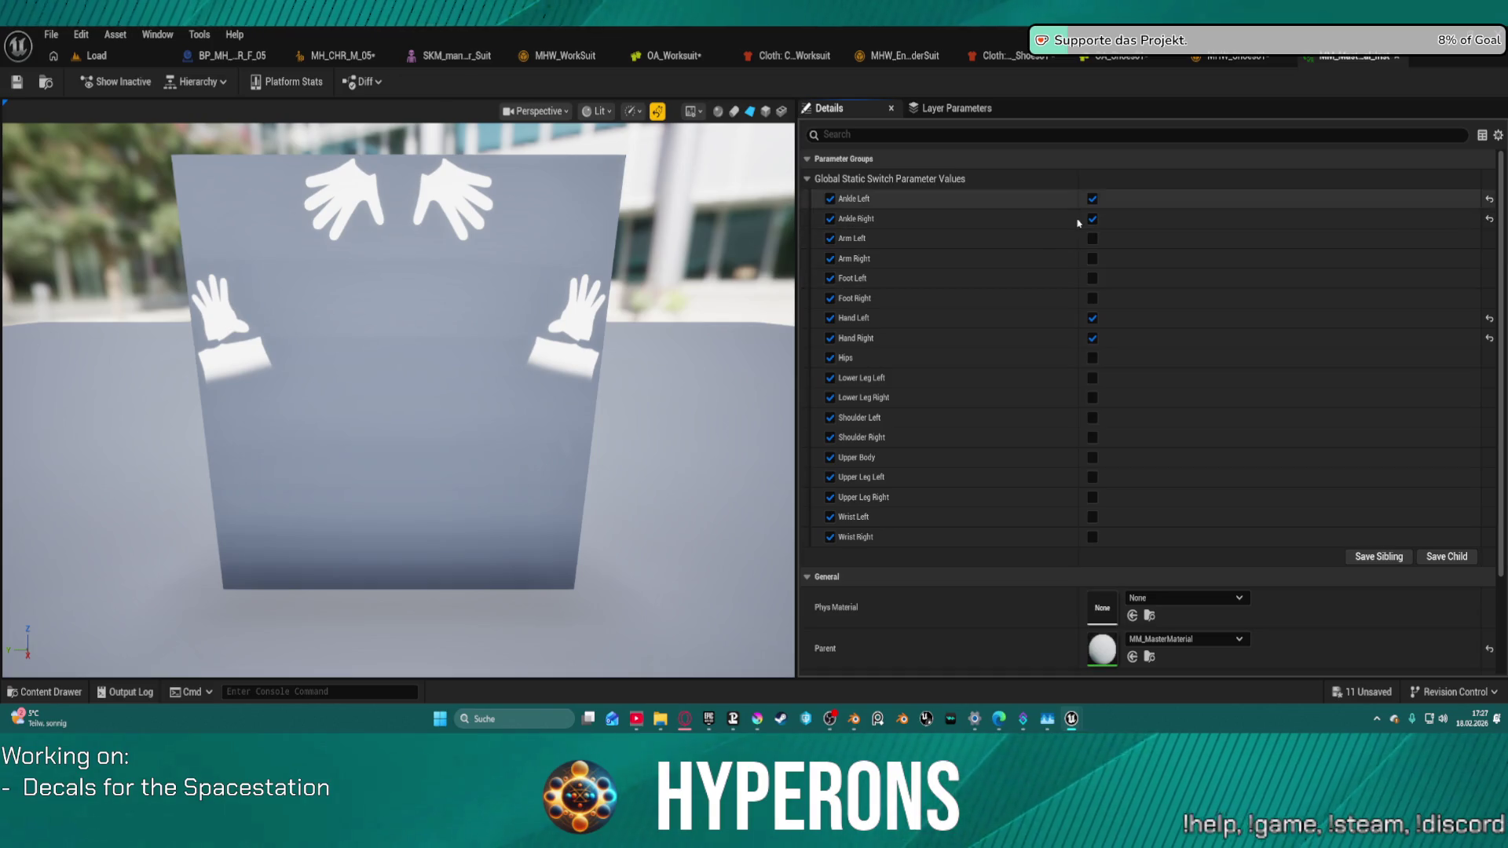
Step: Switch off the Ankle Left, Ankle Right, Hand Left and Hand Right mask switches
click(1092, 199)
click(1091, 219)
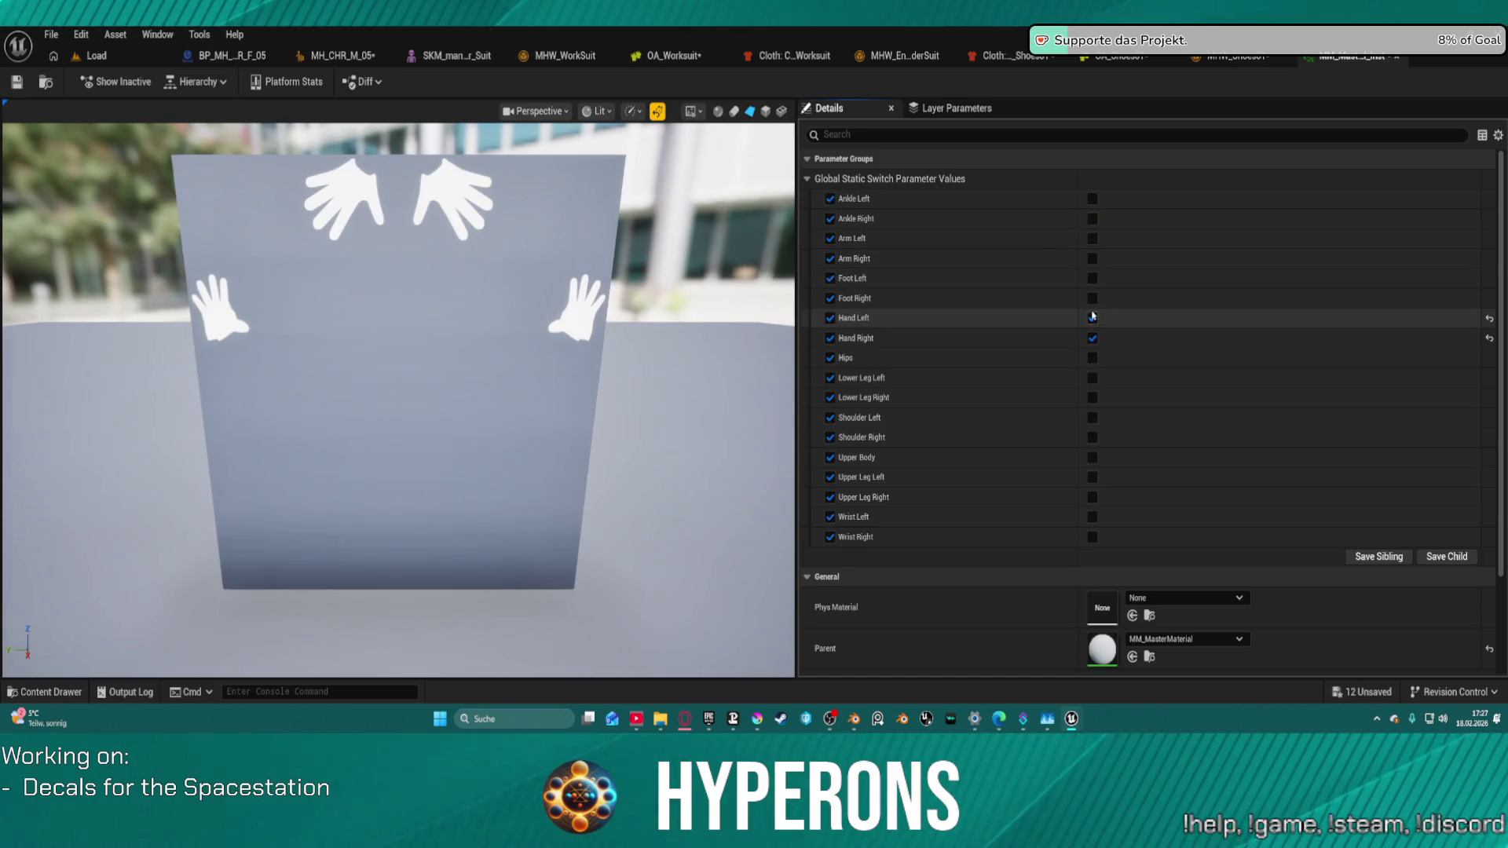
click(1092, 339)
click(1092, 318)
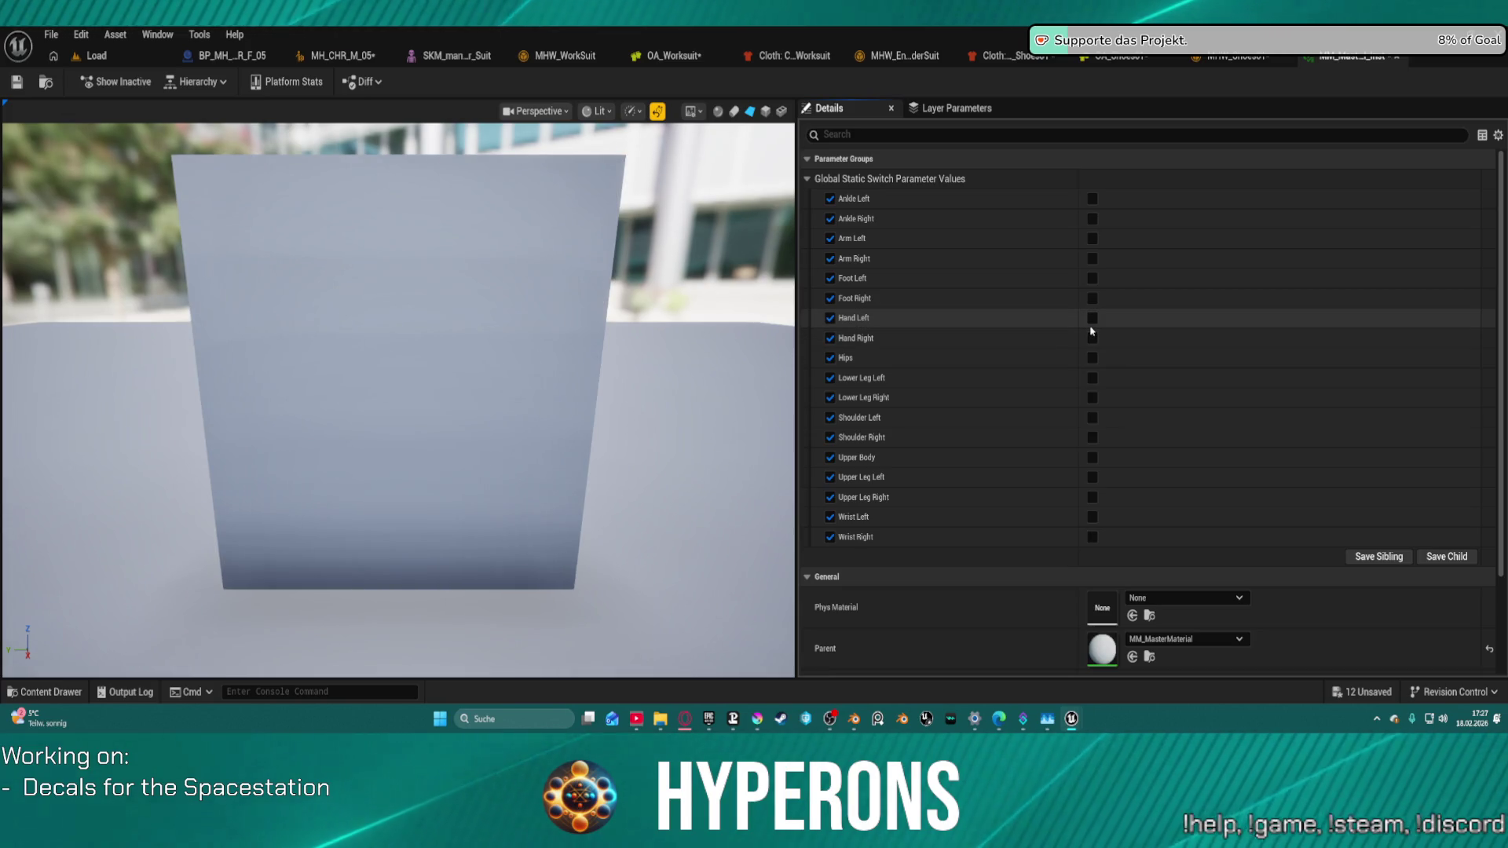
Step: Turn on the Ankle, Arm, Hand, Hips, Lower Leg, Shoulder, Upper Body and Upper Leg switches
click(1091, 199)
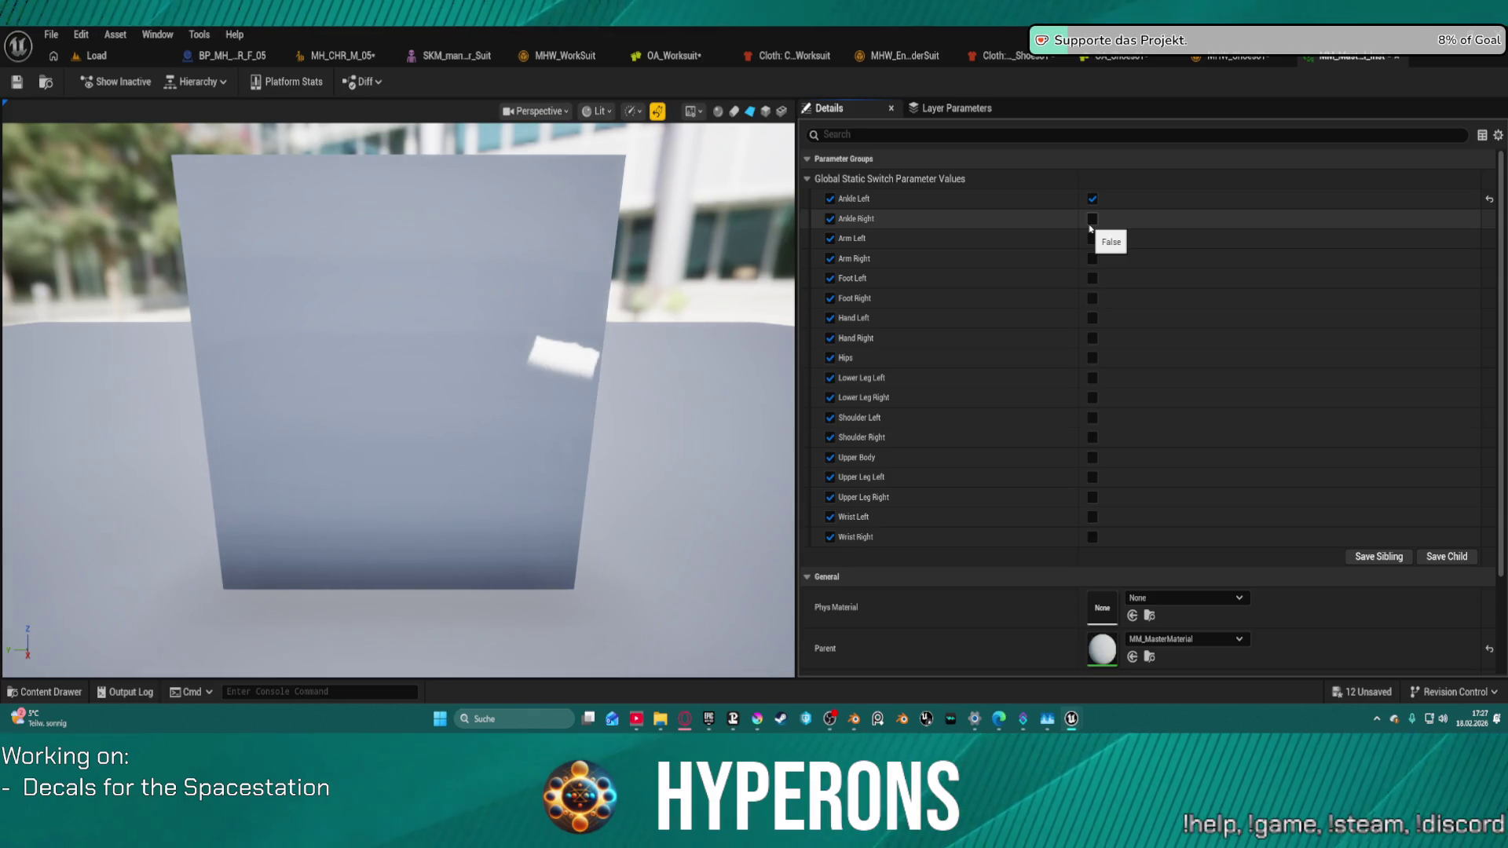
click(1091, 218)
click(1092, 238)
click(1091, 259)
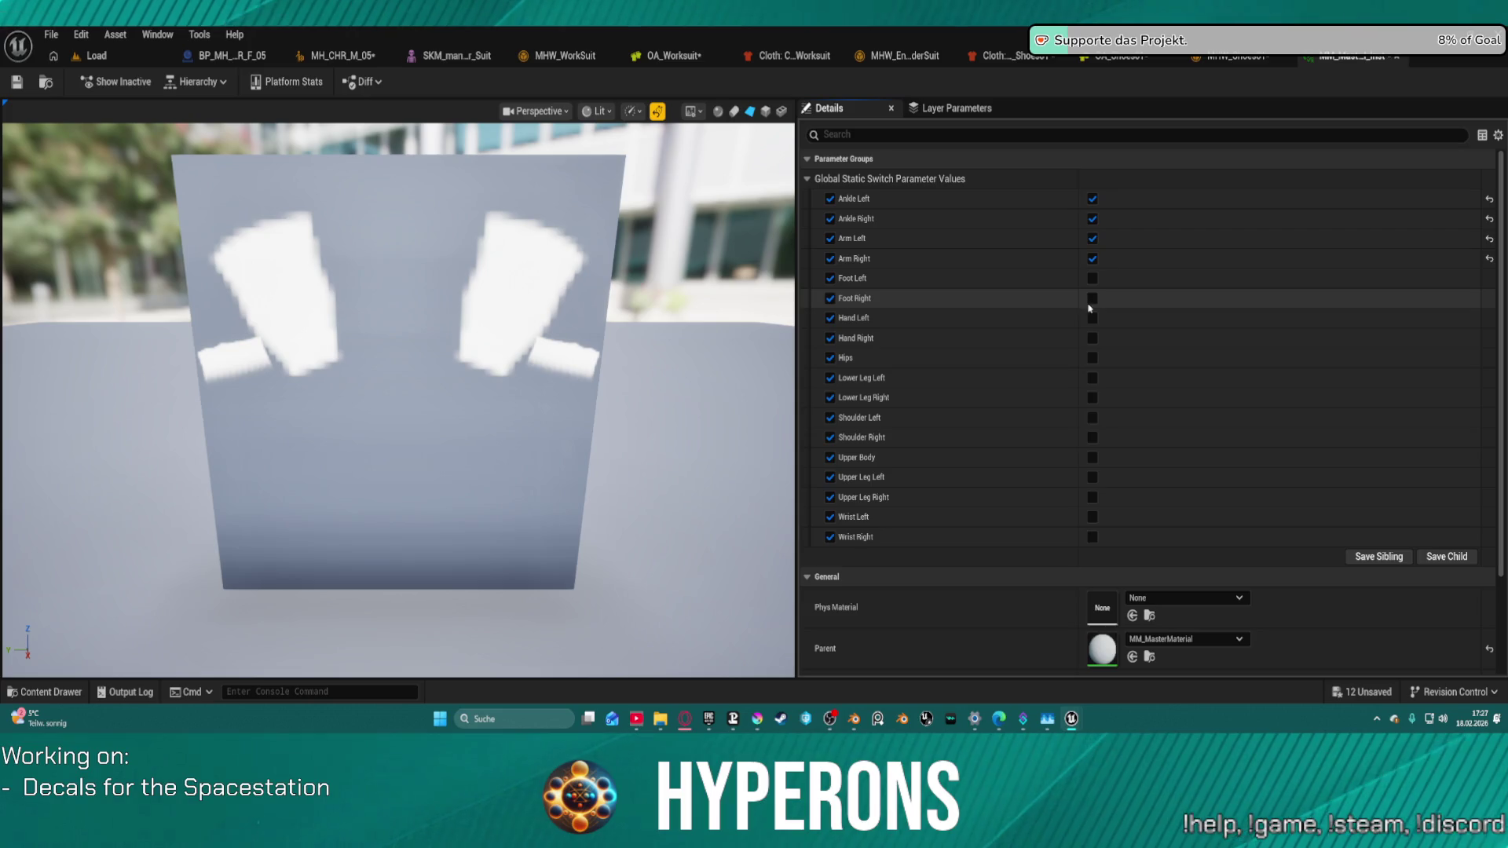
click(1092, 318)
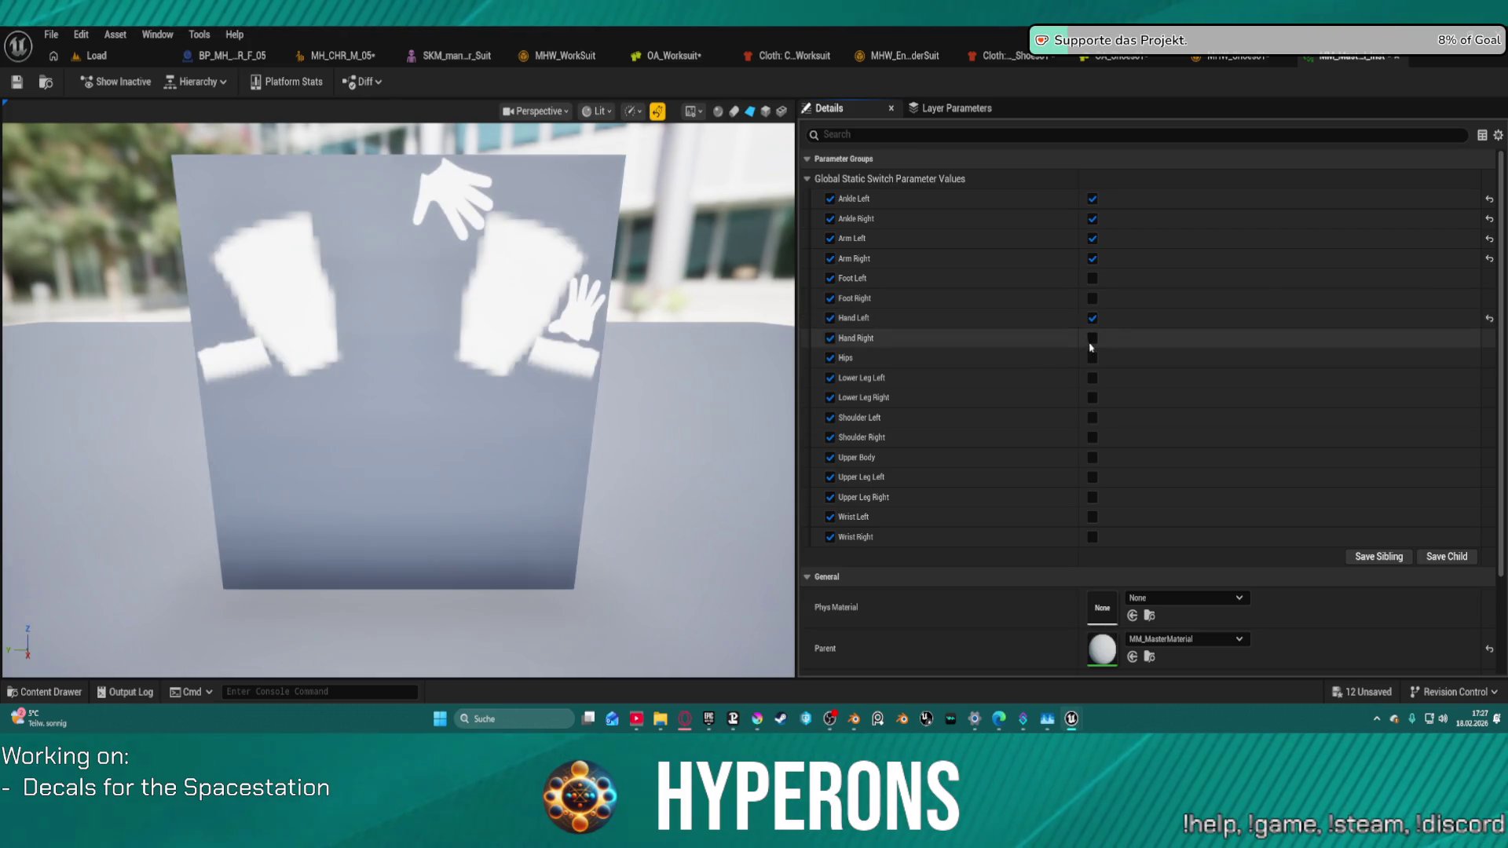
click(1092, 358)
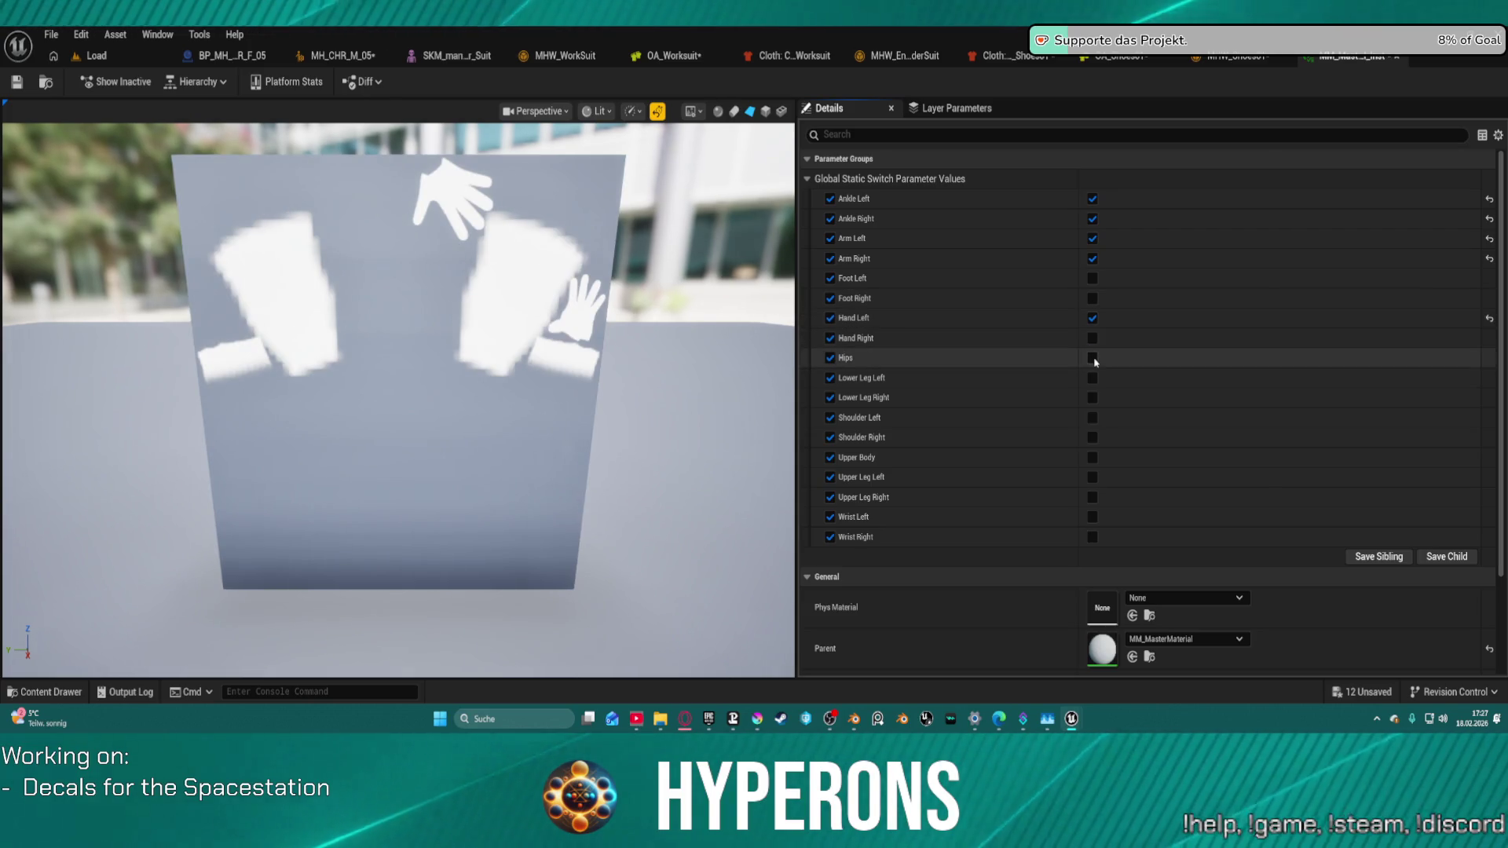
click(1092, 338)
click(1092, 378)
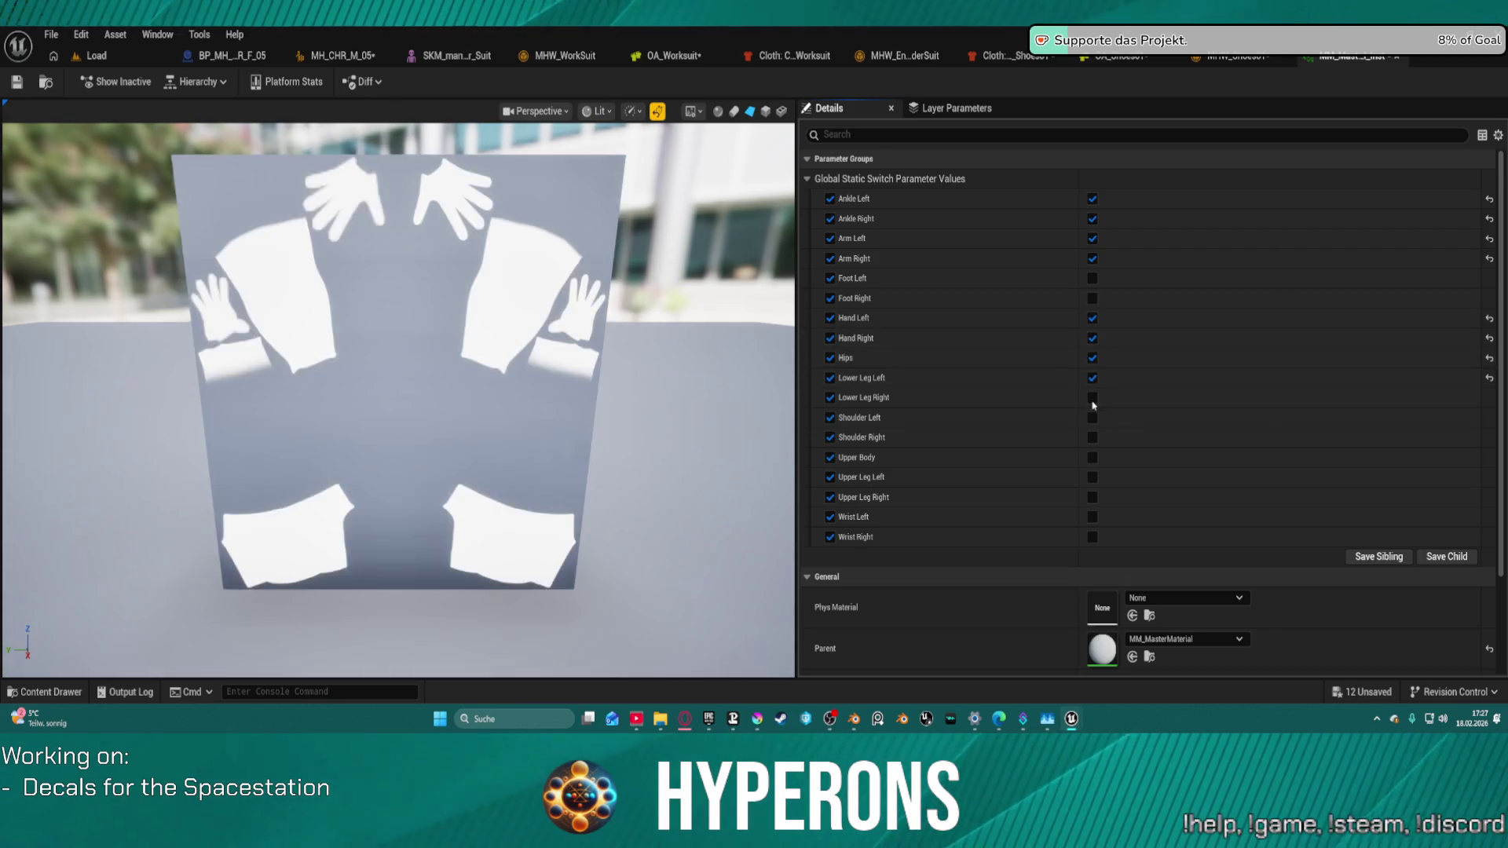
click(1092, 418)
click(1092, 438)
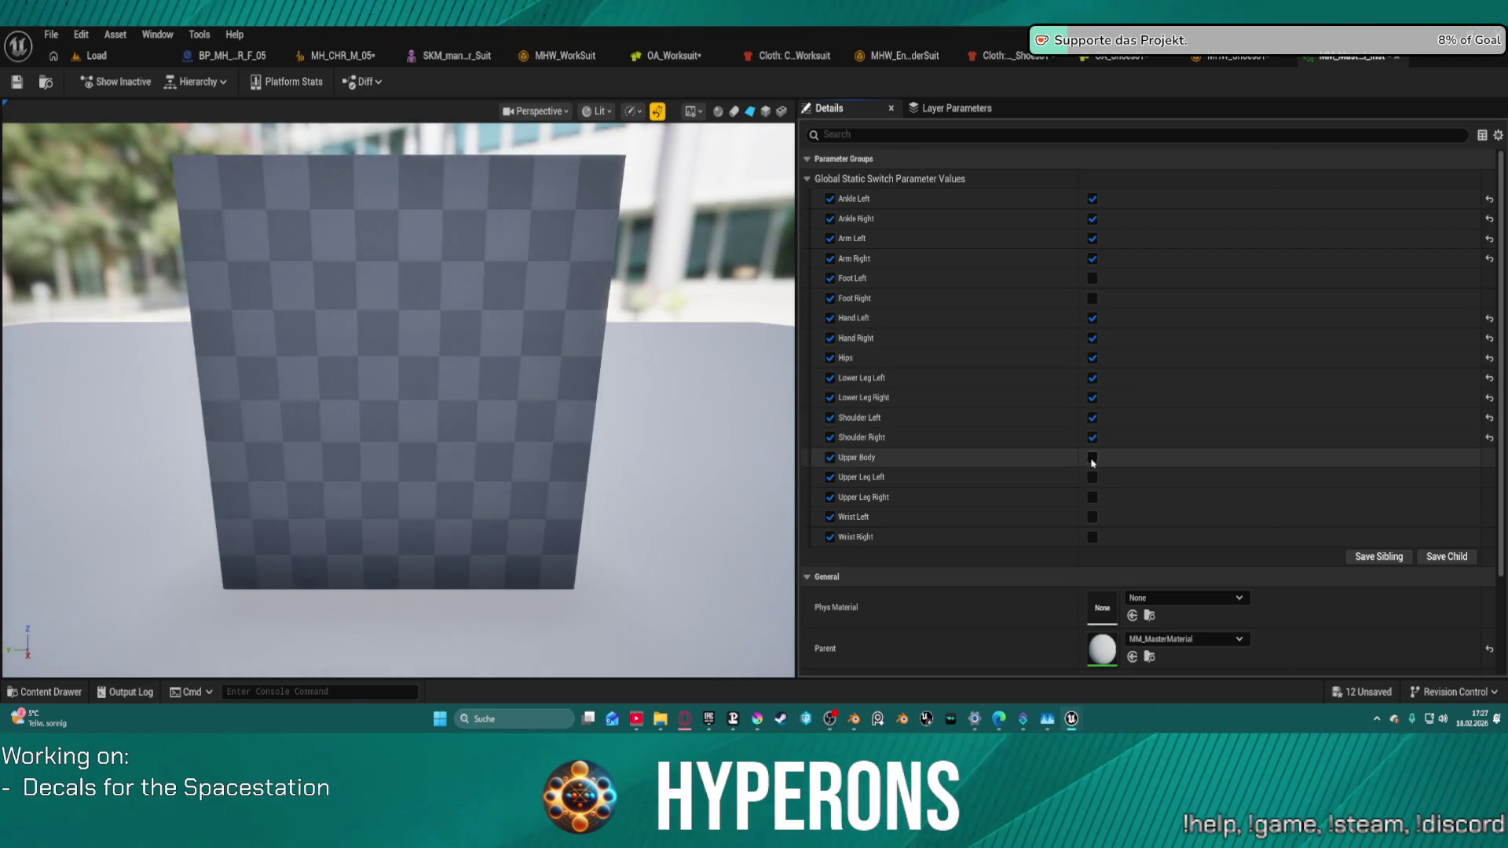
click(1092, 457)
click(1092, 477)
click(1092, 497)
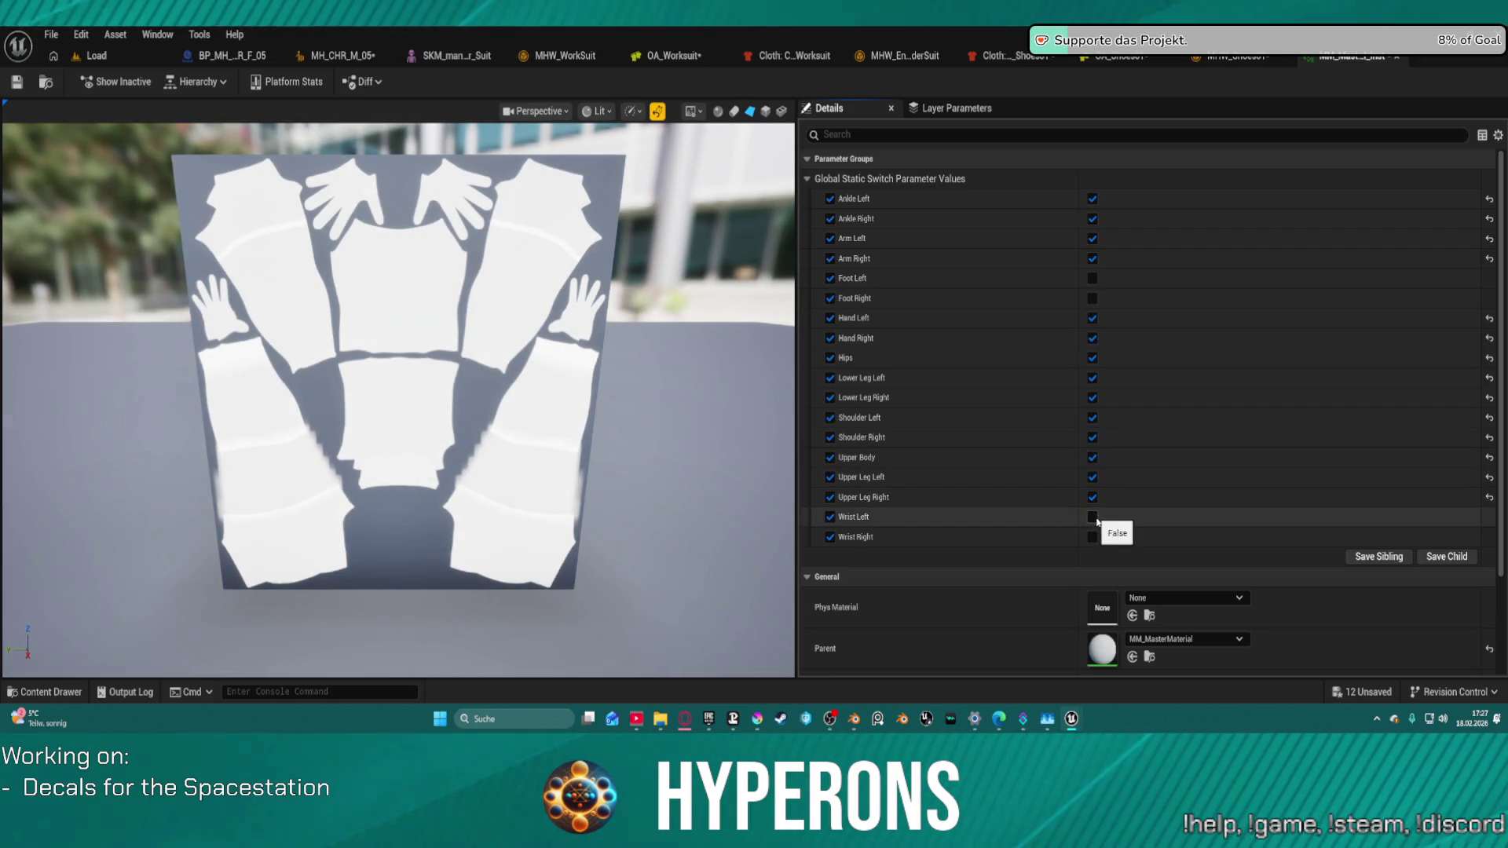
Step: Toggle the Wrist Left switch on and off repeatedly to compare its effect
click(1092, 519)
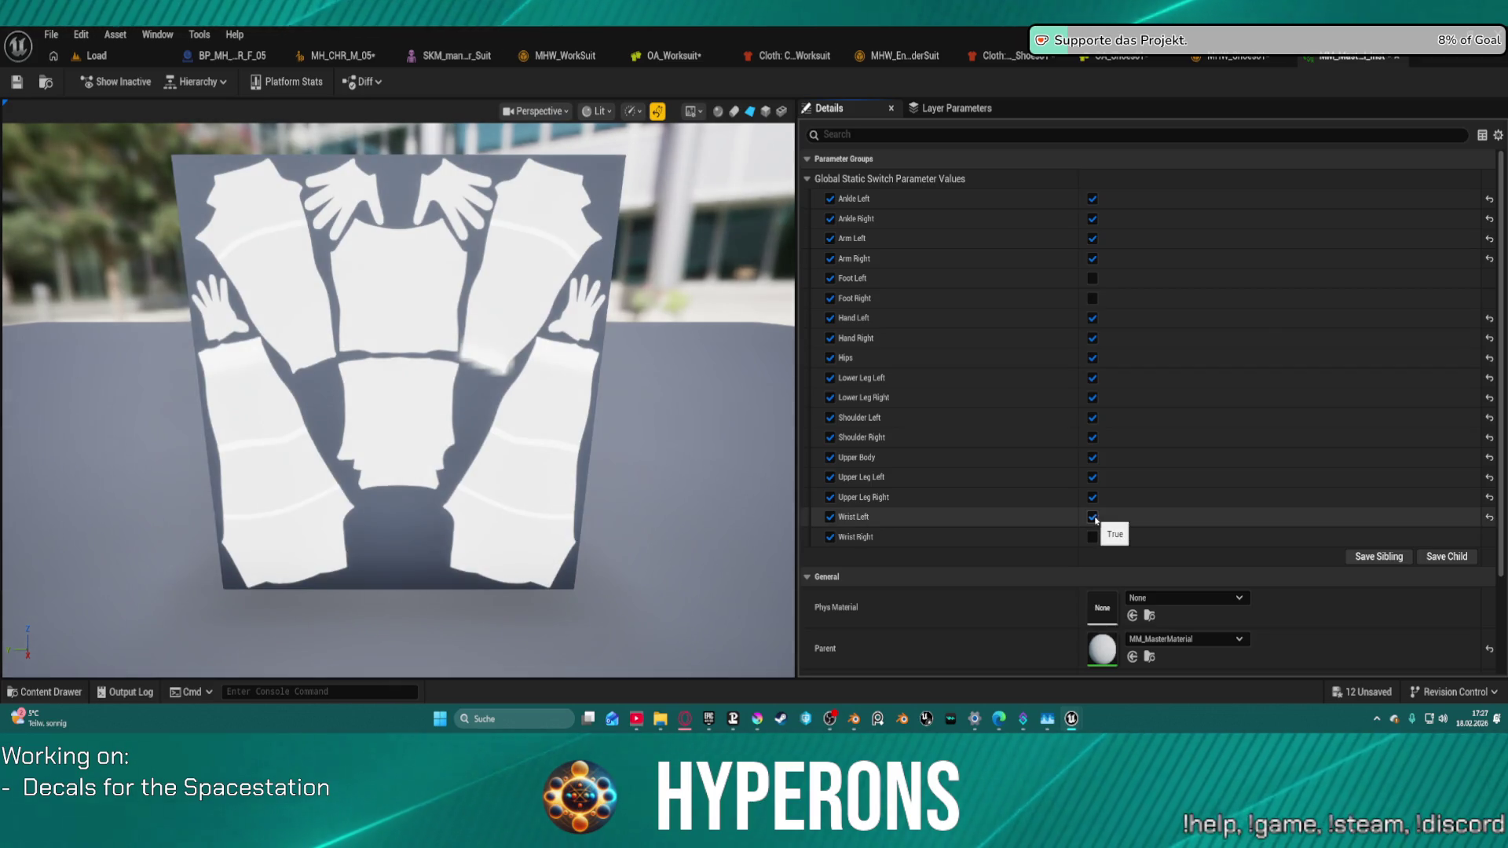
click(1094, 518)
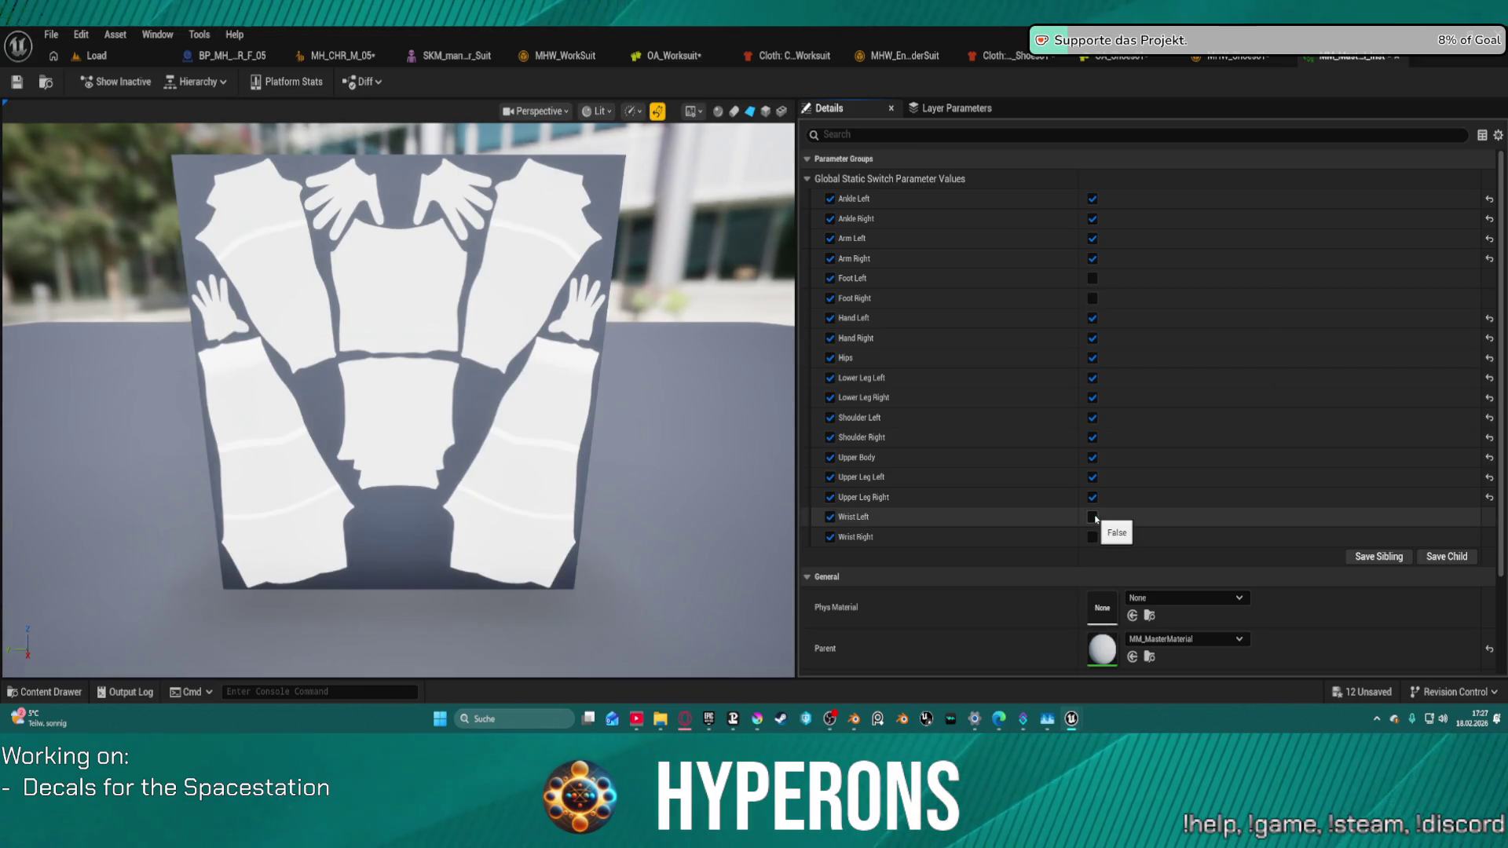
click(1094, 518)
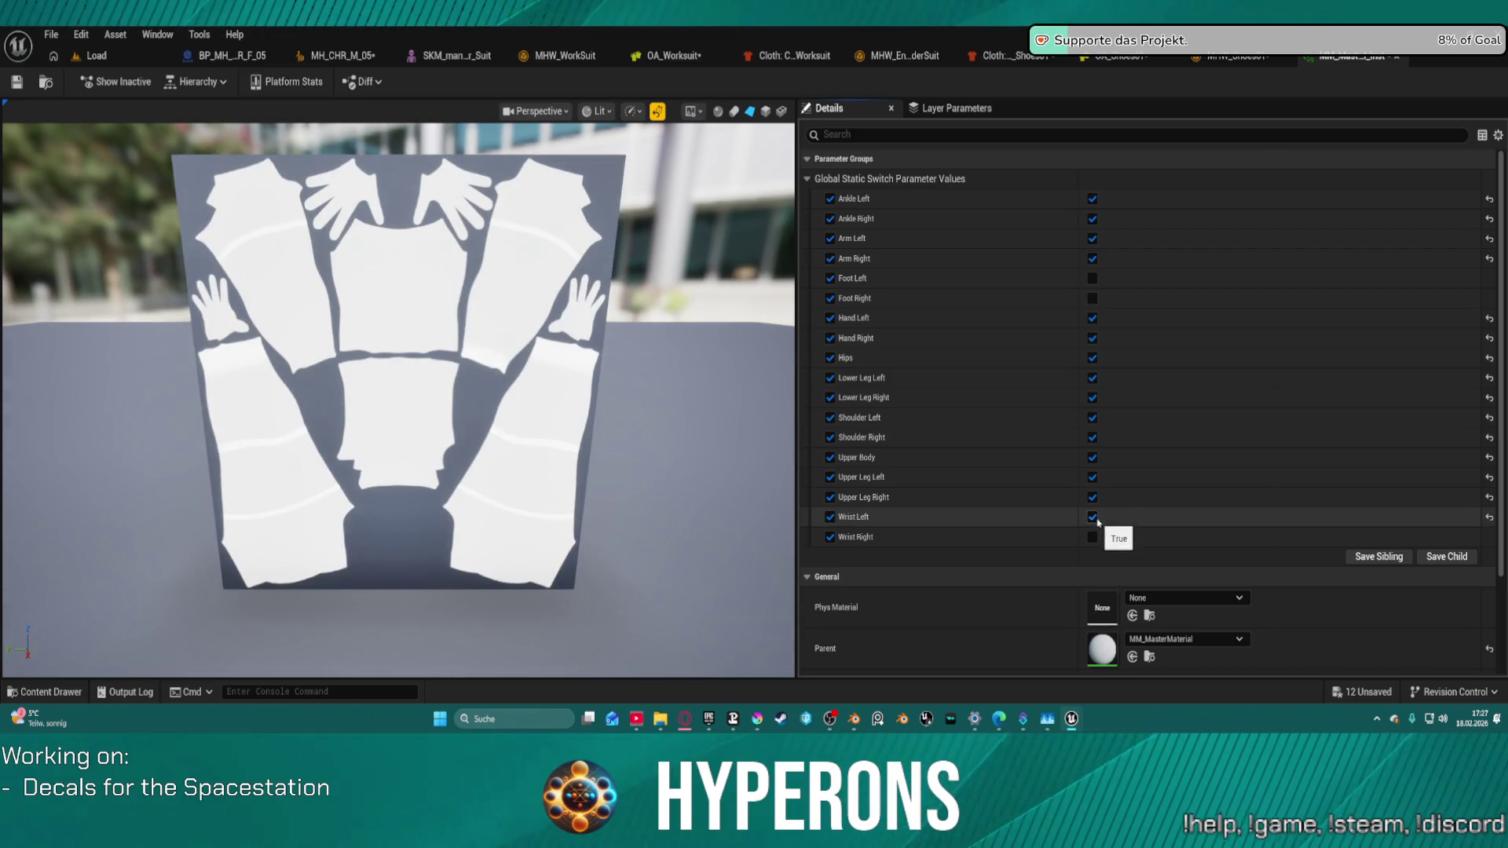
click(1094, 518)
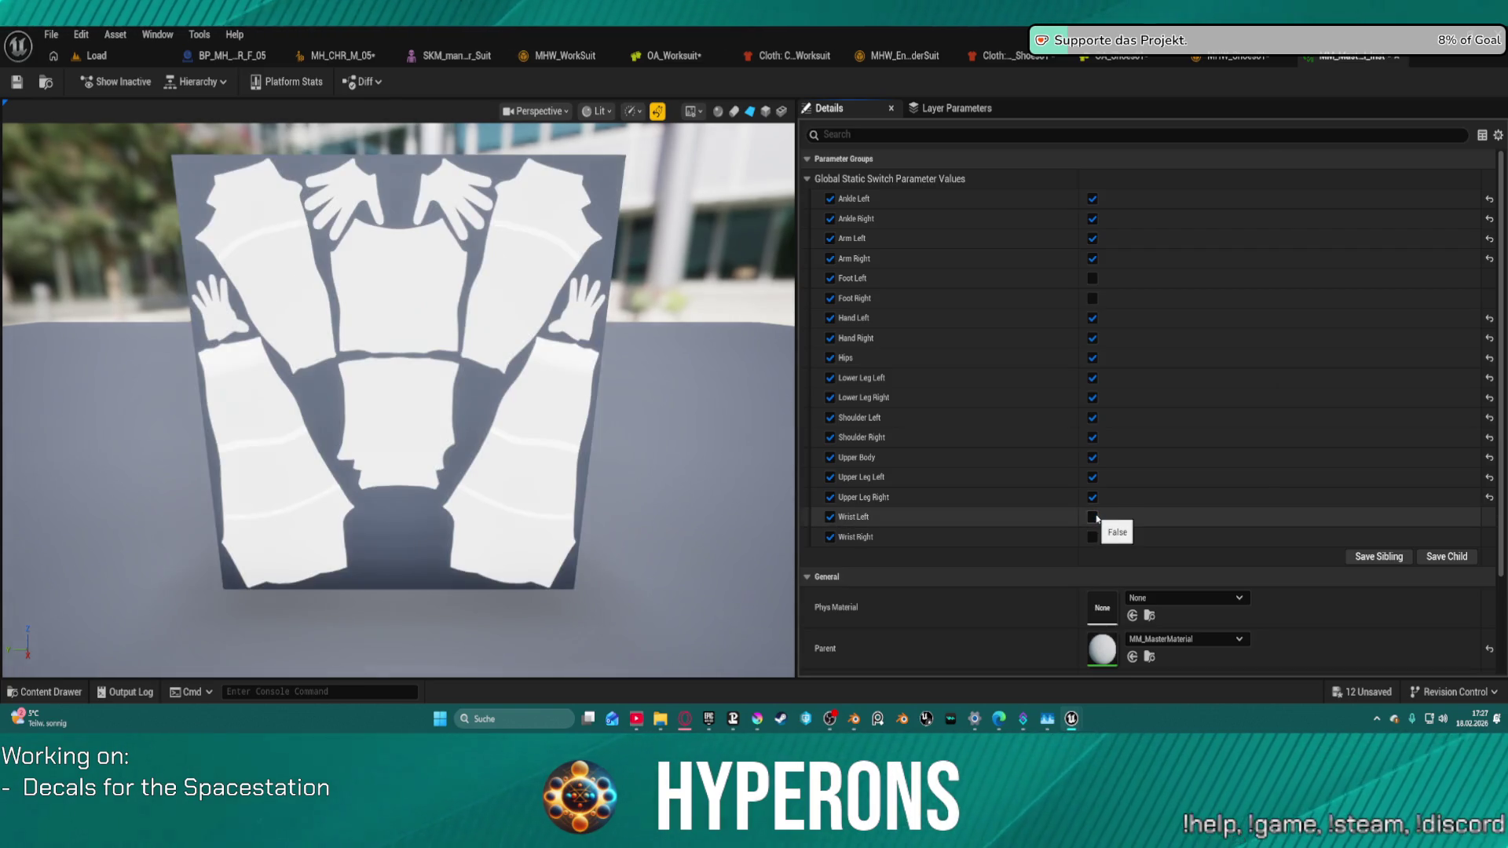
click(1094, 519)
click(1093, 518)
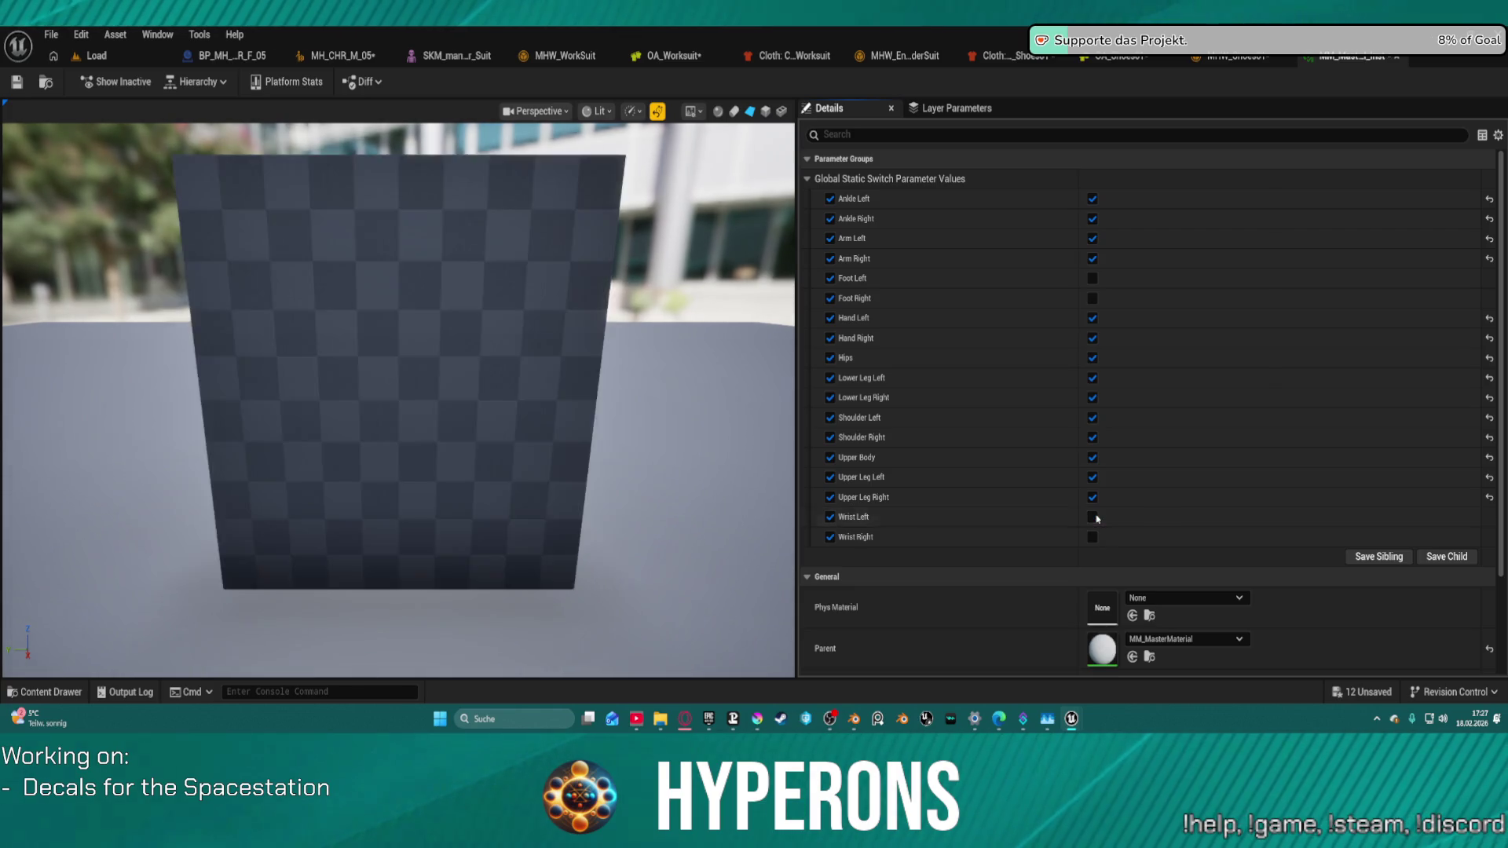
click(1094, 518)
click(1093, 518)
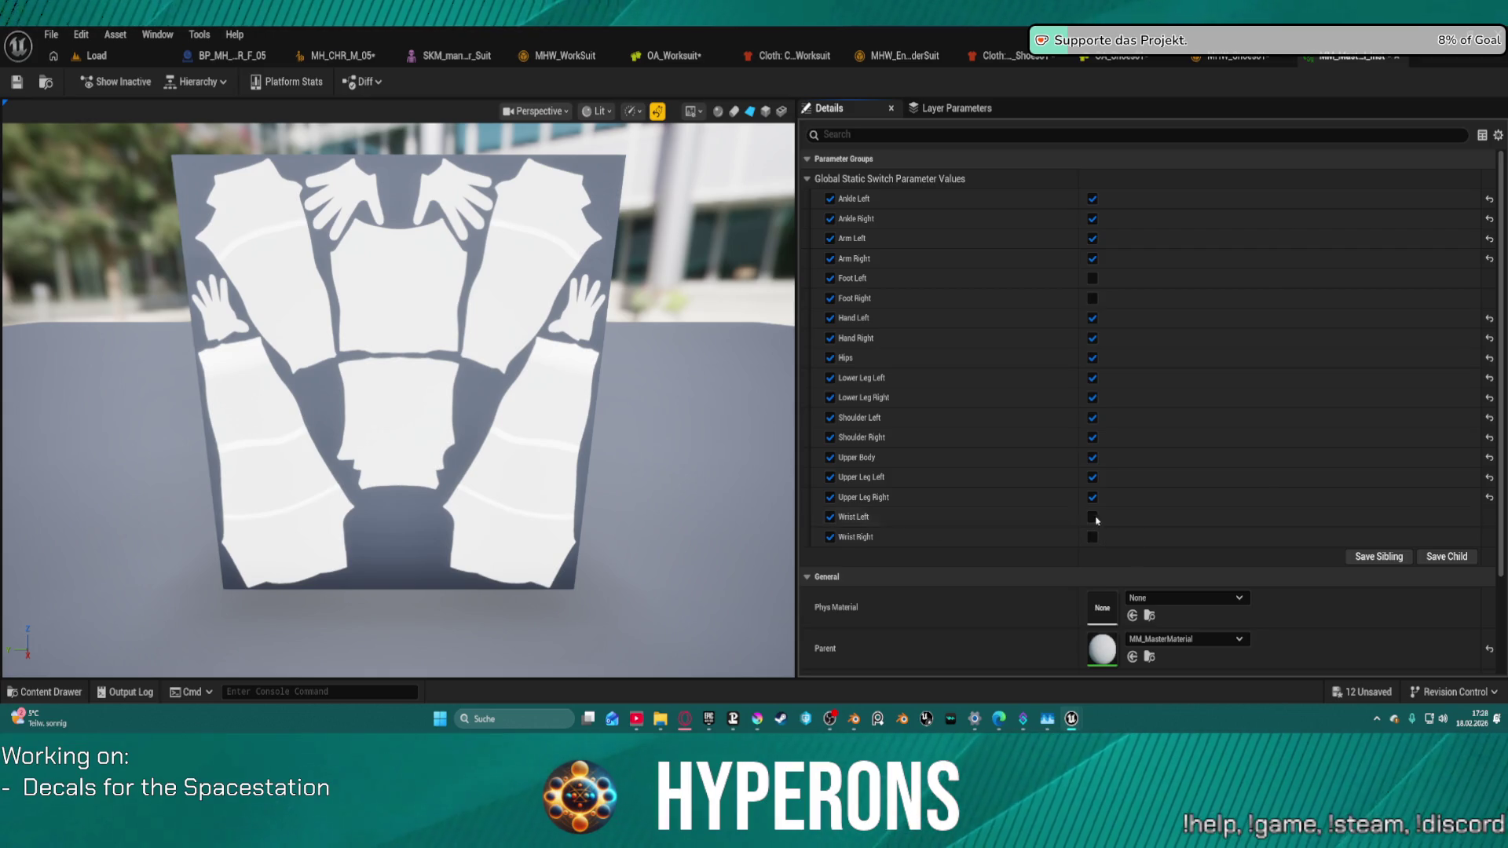
Step: Turn on Wrist Right and Wrist Left, then save the material instance
click(1092, 537)
click(1092, 518)
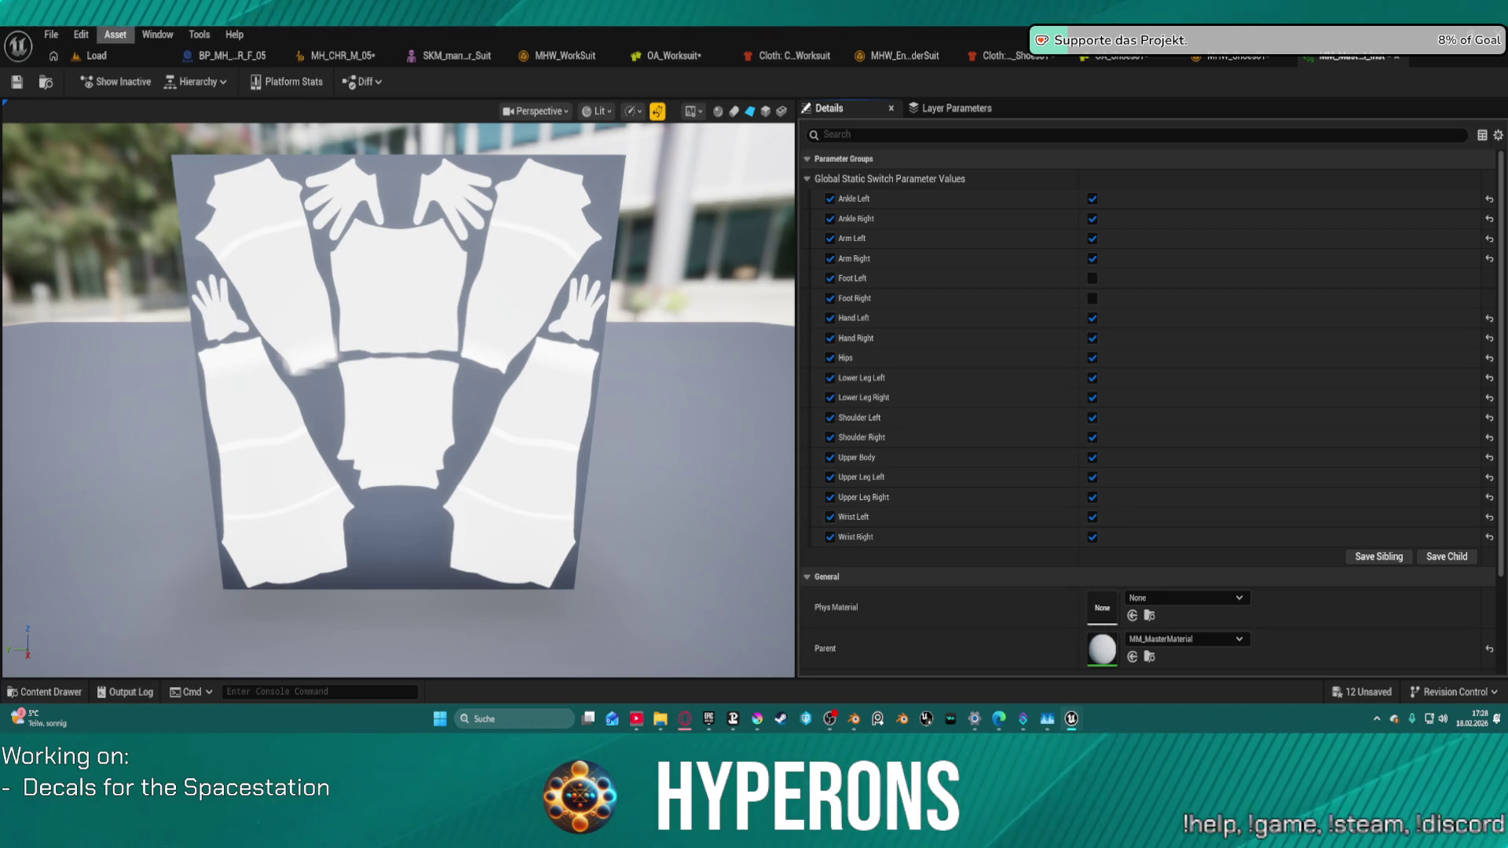
click(16, 82)
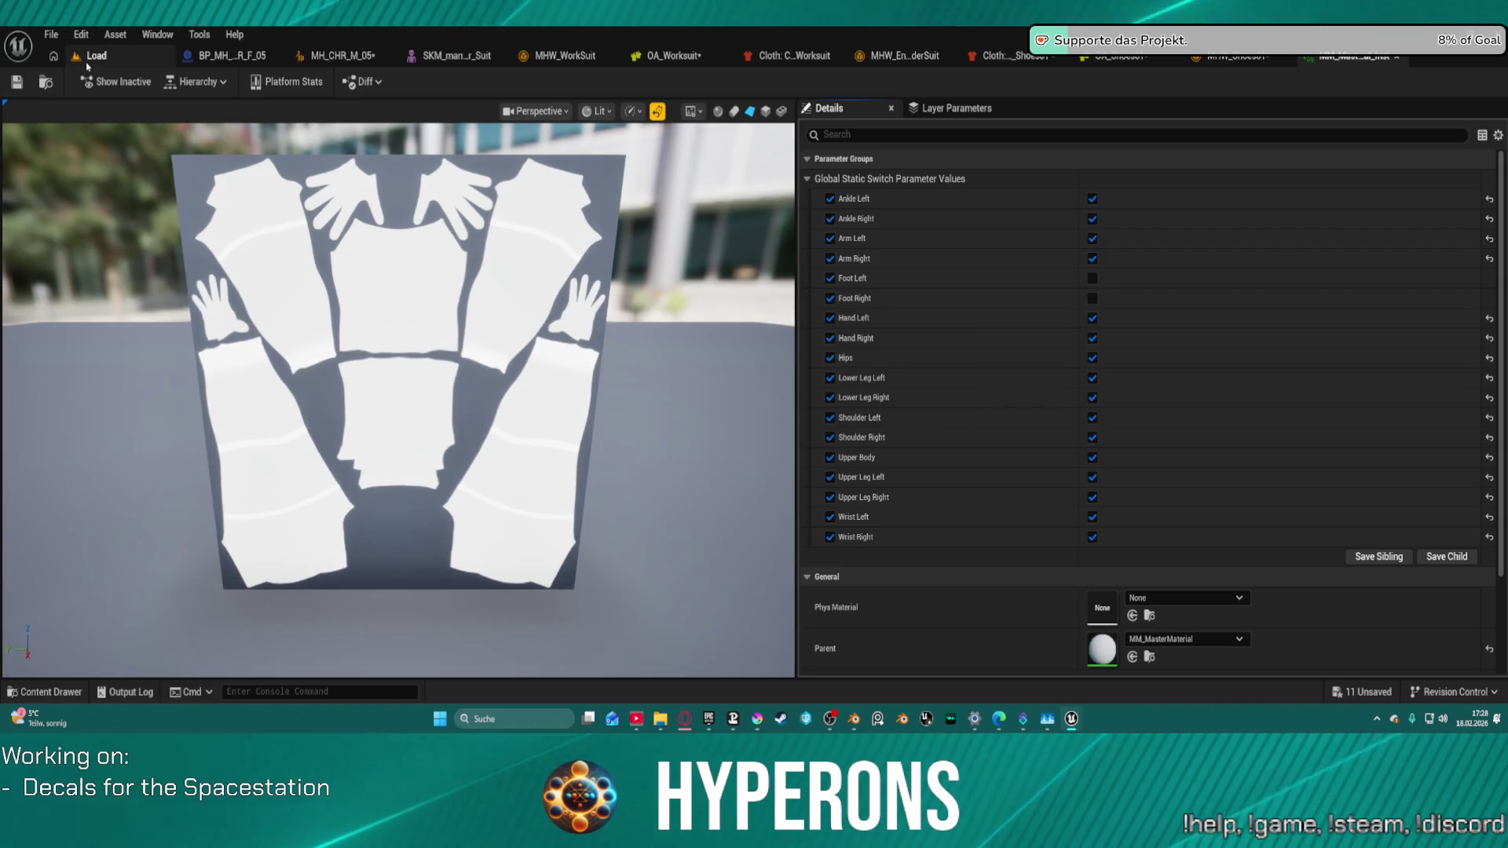
Step: Bake the body mask texture twice from Create_Texture_BP on the Load level
click(92, 56)
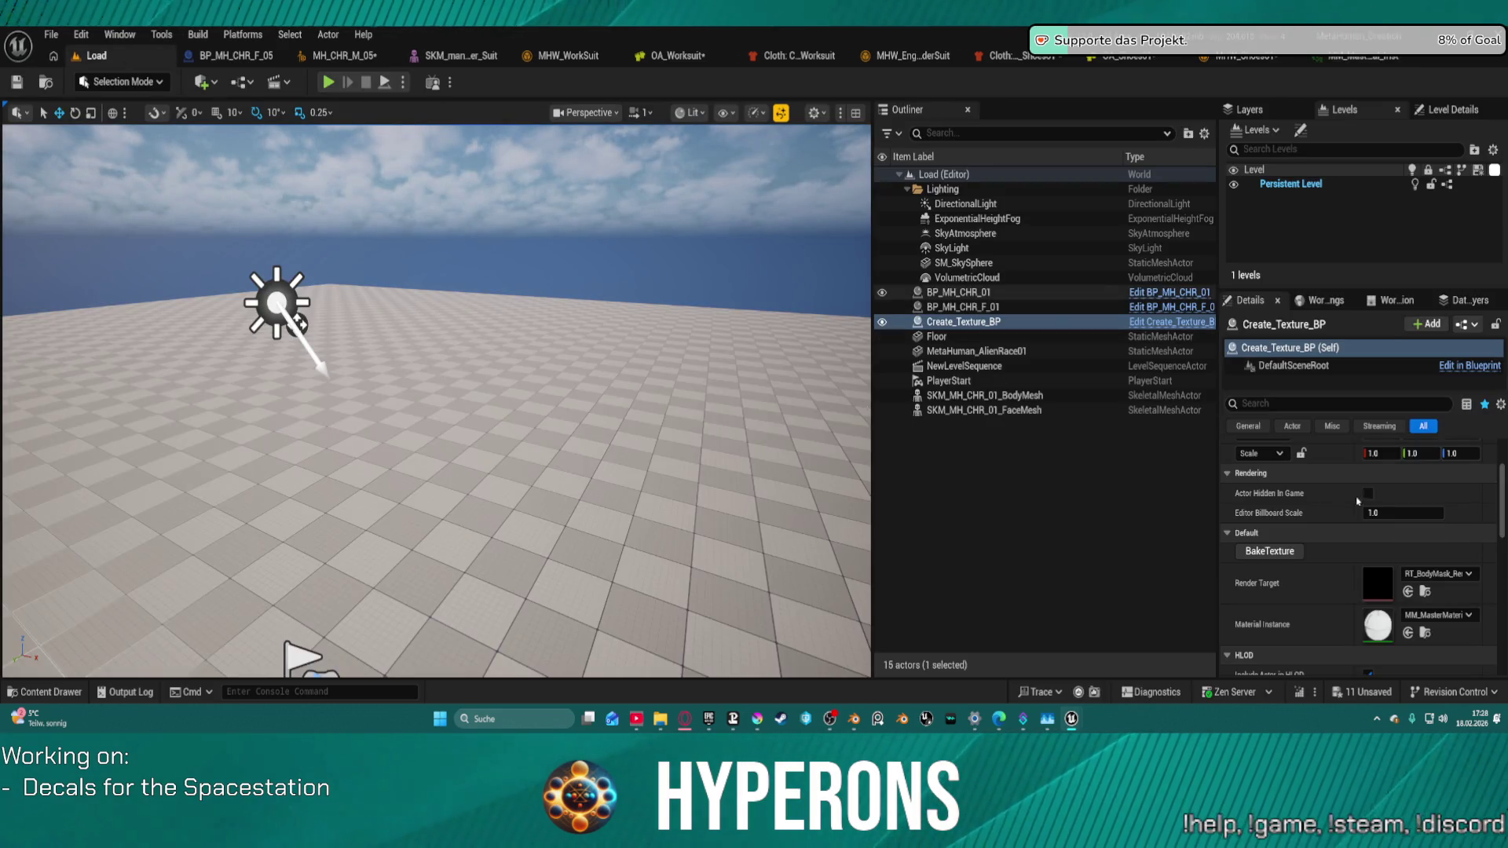
click(1267, 555)
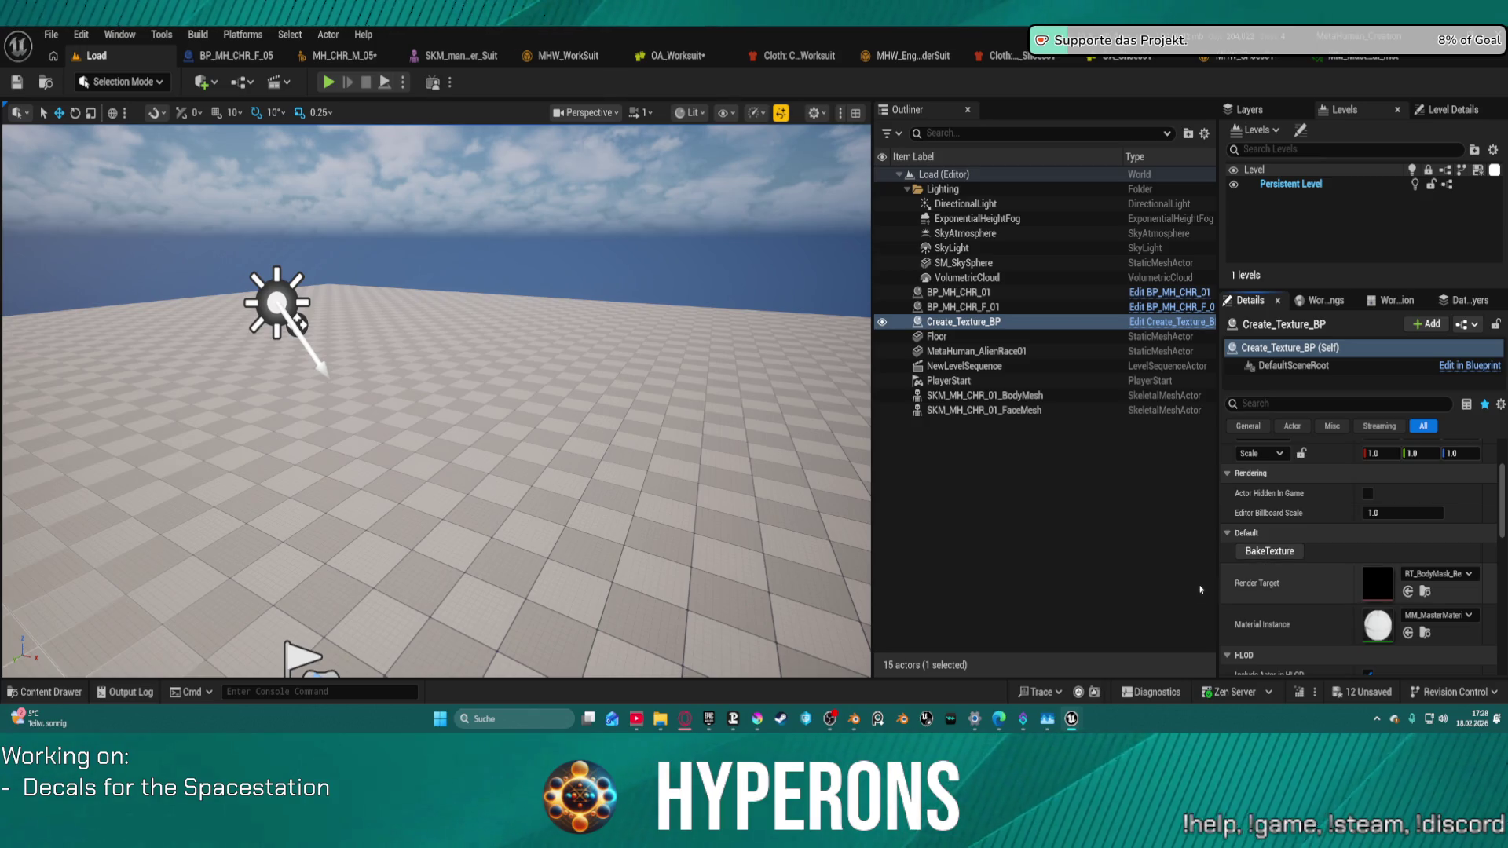
click(1266, 550)
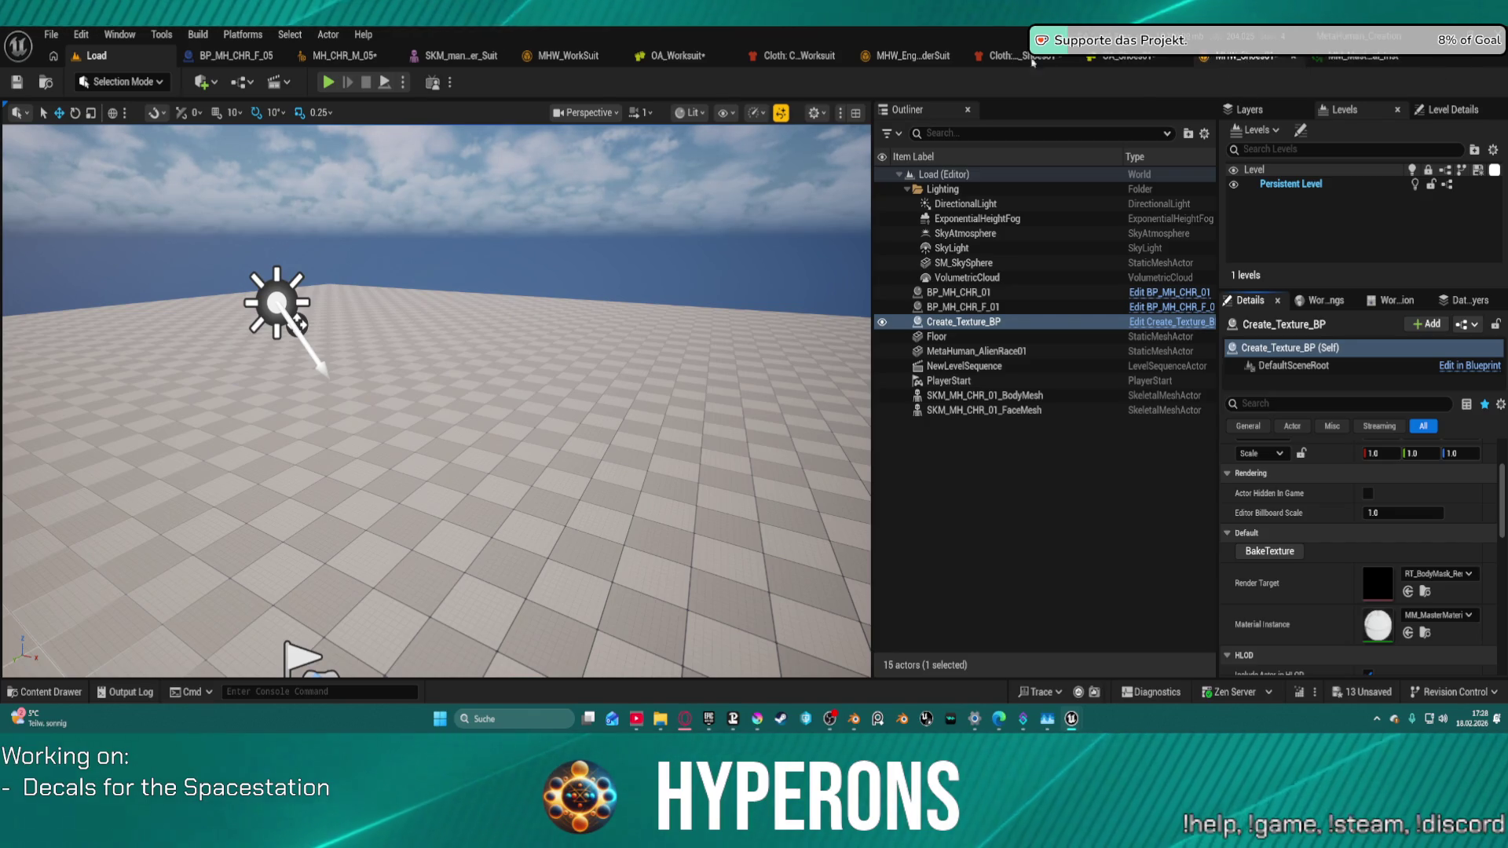
Step: Replace the shoes cloth graph with two pasted nodes importing the SK_SK_Boots mesh
click(1049, 61)
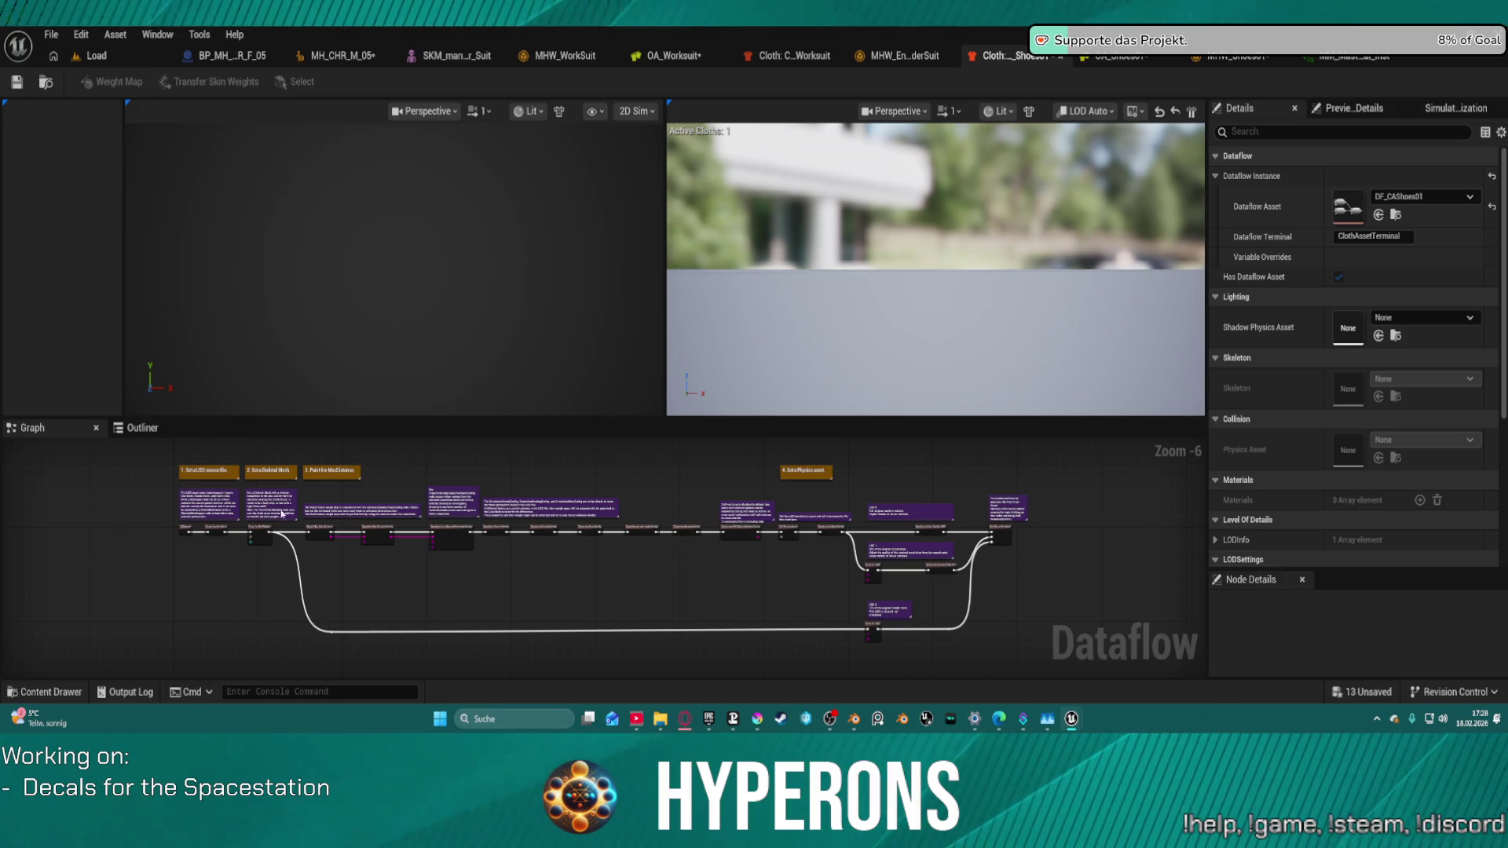
mouse_move(136, 448)
mouse_down()
mouse_move(1046, 669)
mouse_move(1036, 644)
mouse_up()
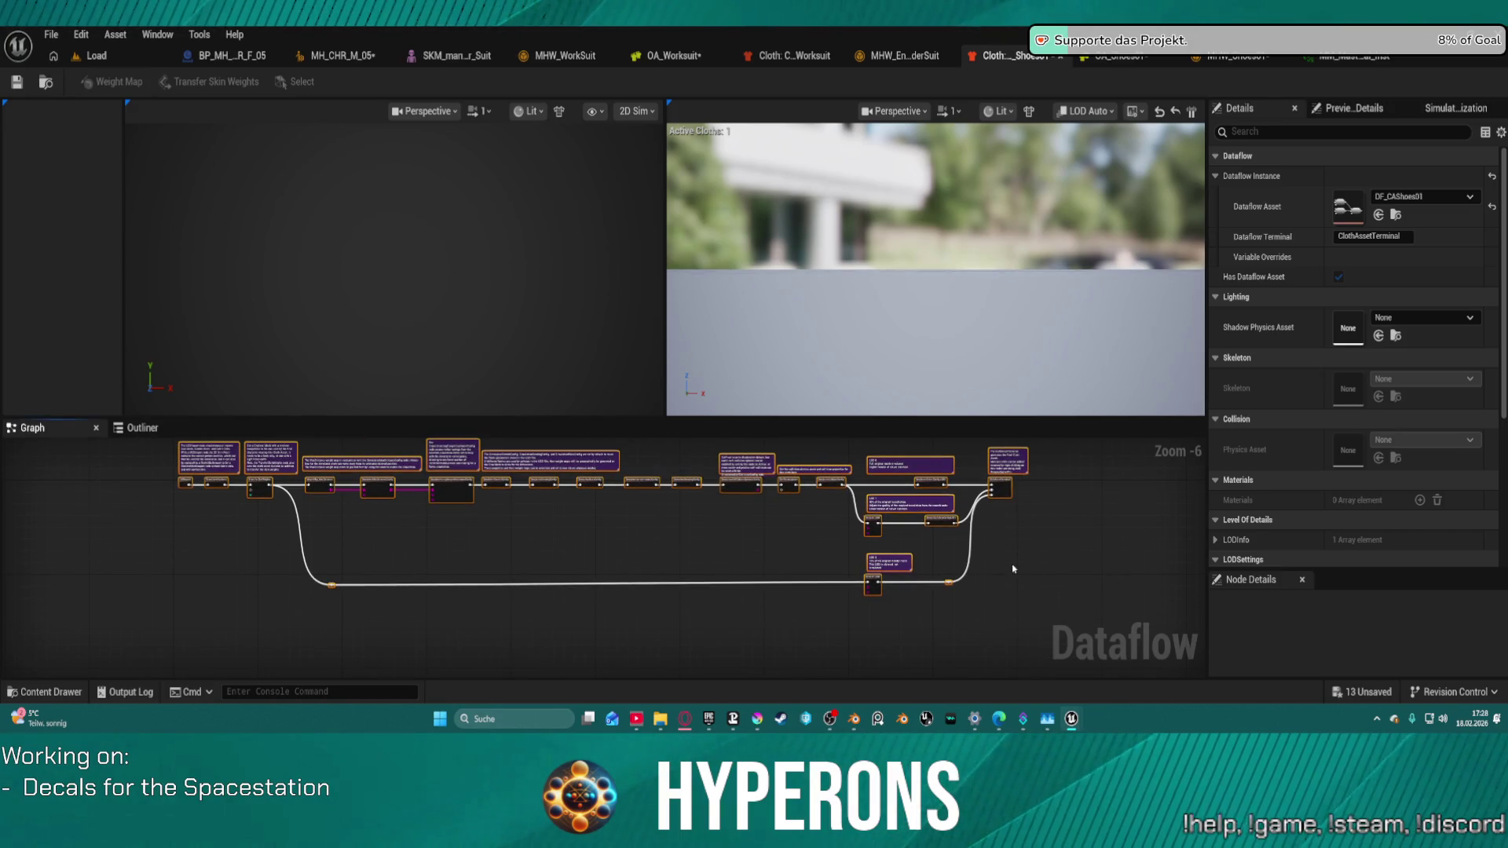
key(Delete)
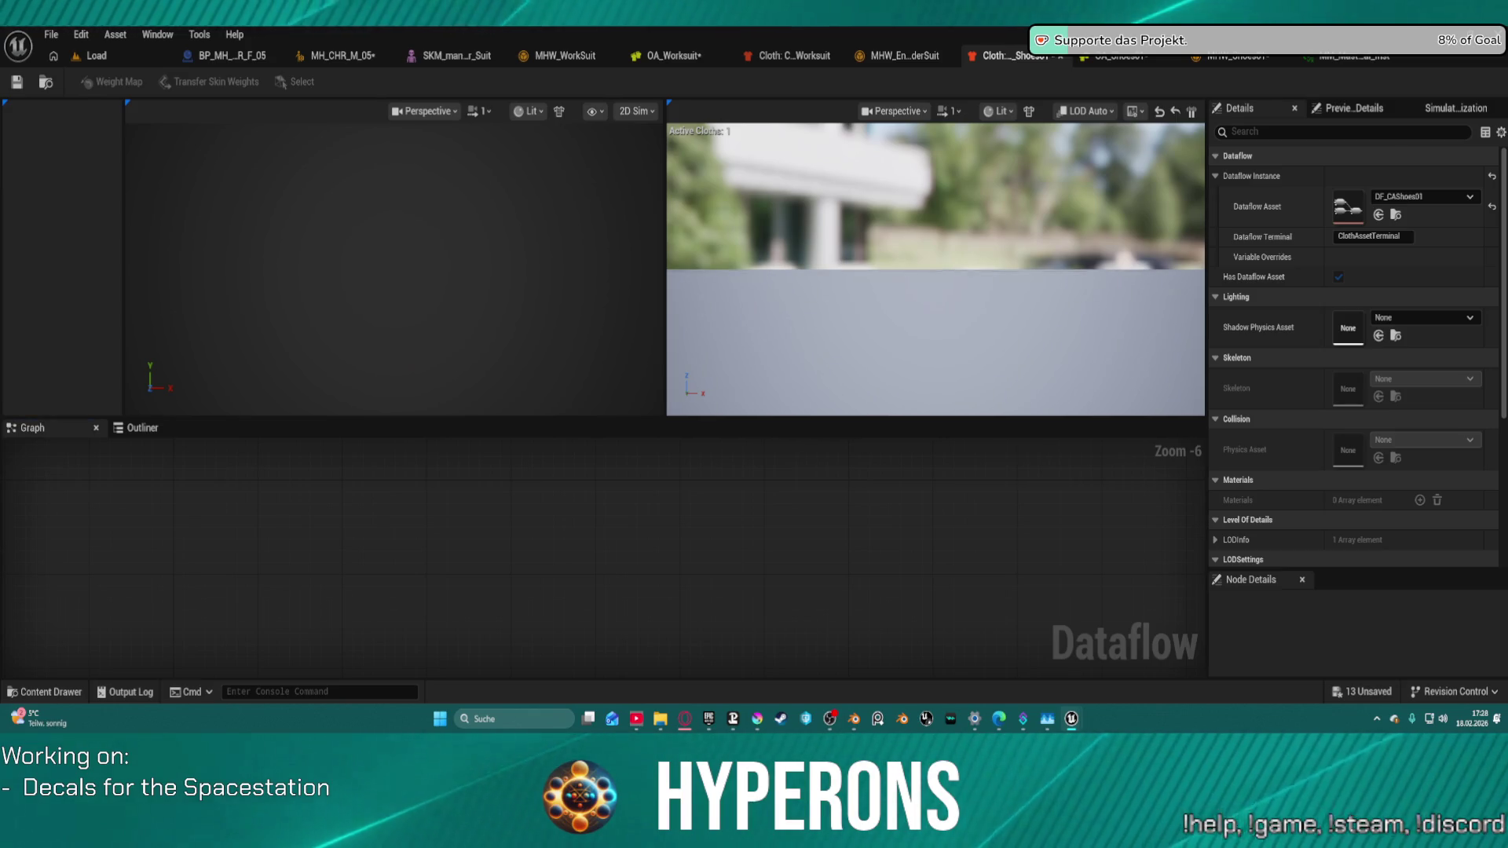
key(ctrl+c)
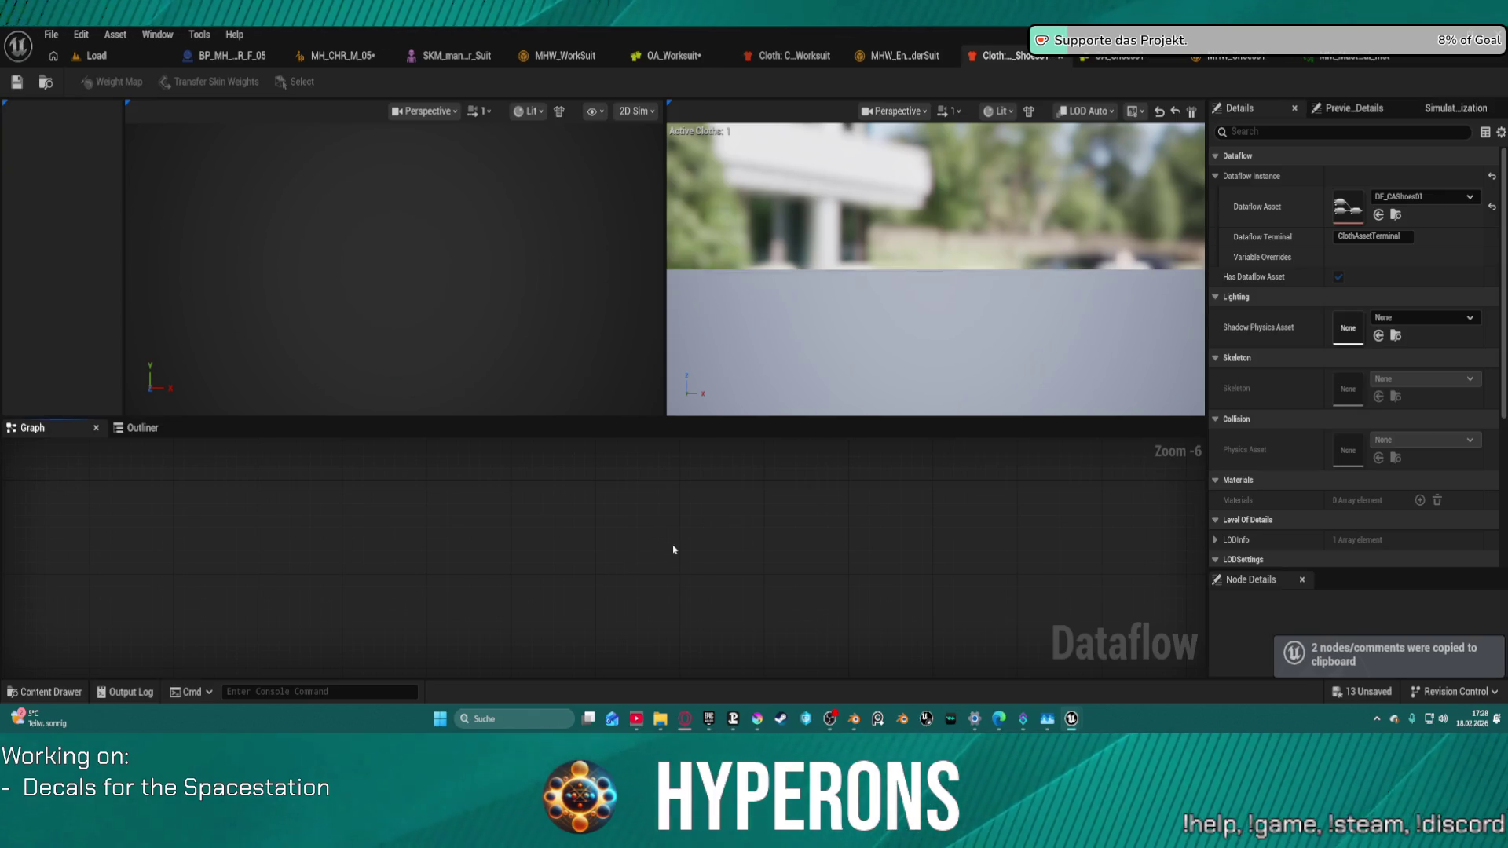
key(ctrl+v)
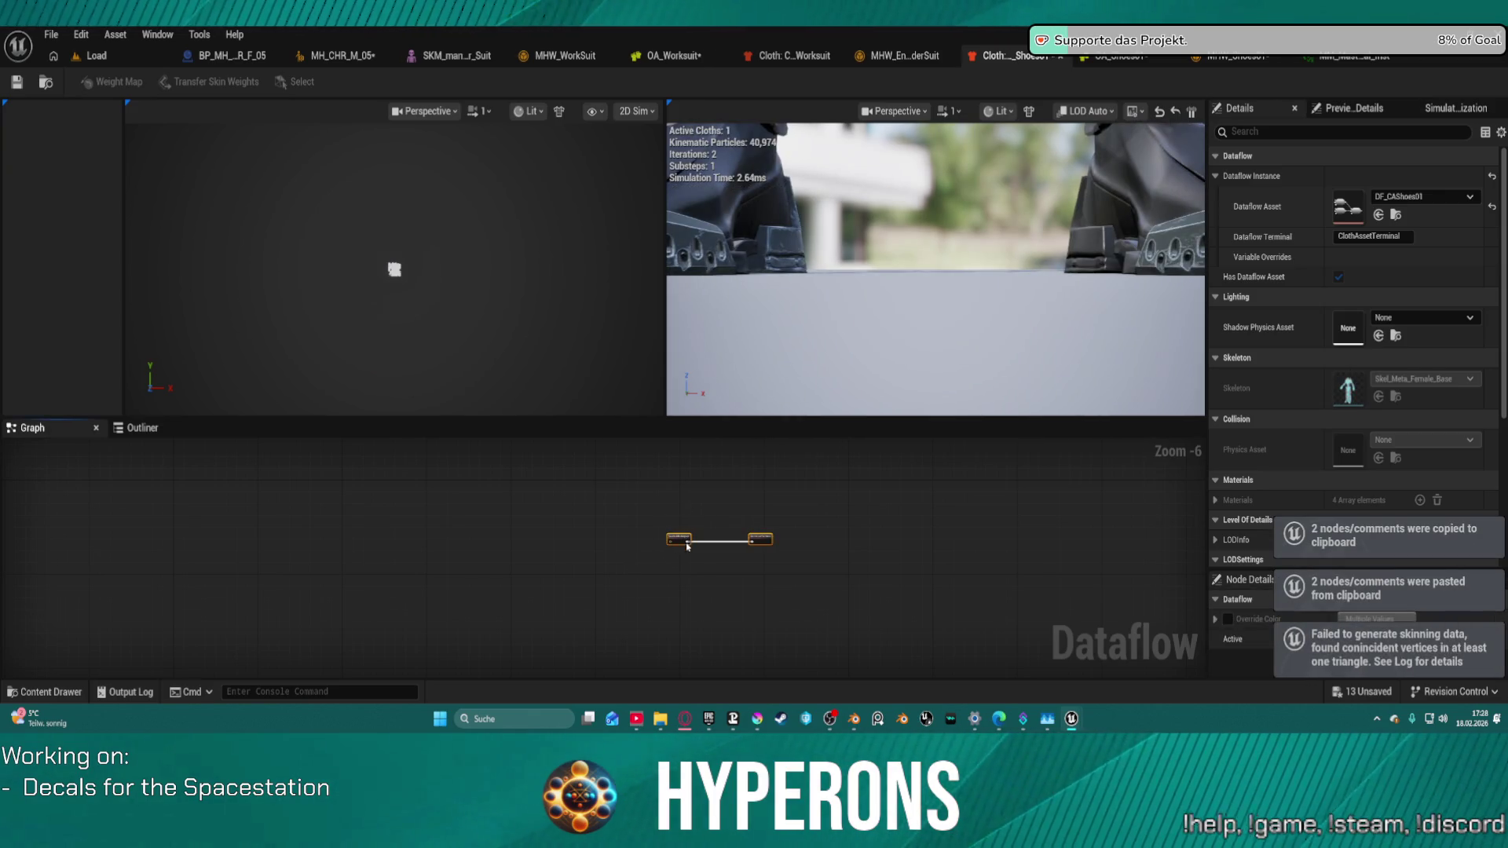
click(677, 542)
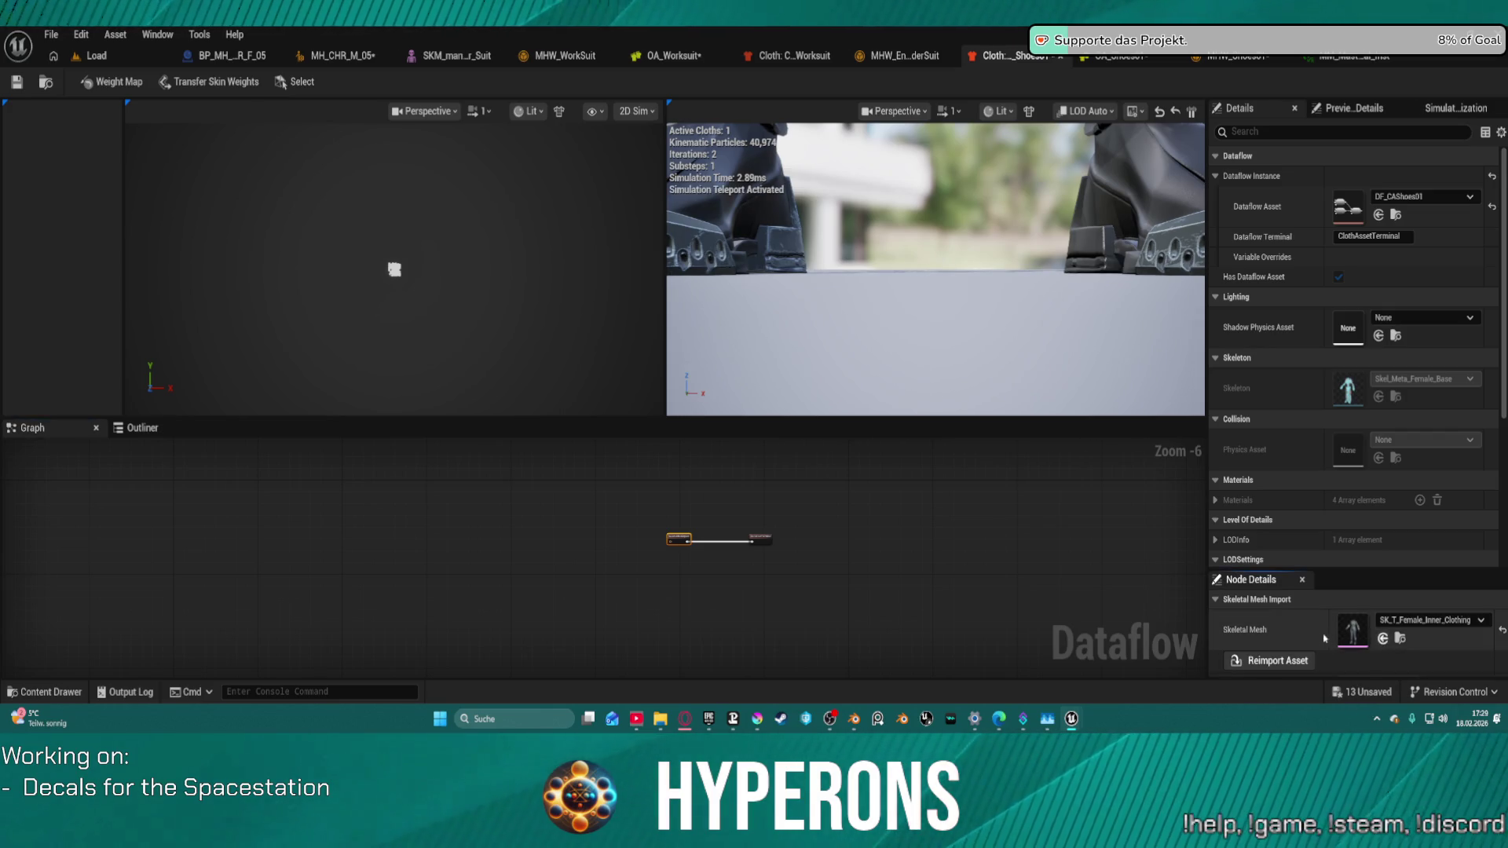
click(1383, 639)
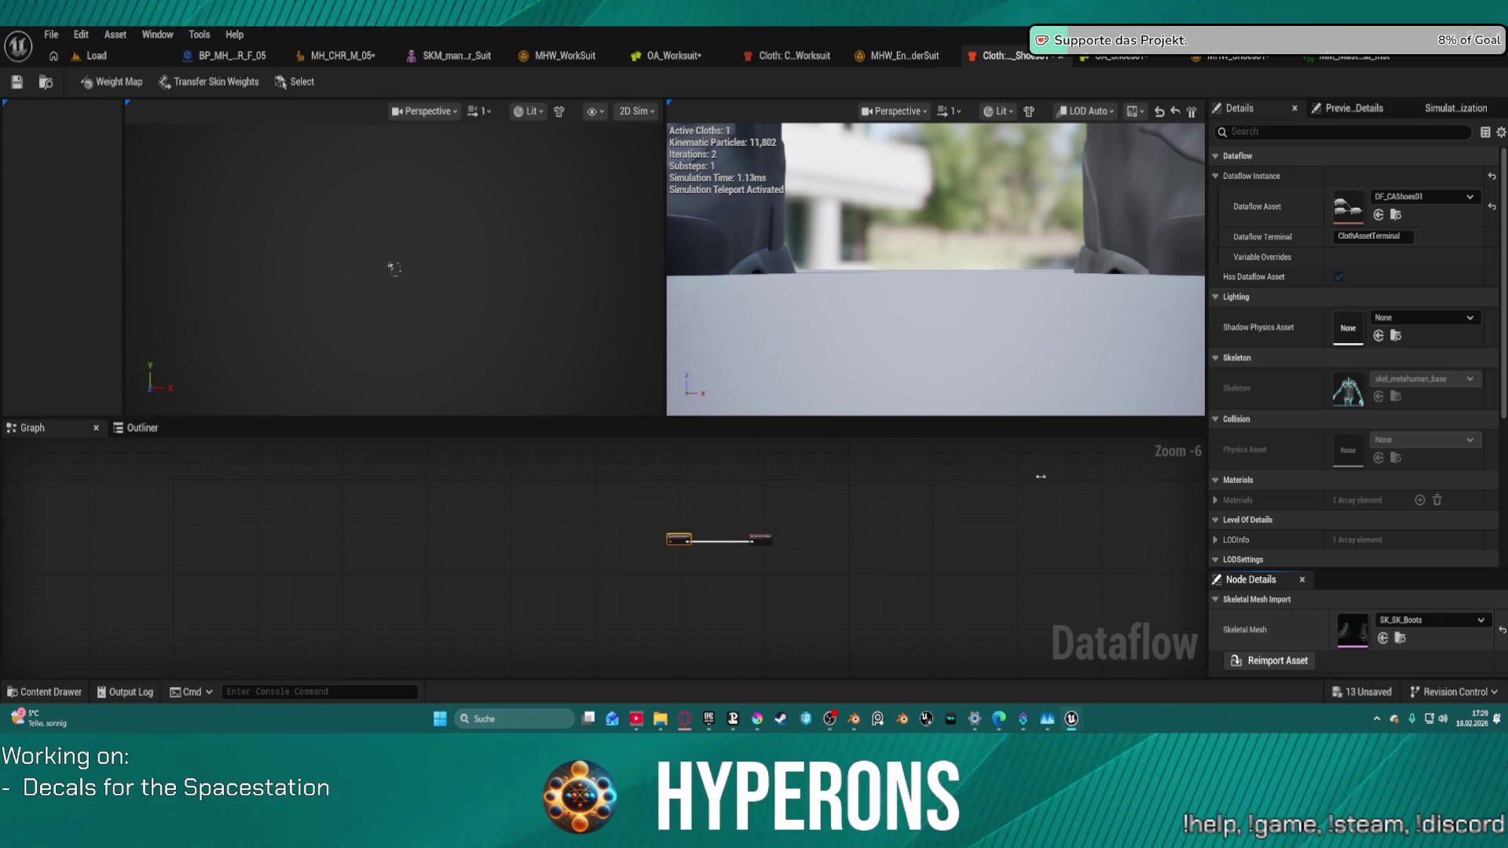
scroll(996, 236, up, 3)
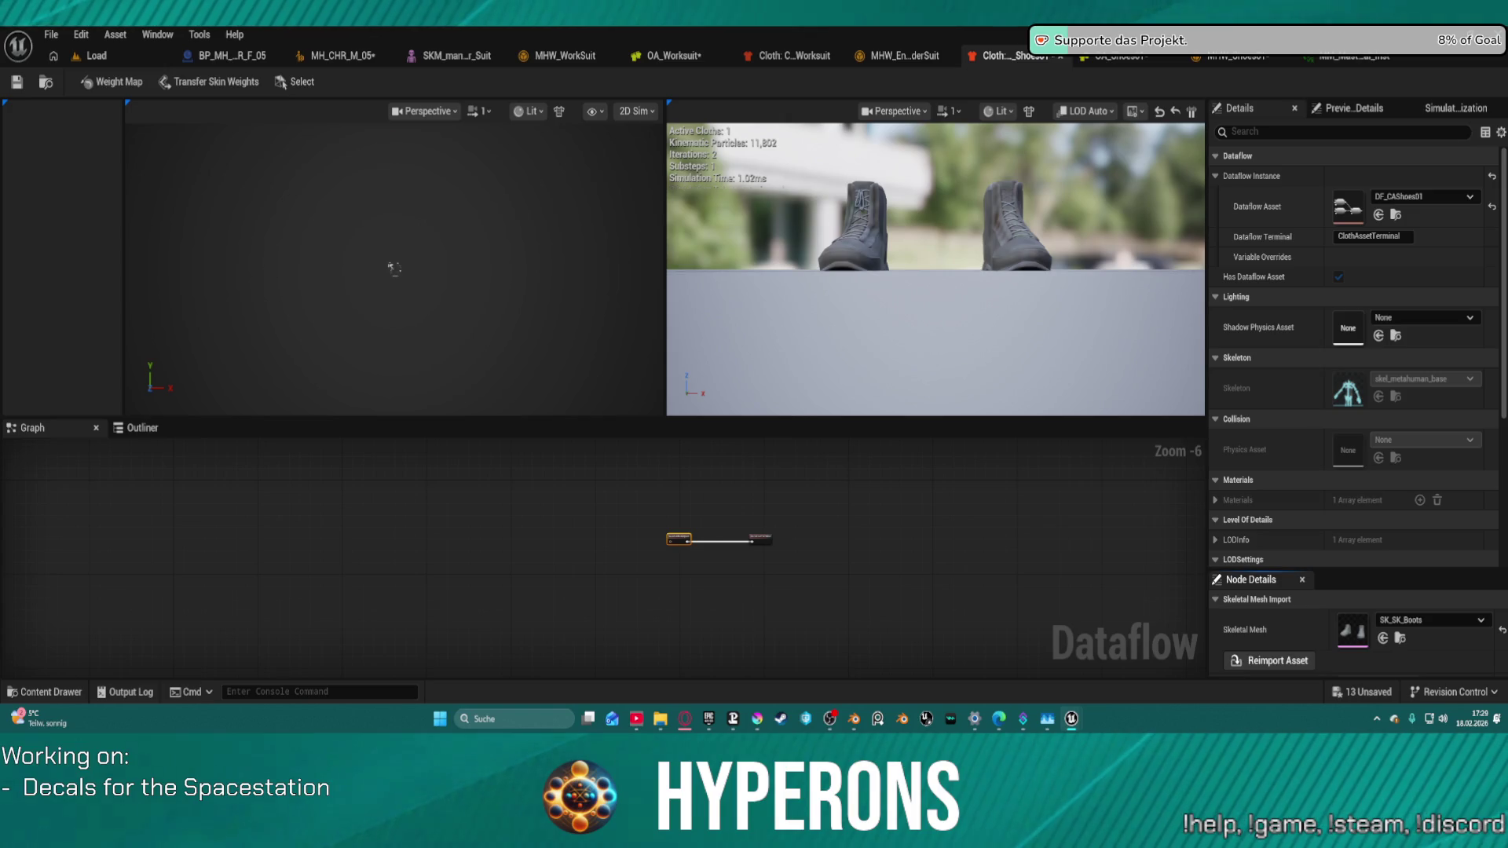
click(1123, 57)
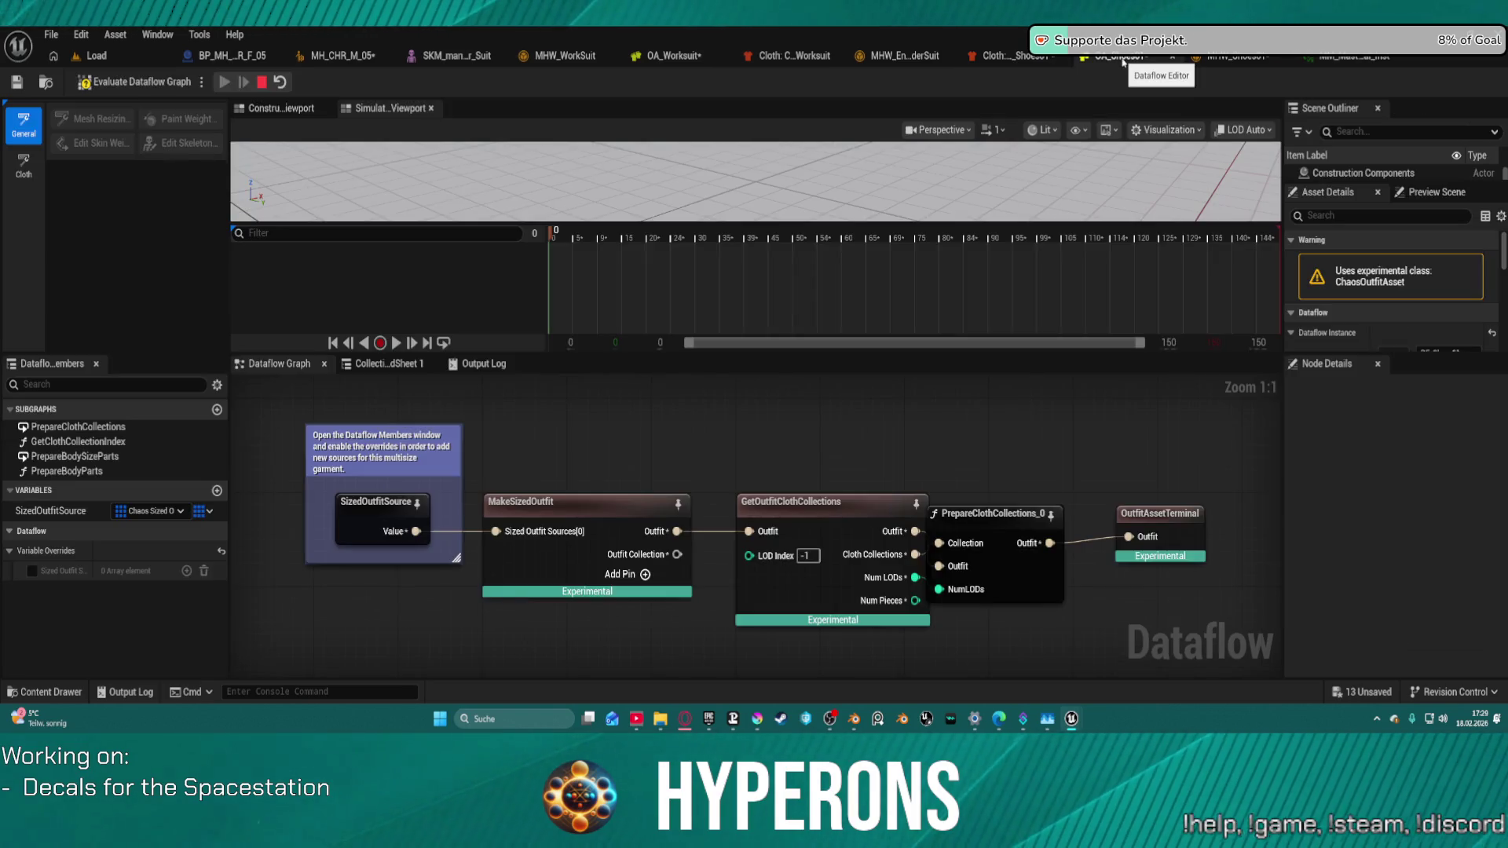
Step: Override SizedOutfitSource with one array element whose Source Asset is CA_Shoes01
click(359, 531)
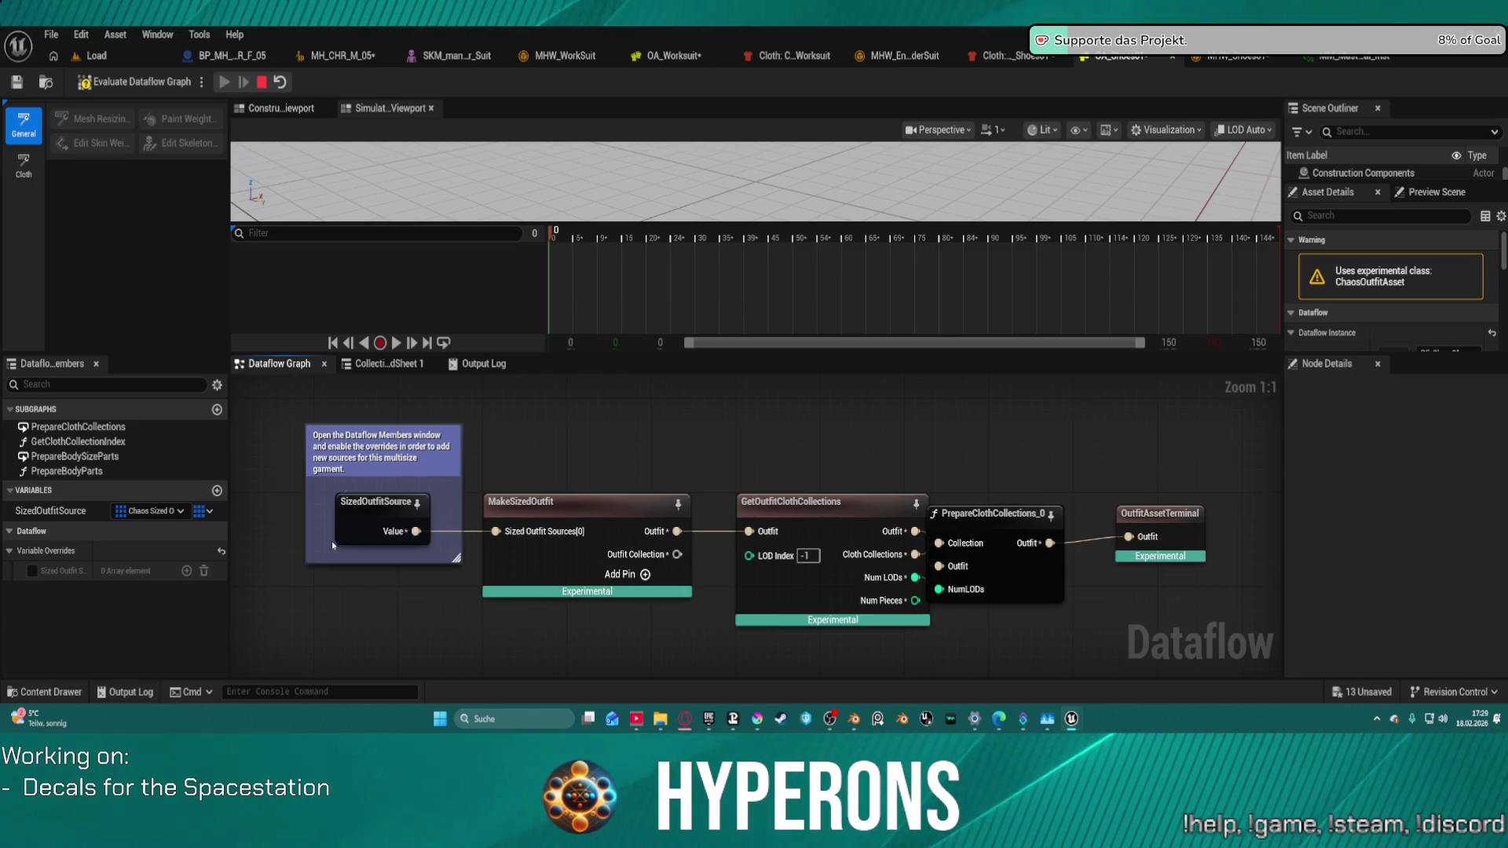
click(35, 575)
click(33, 571)
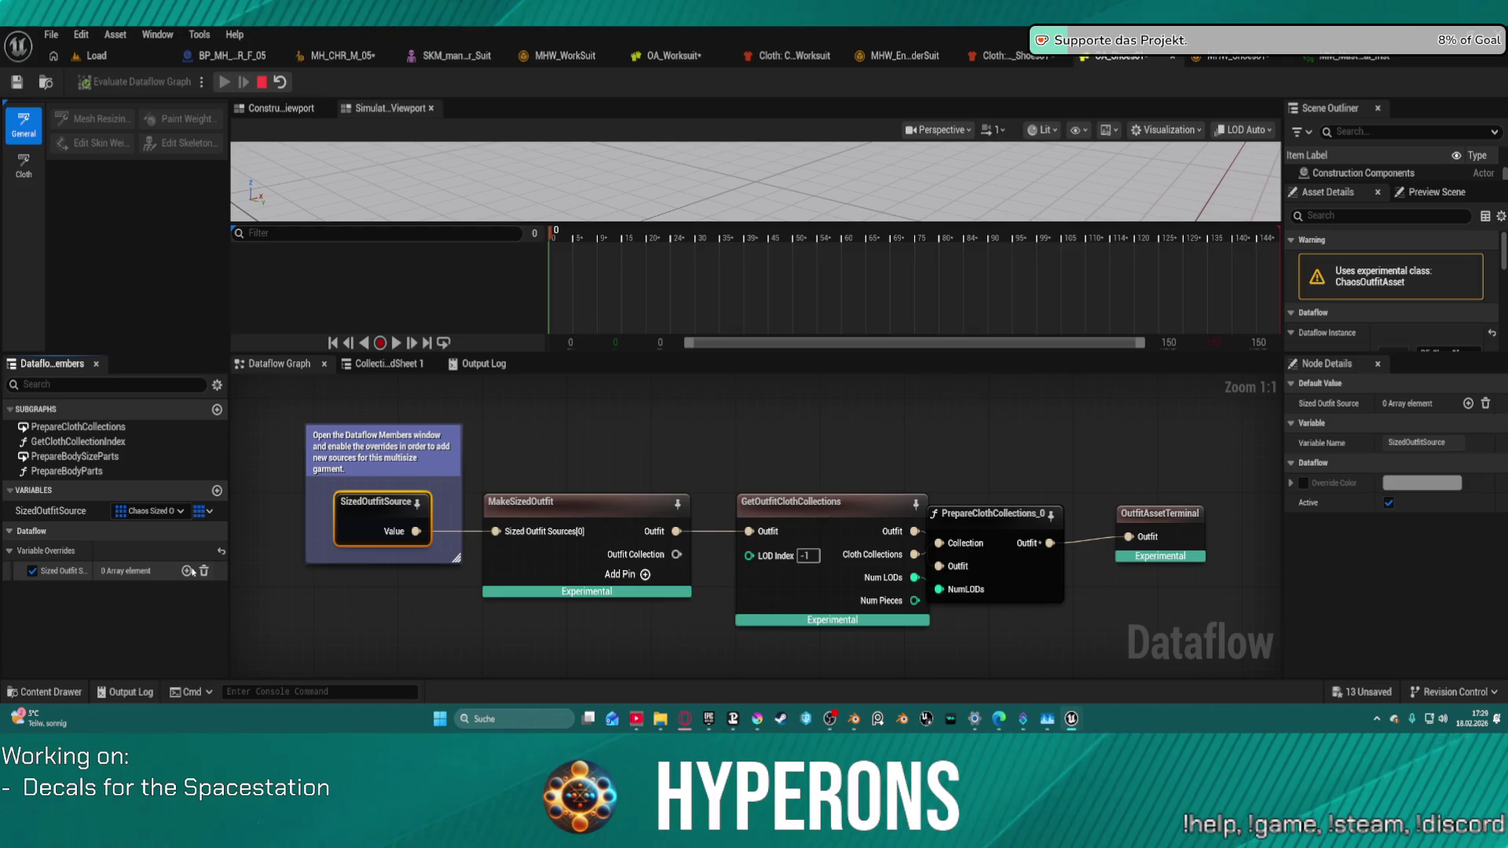
click(187, 571)
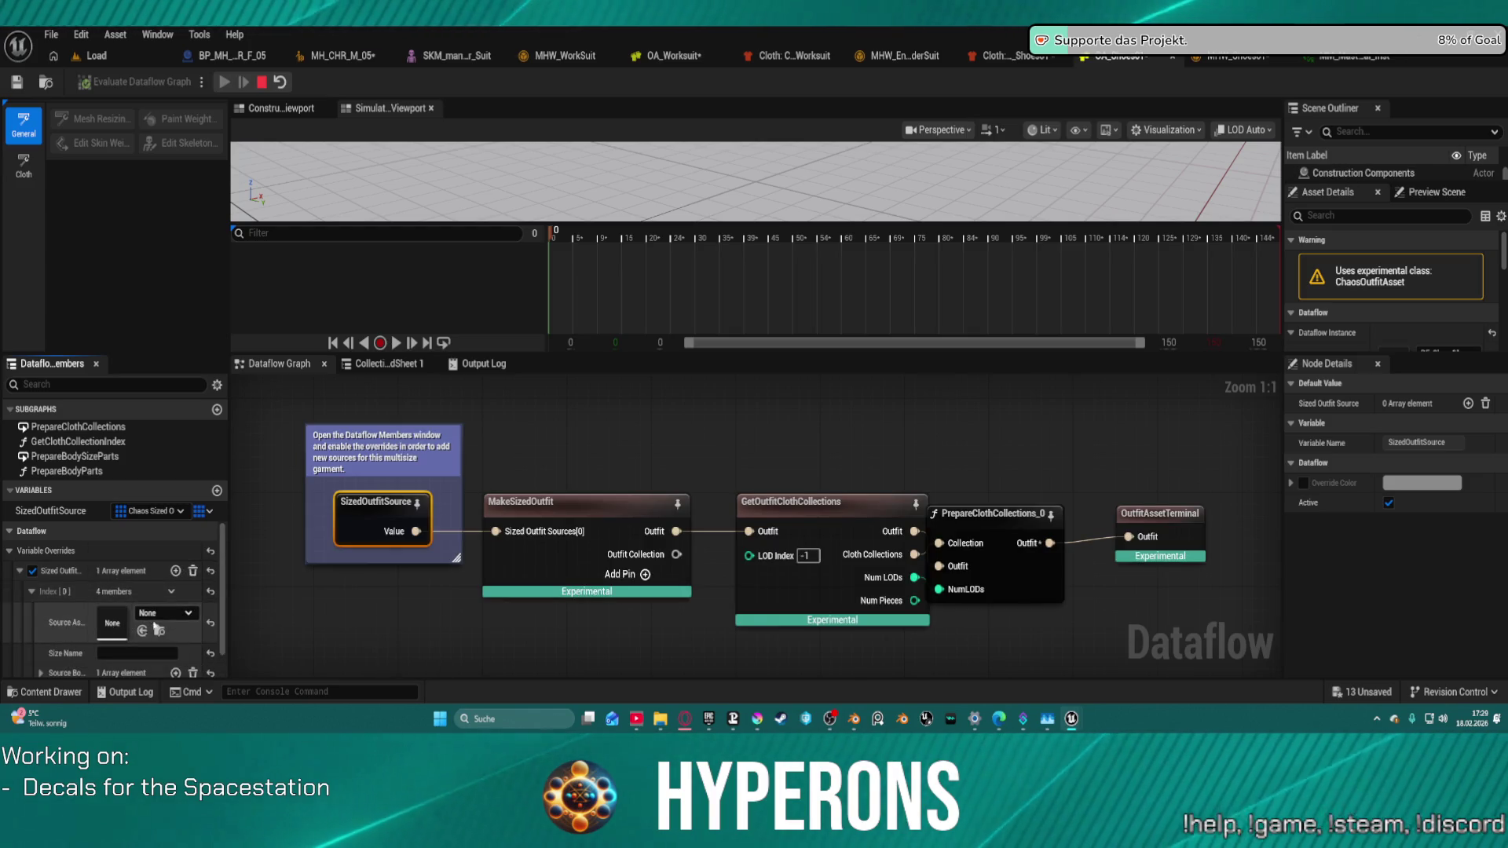
click(161, 613)
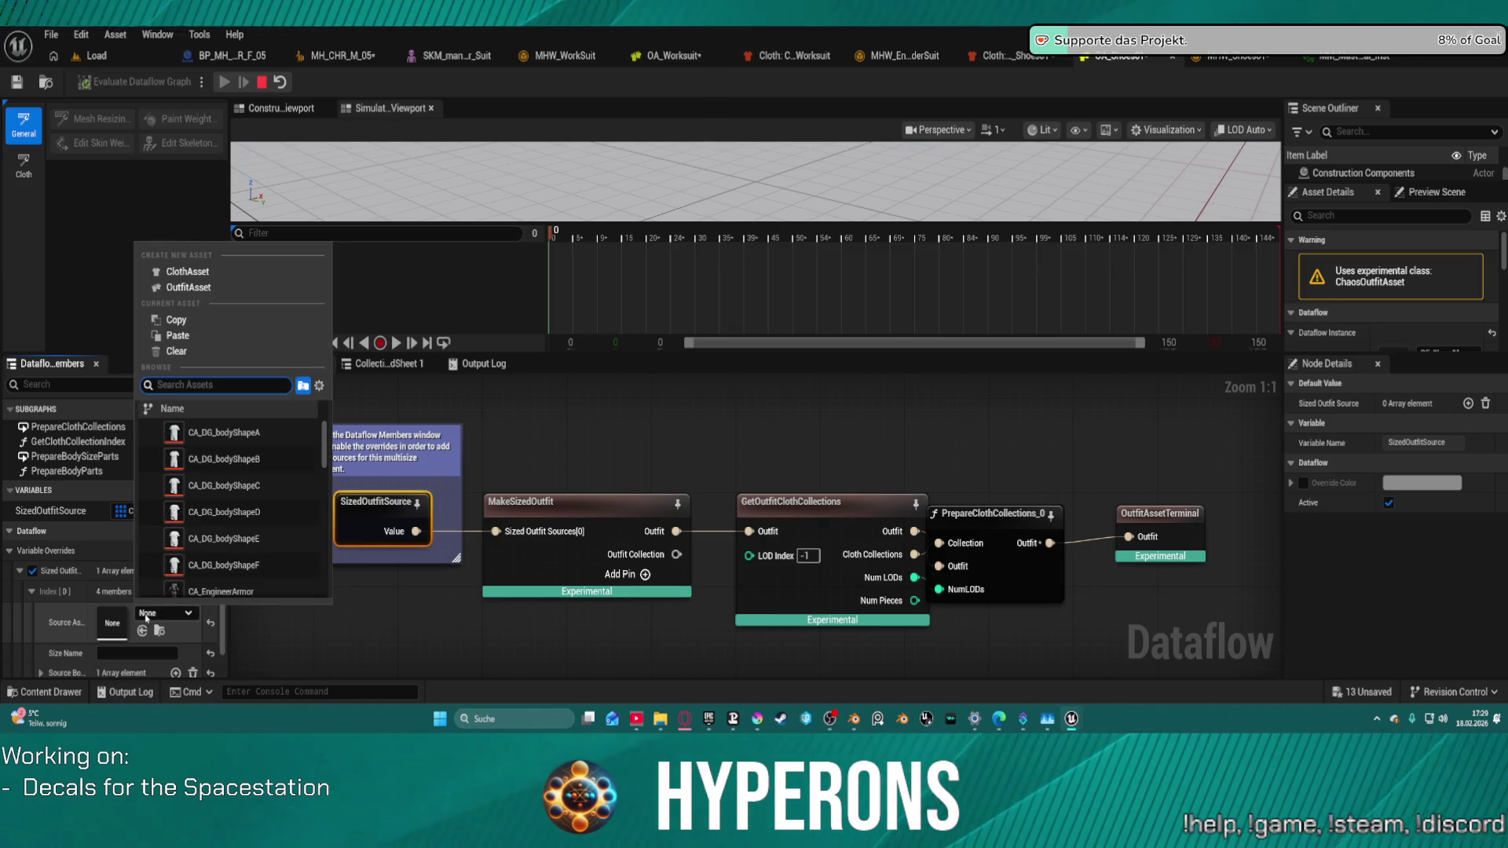
text(s)
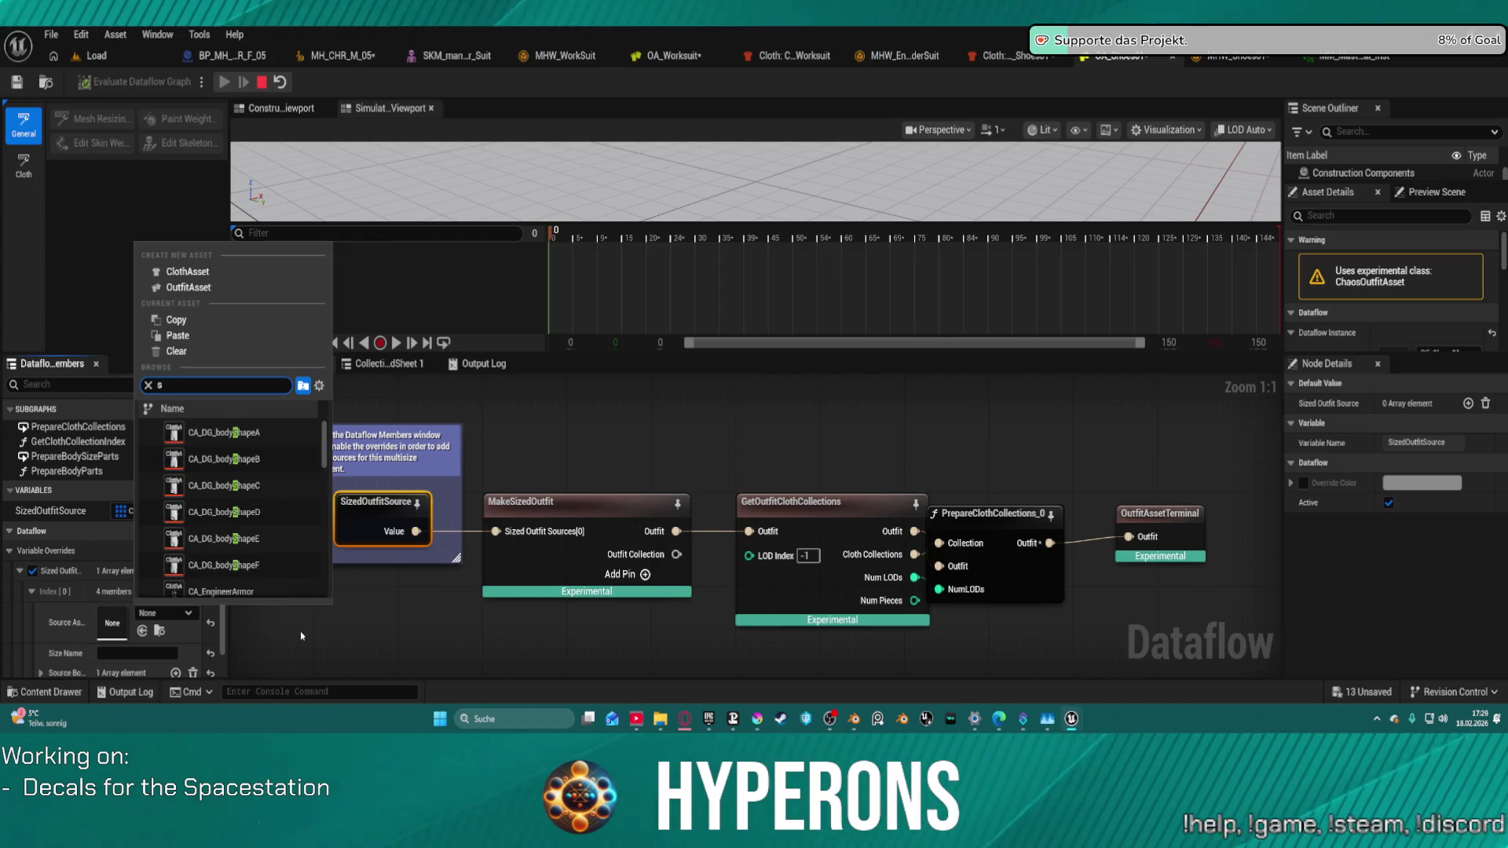
text(oues)
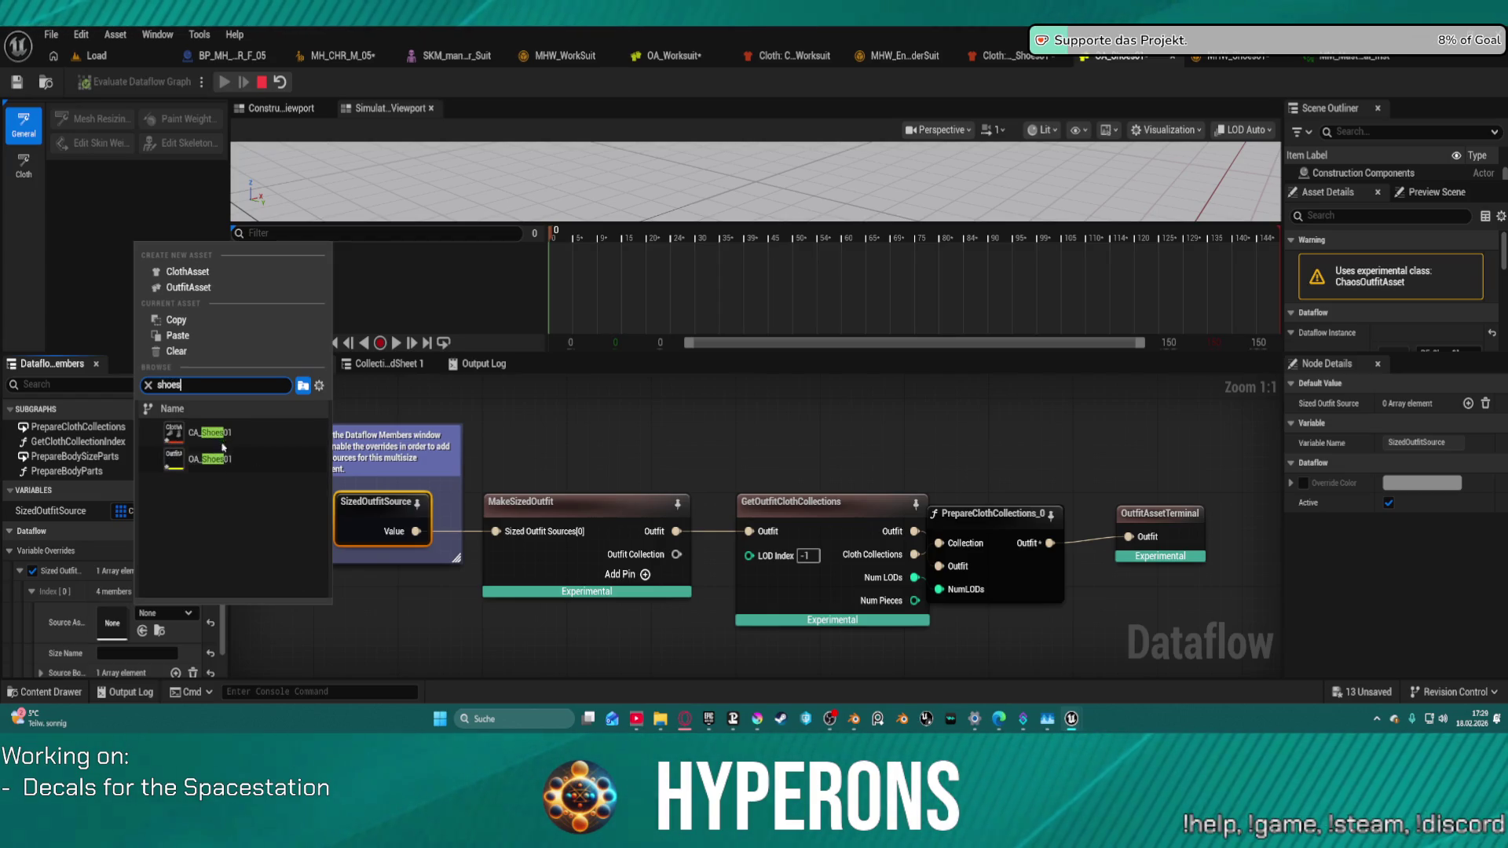
mouse_move(229, 446)
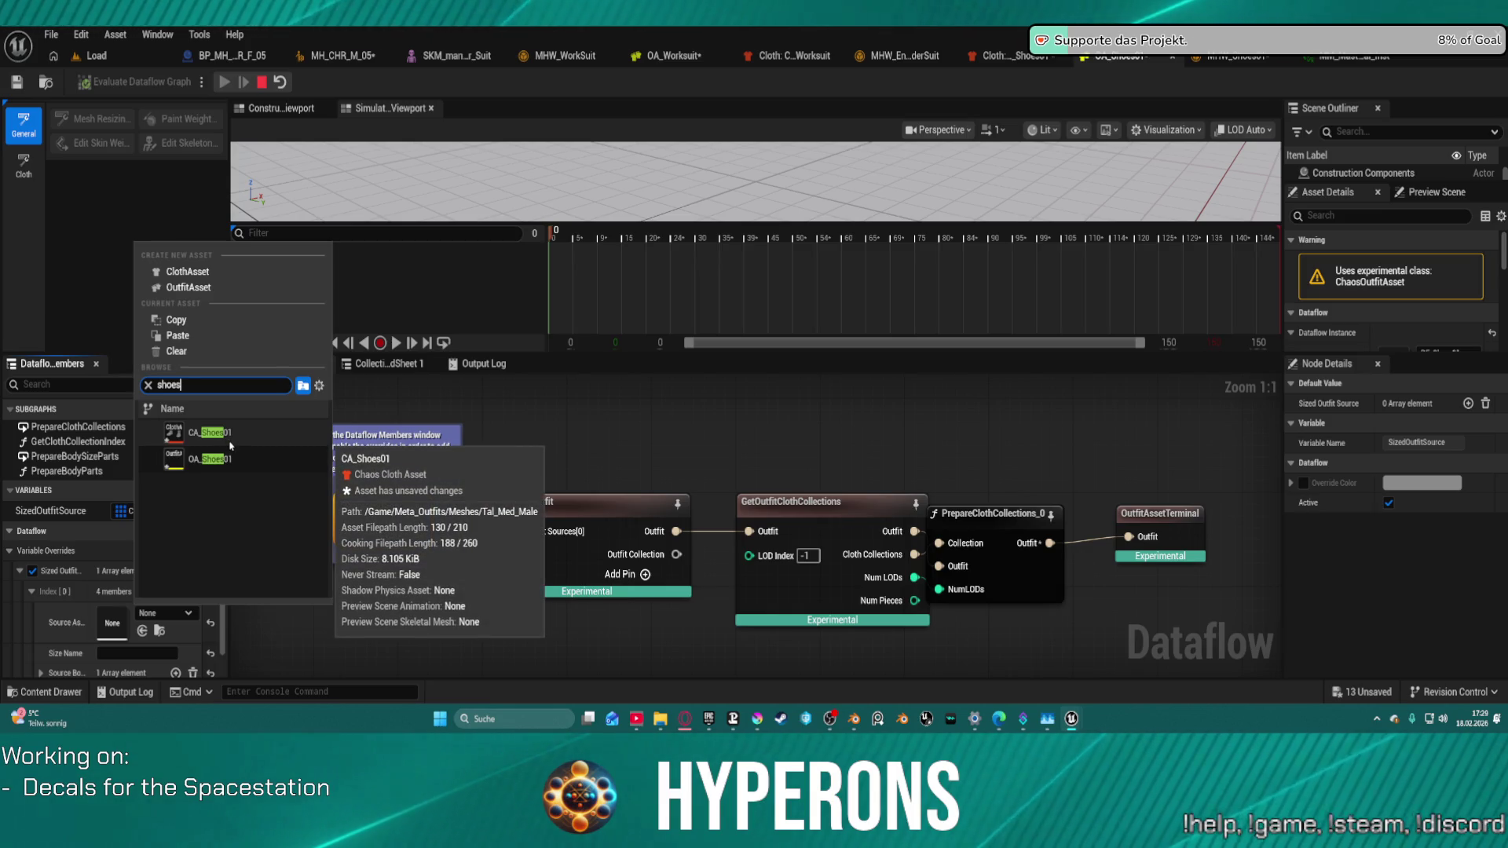
click(229, 440)
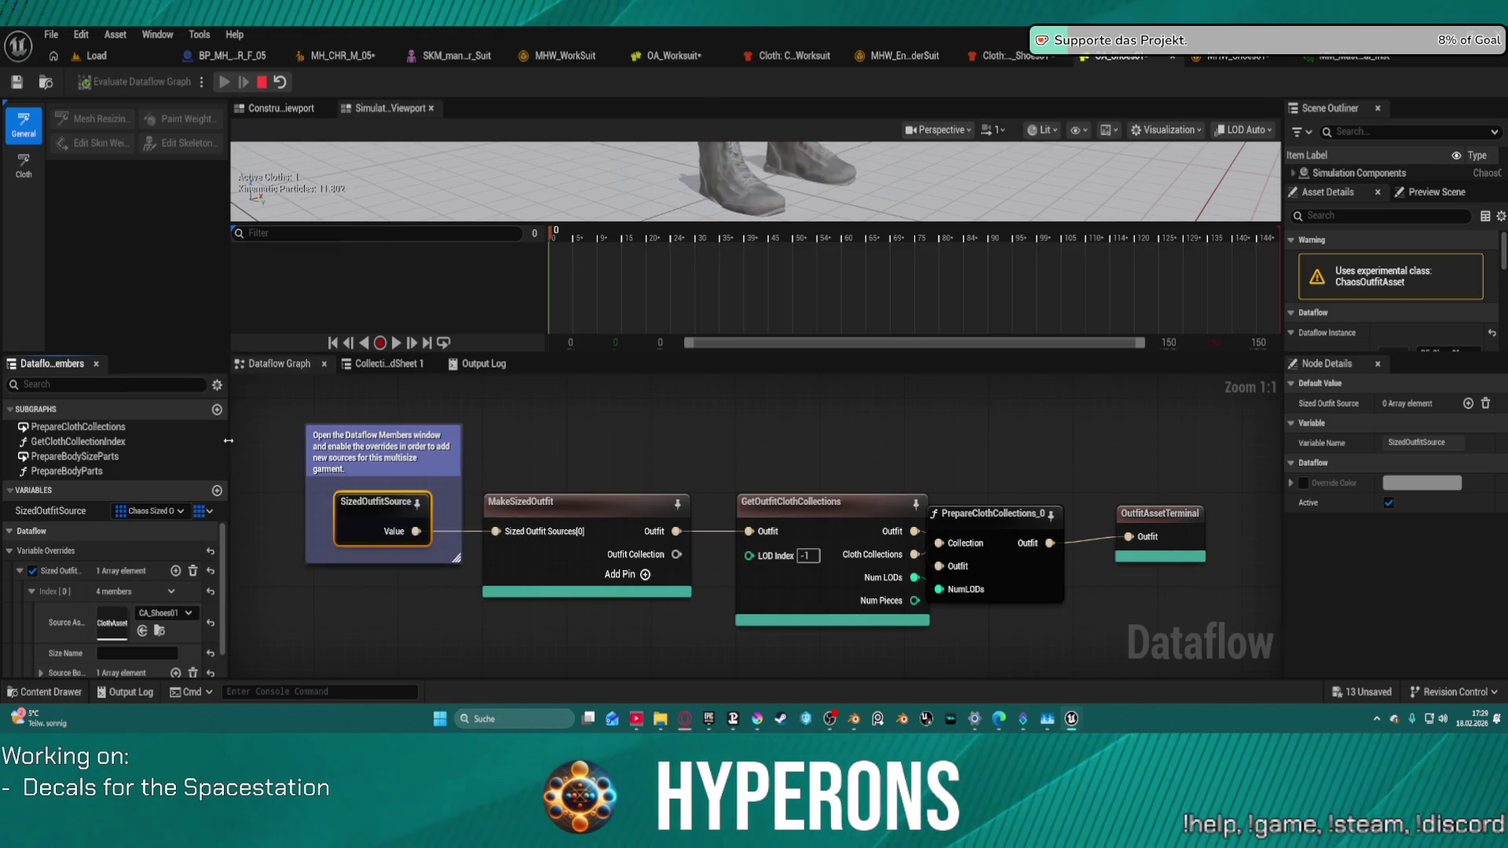
scroll(817, 155, down, 5)
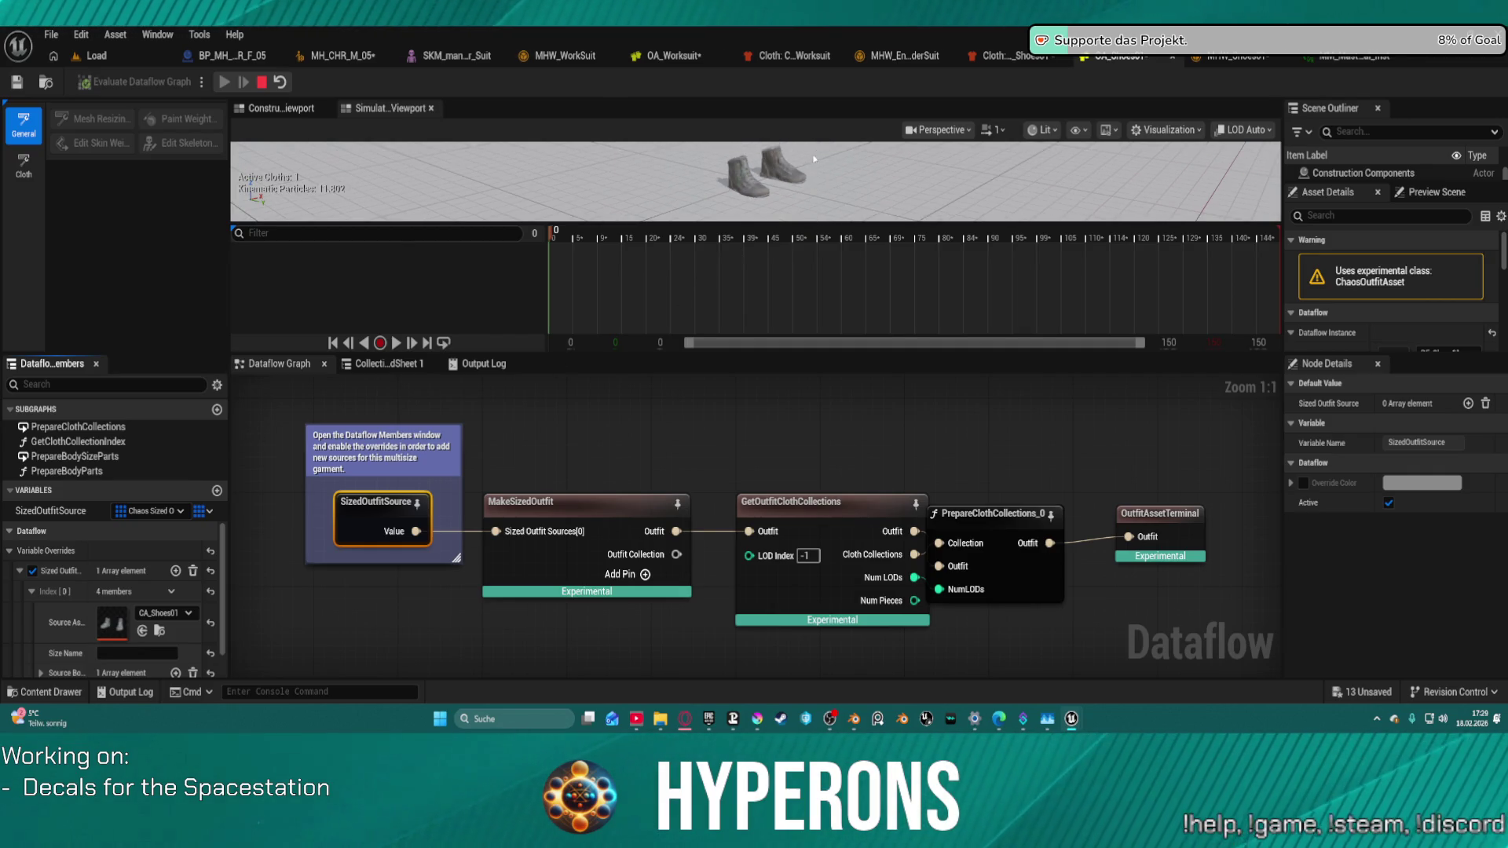
Step: Make OA_Shoes01 the shoes wardrobe item's principal asset
click(1224, 55)
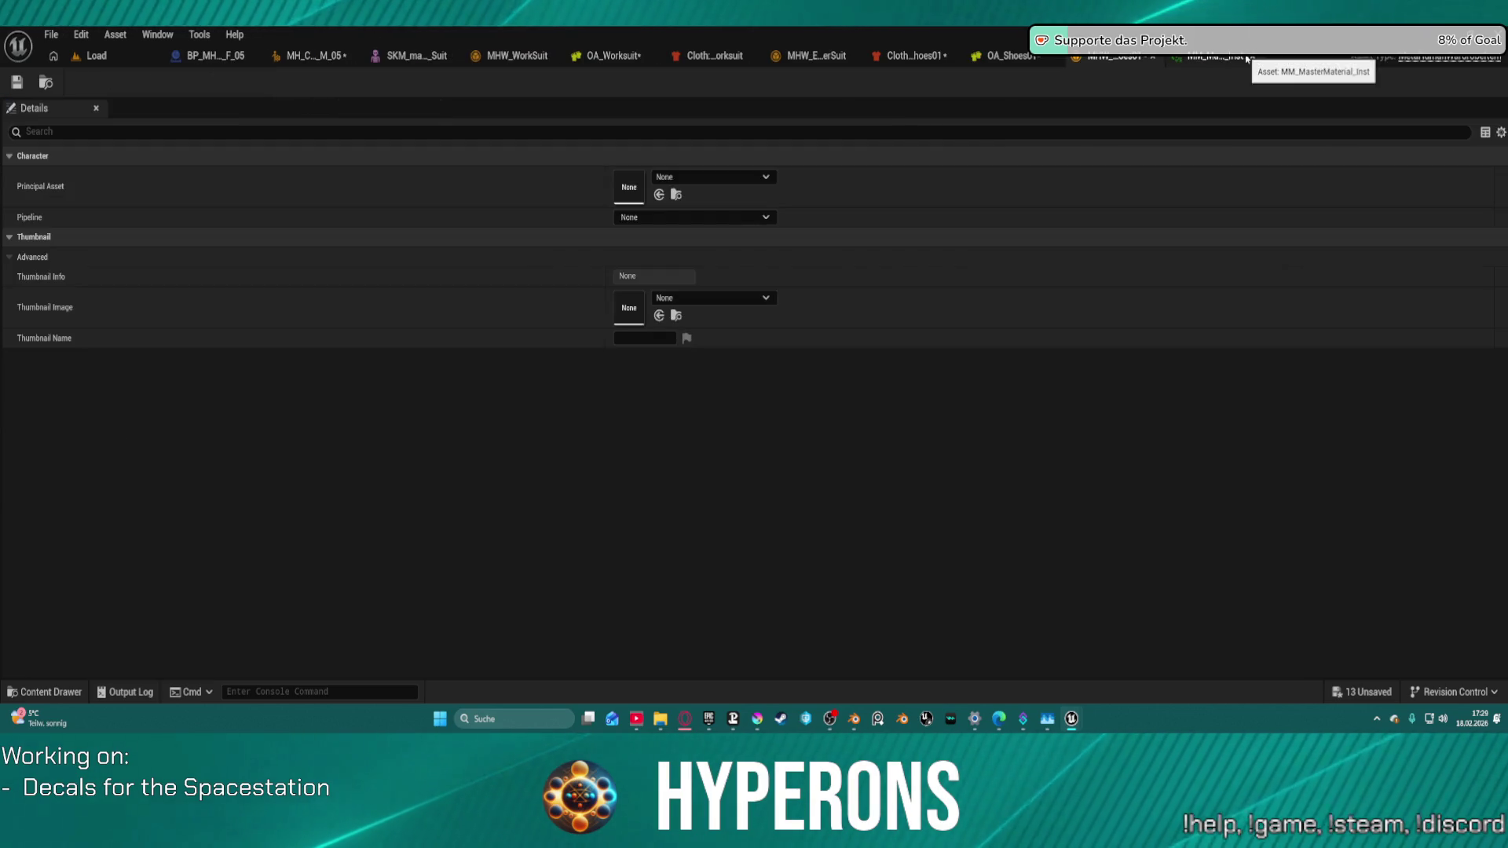
click(713, 177)
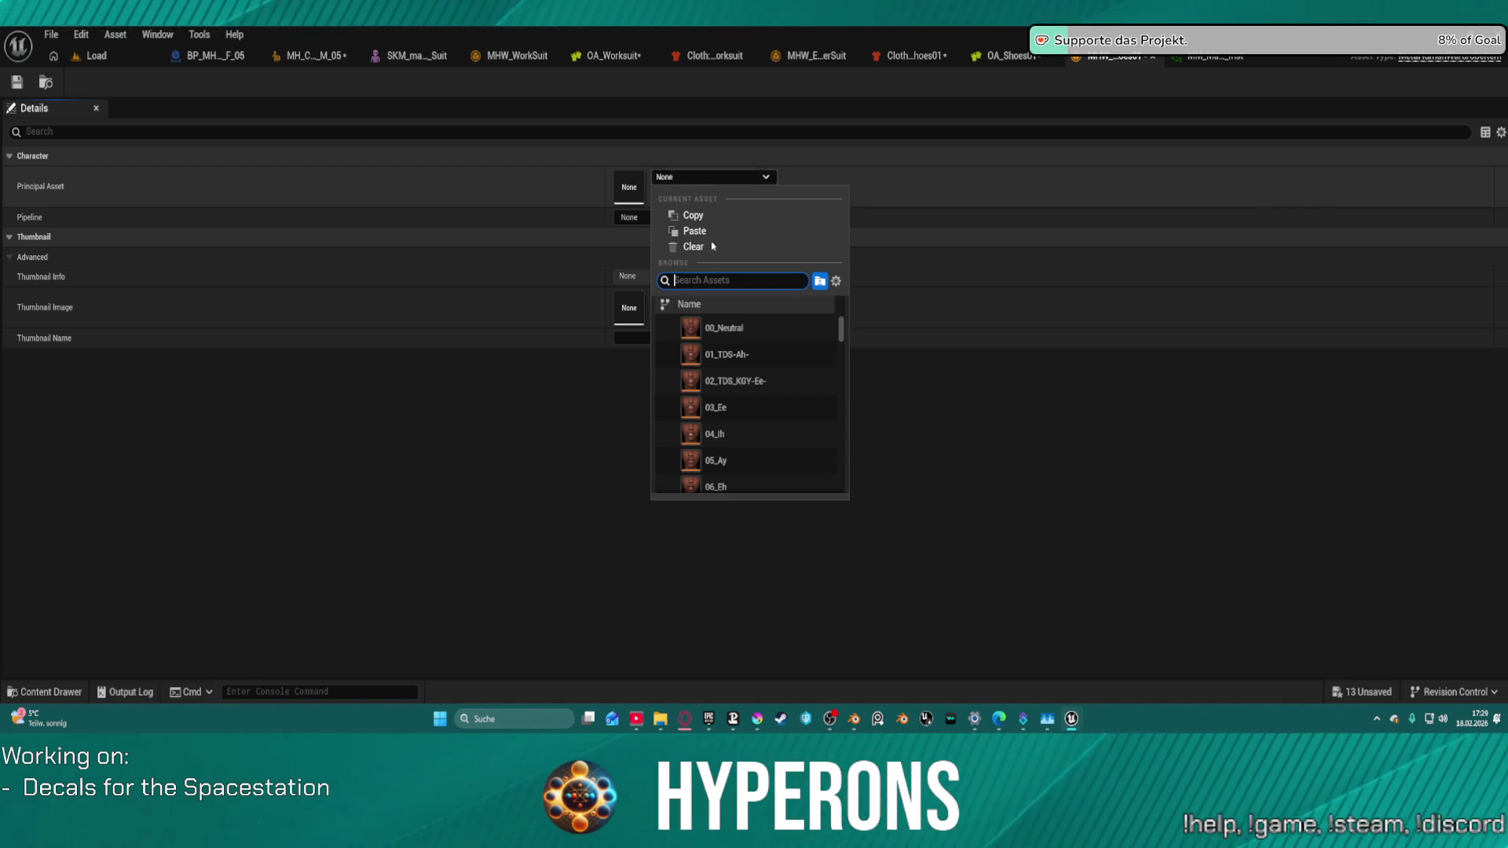
text(sh)
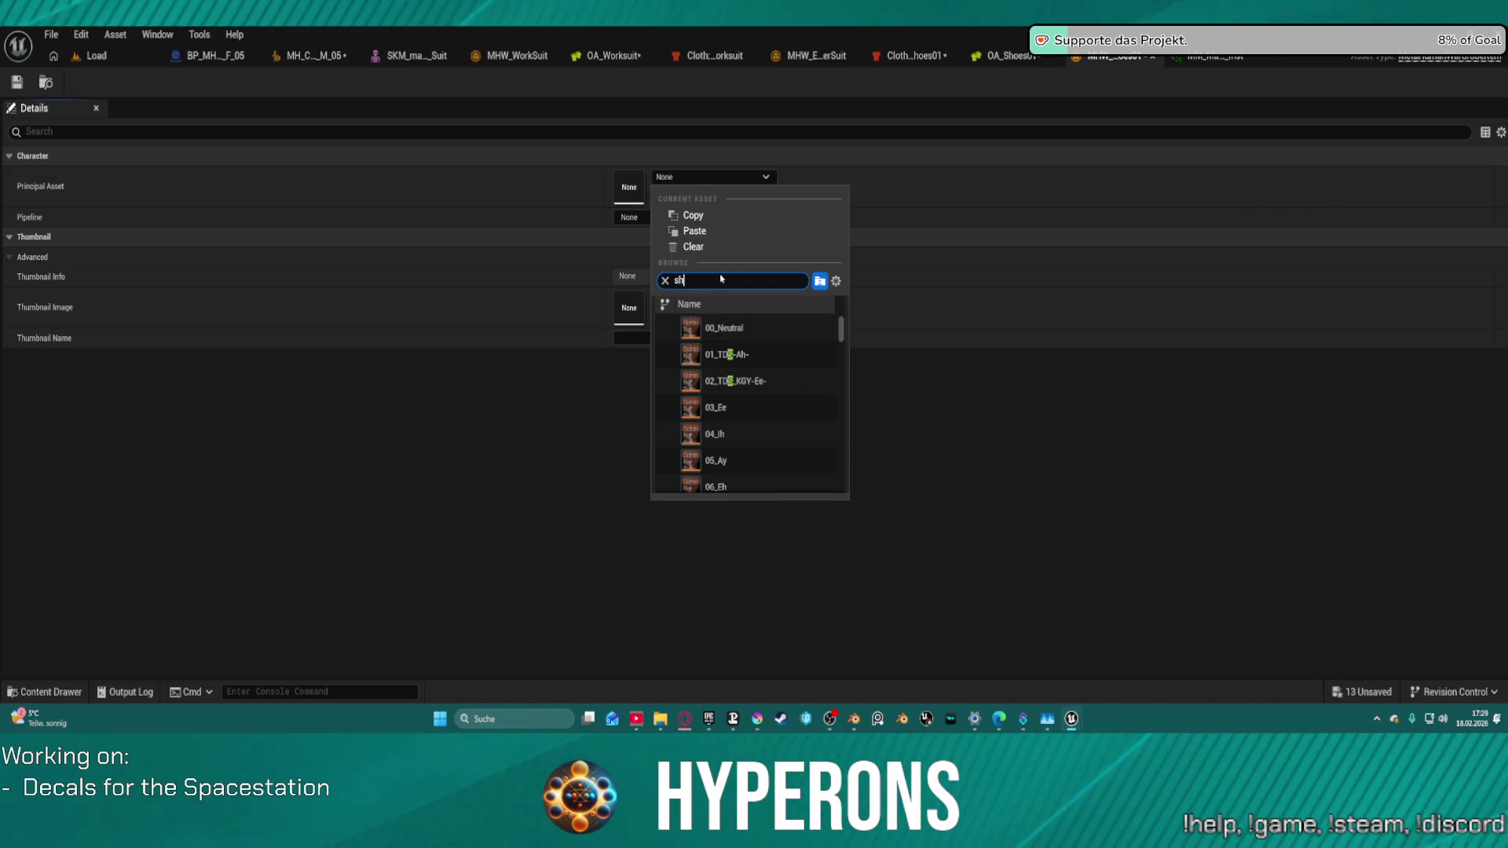
text(oes)
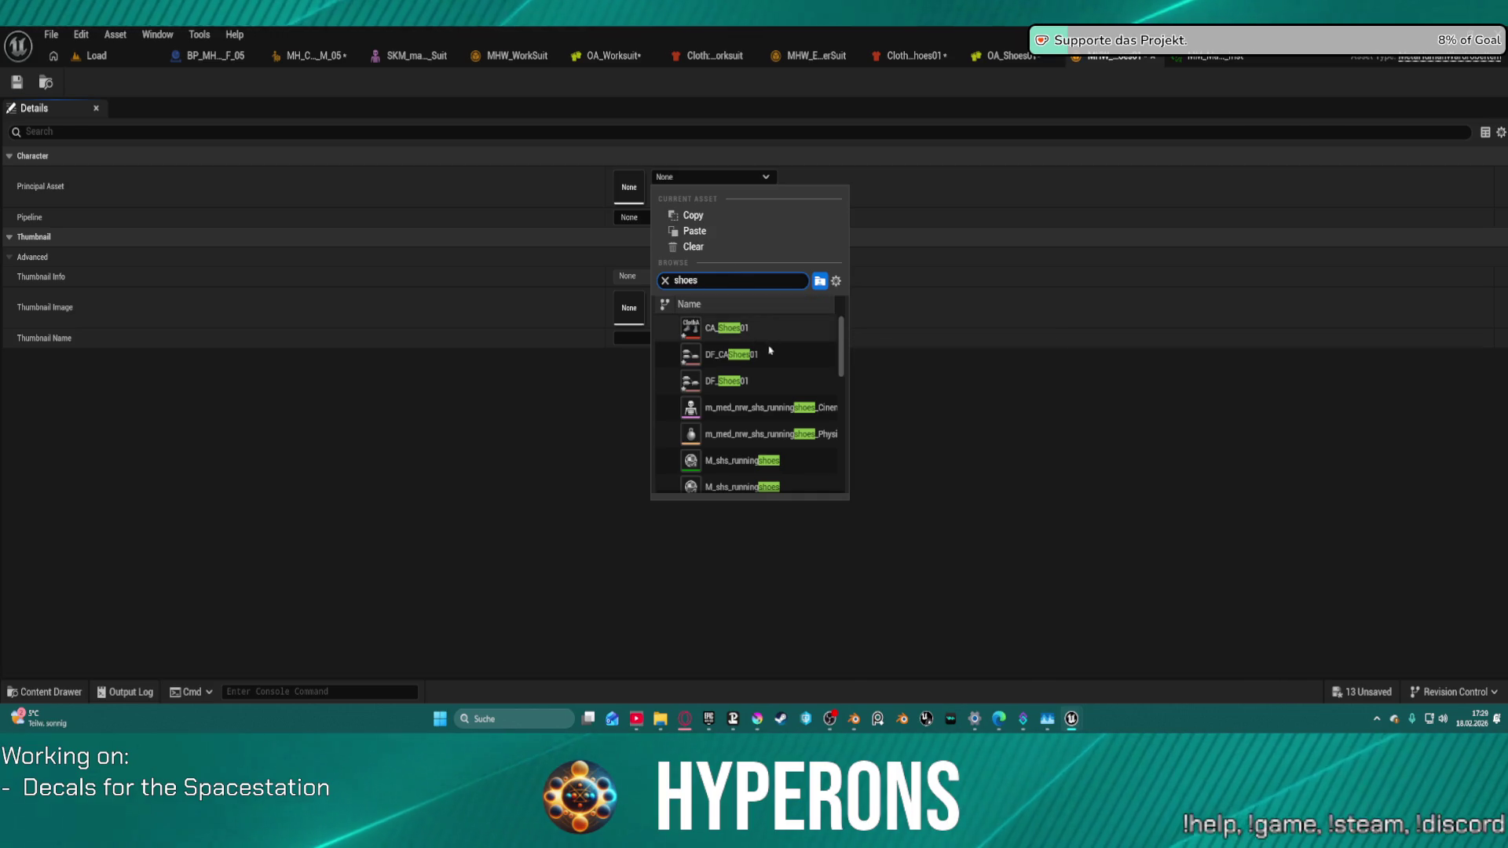
mouse_move(761, 385)
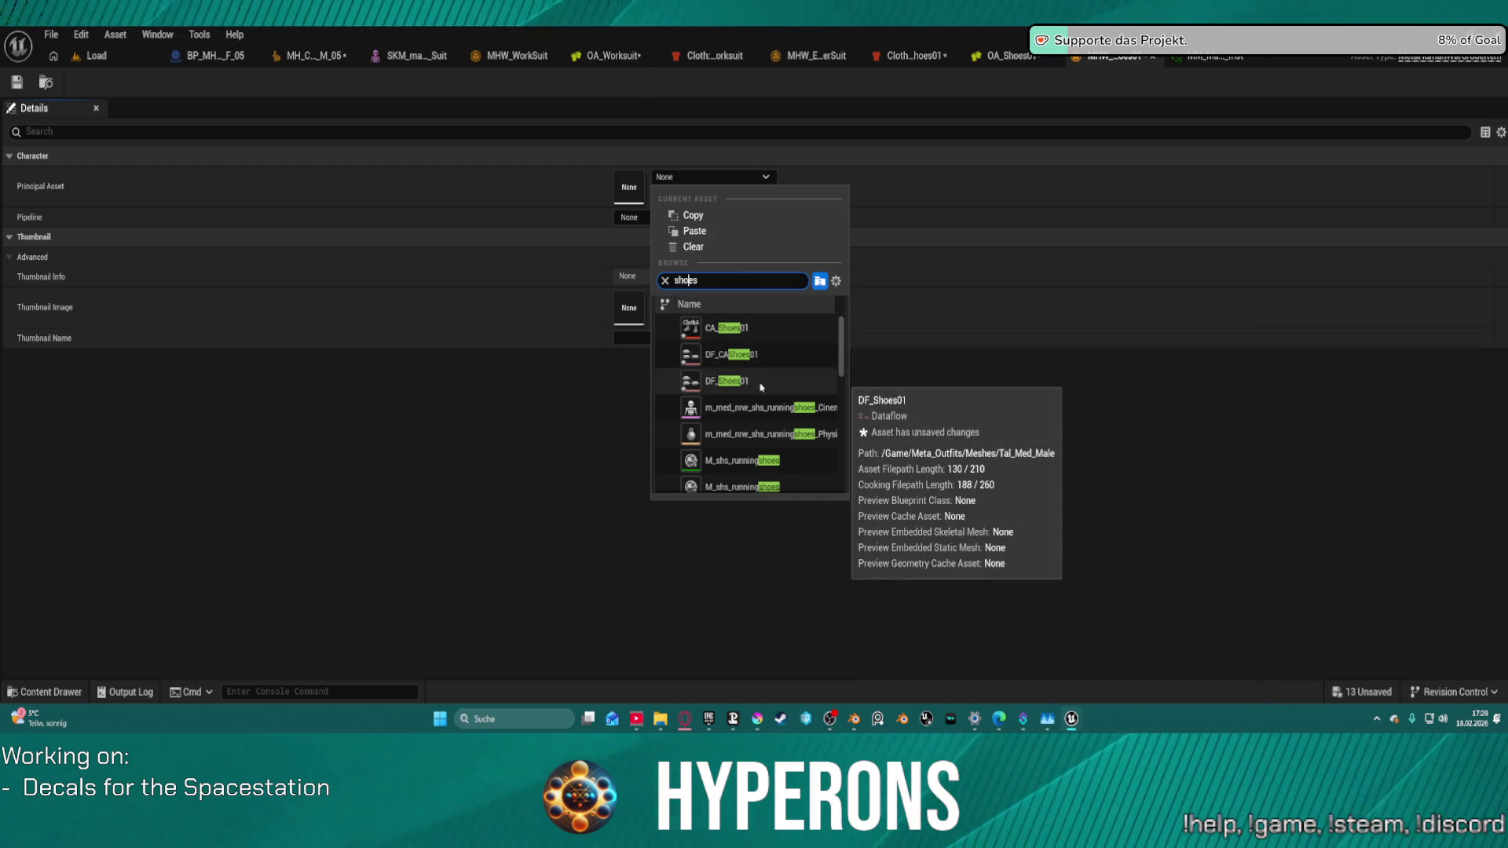
text(oa_)
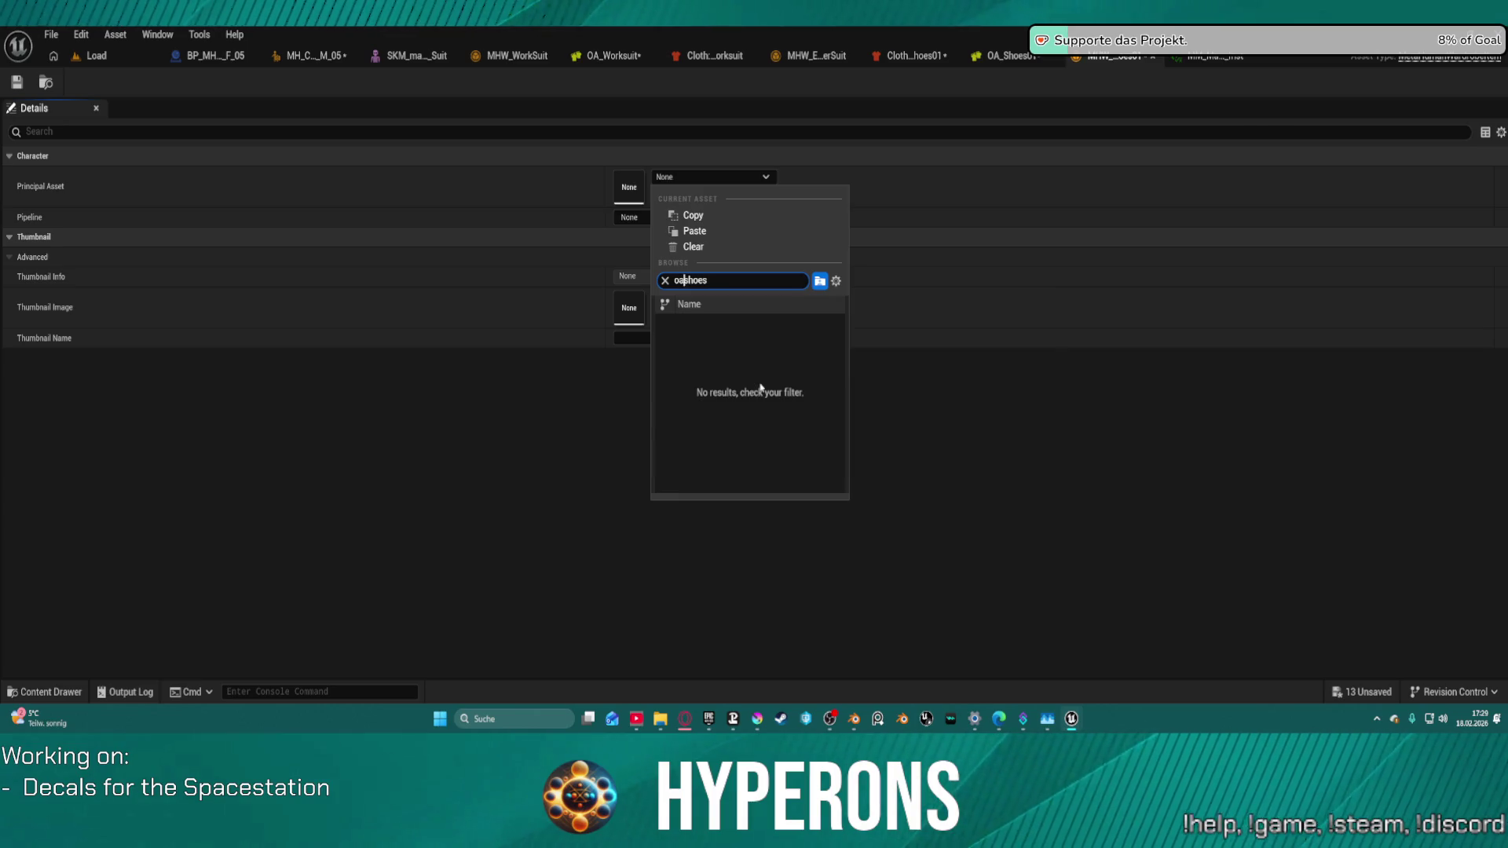
click(726, 328)
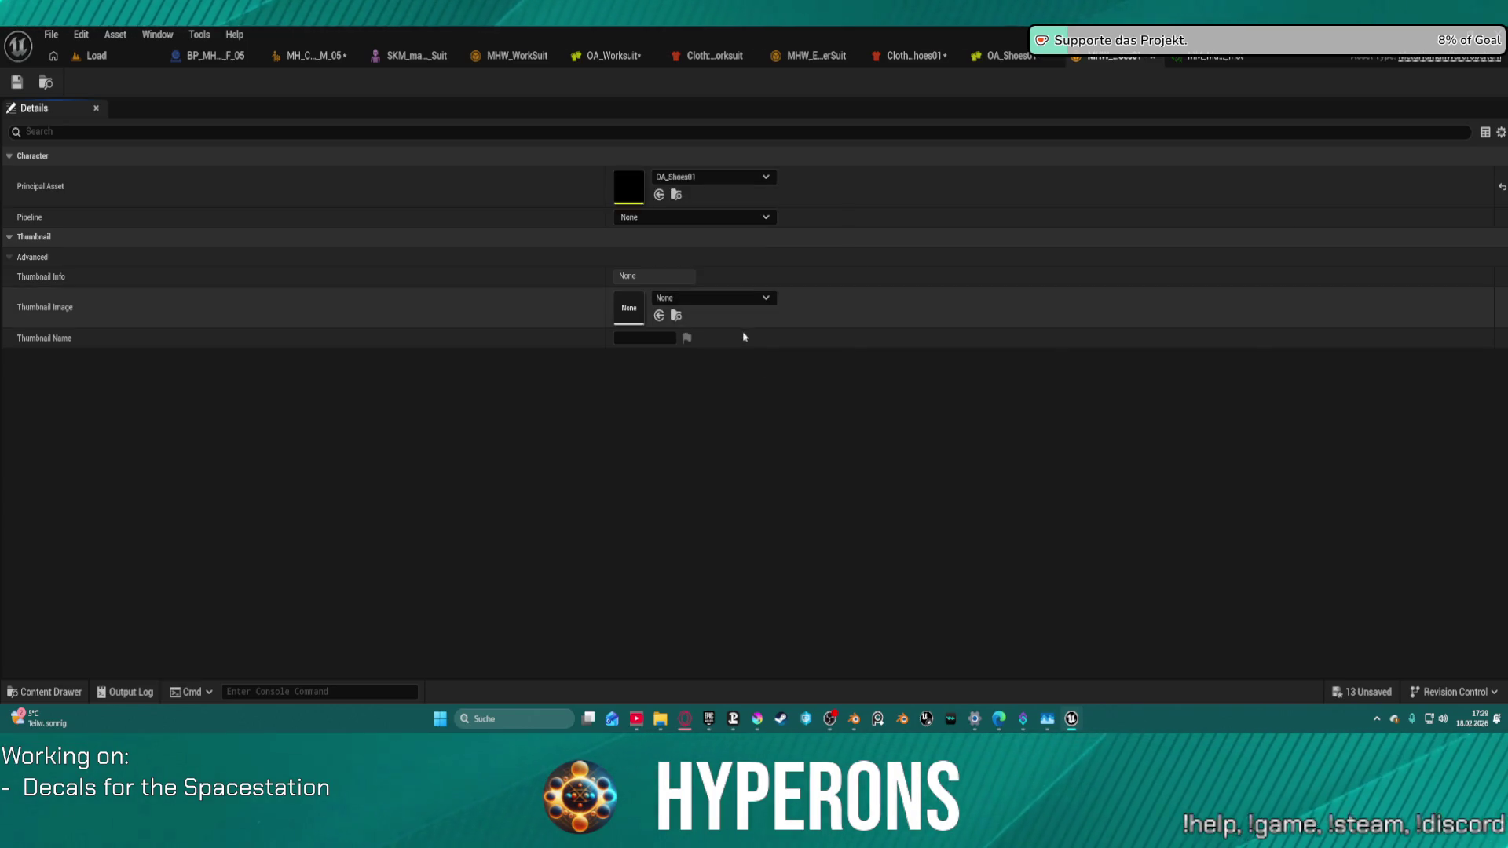
Step: Set Pipeline to MetaHuman Outfit Pipeline and Editor Pipeline to MetaHuman Outfit Editor Pipeline
click(638, 219)
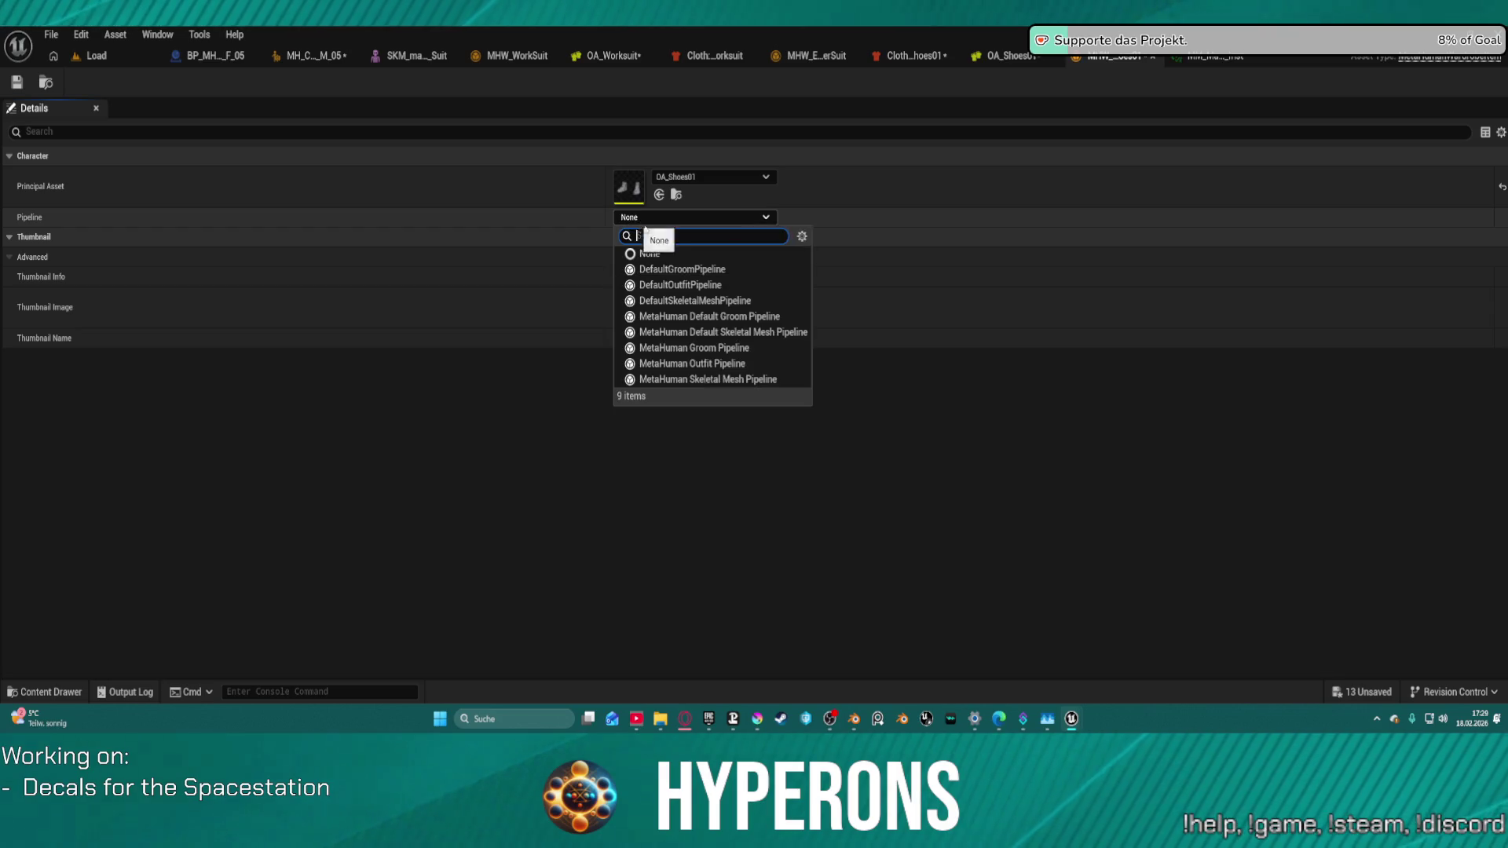
click(738, 362)
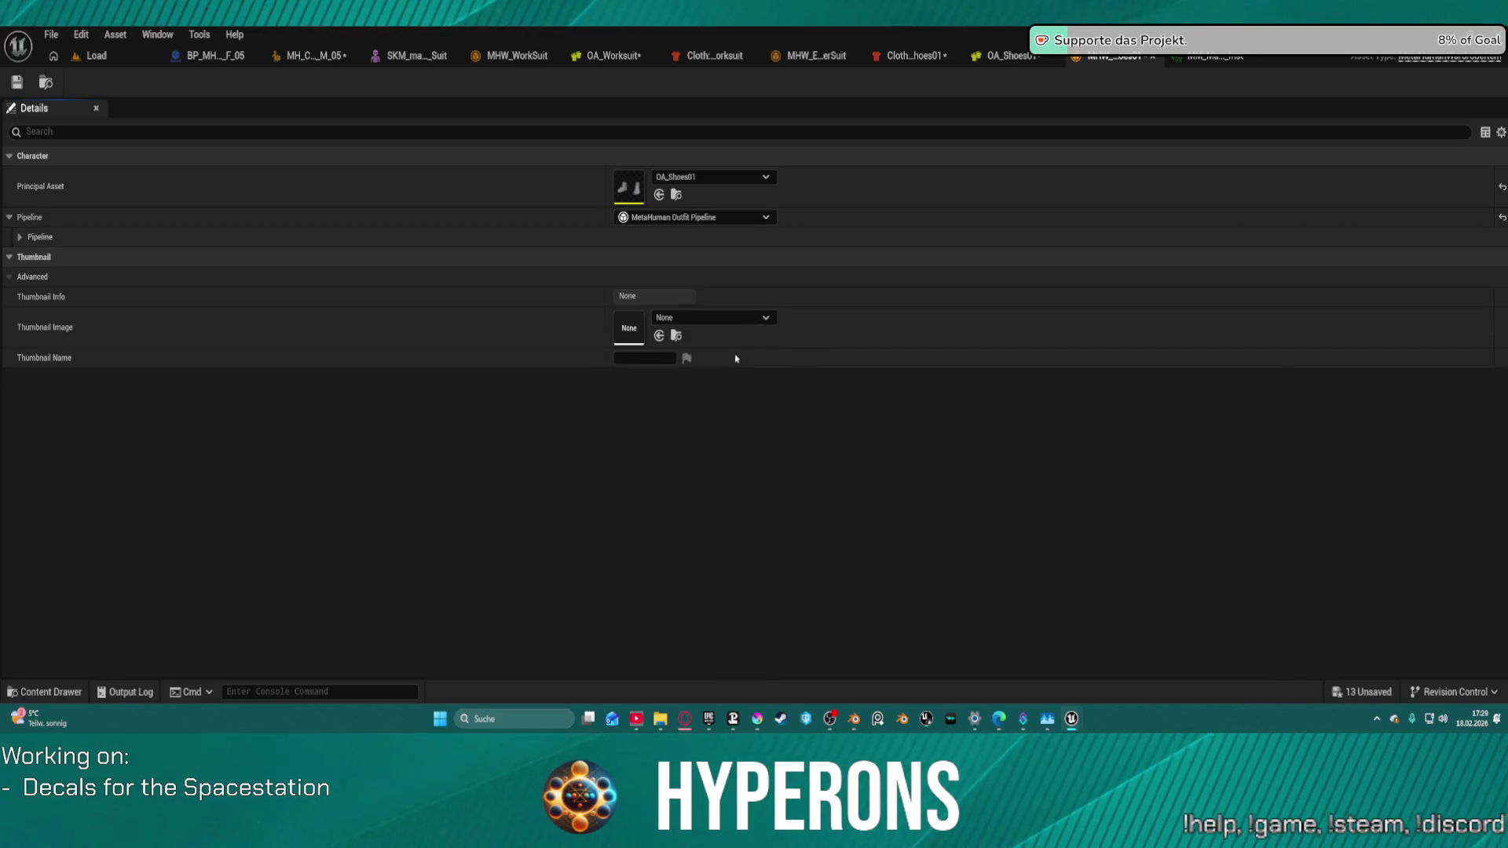
click(708, 318)
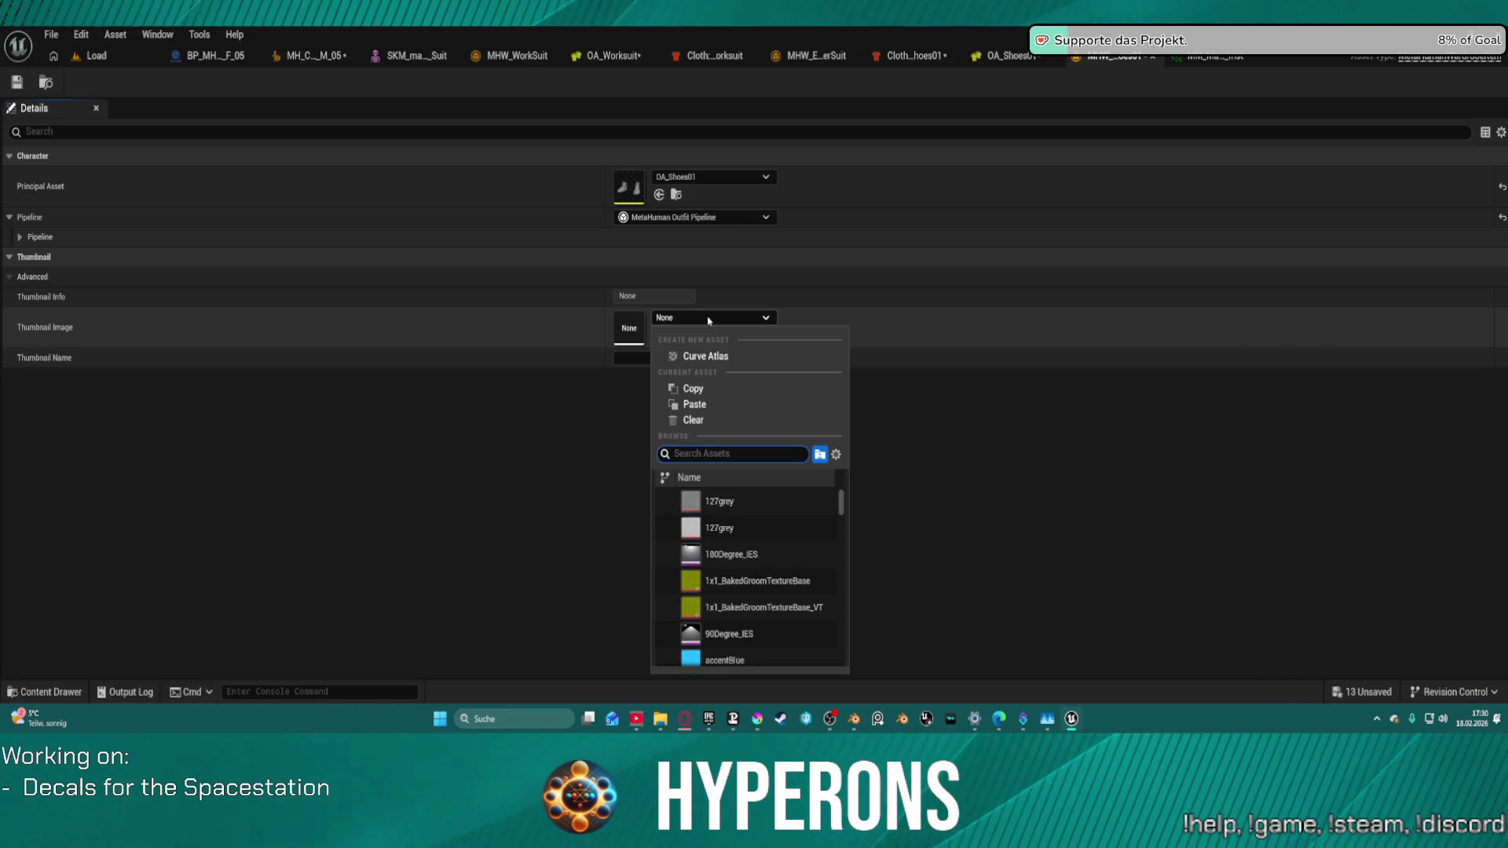
click(20, 236)
click(669, 298)
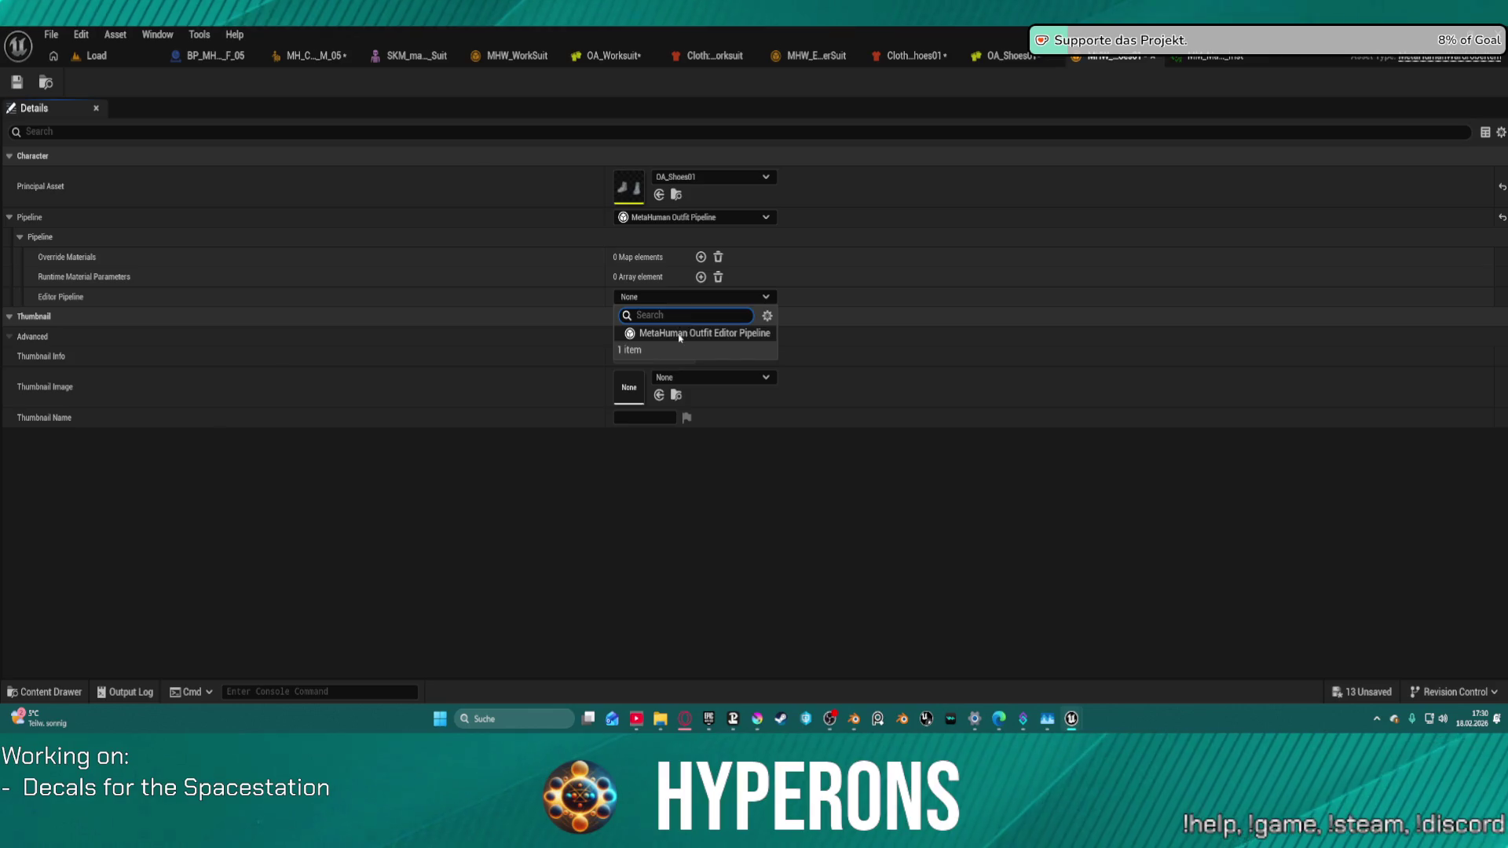
click(680, 334)
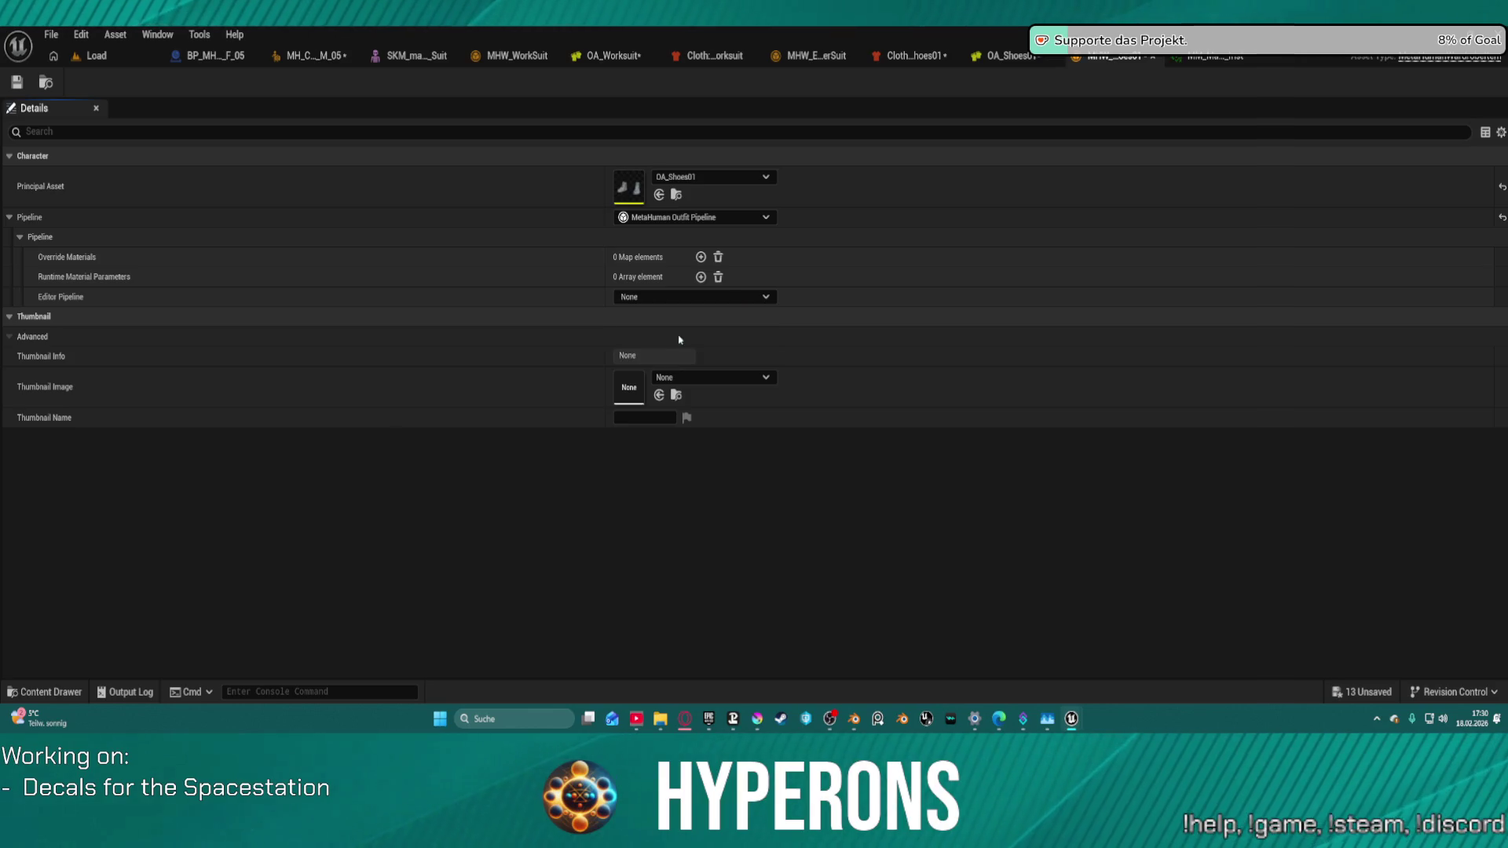
click(30, 296)
click(41, 316)
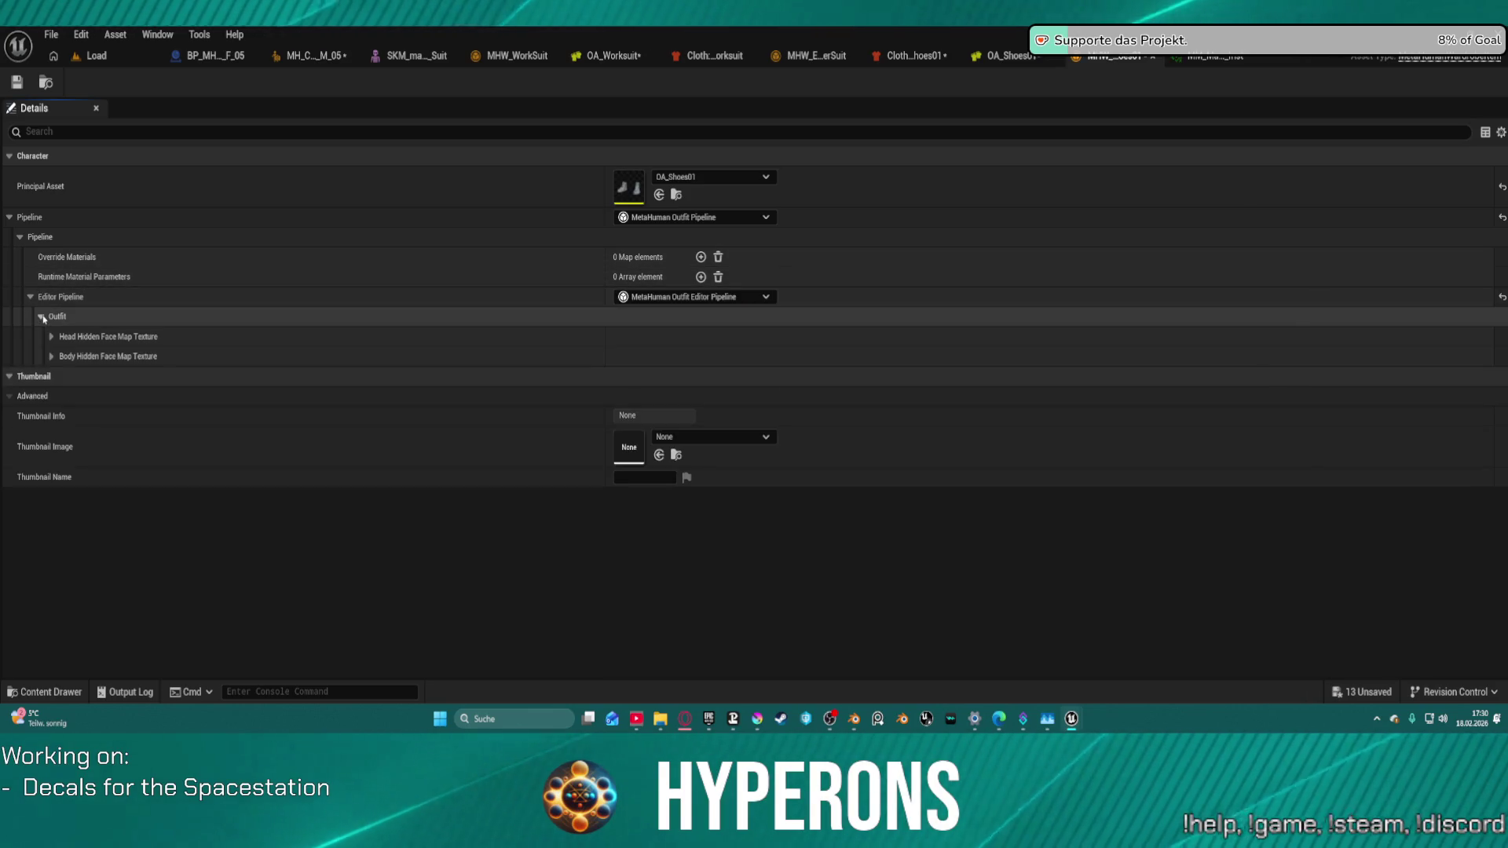
click(42, 316)
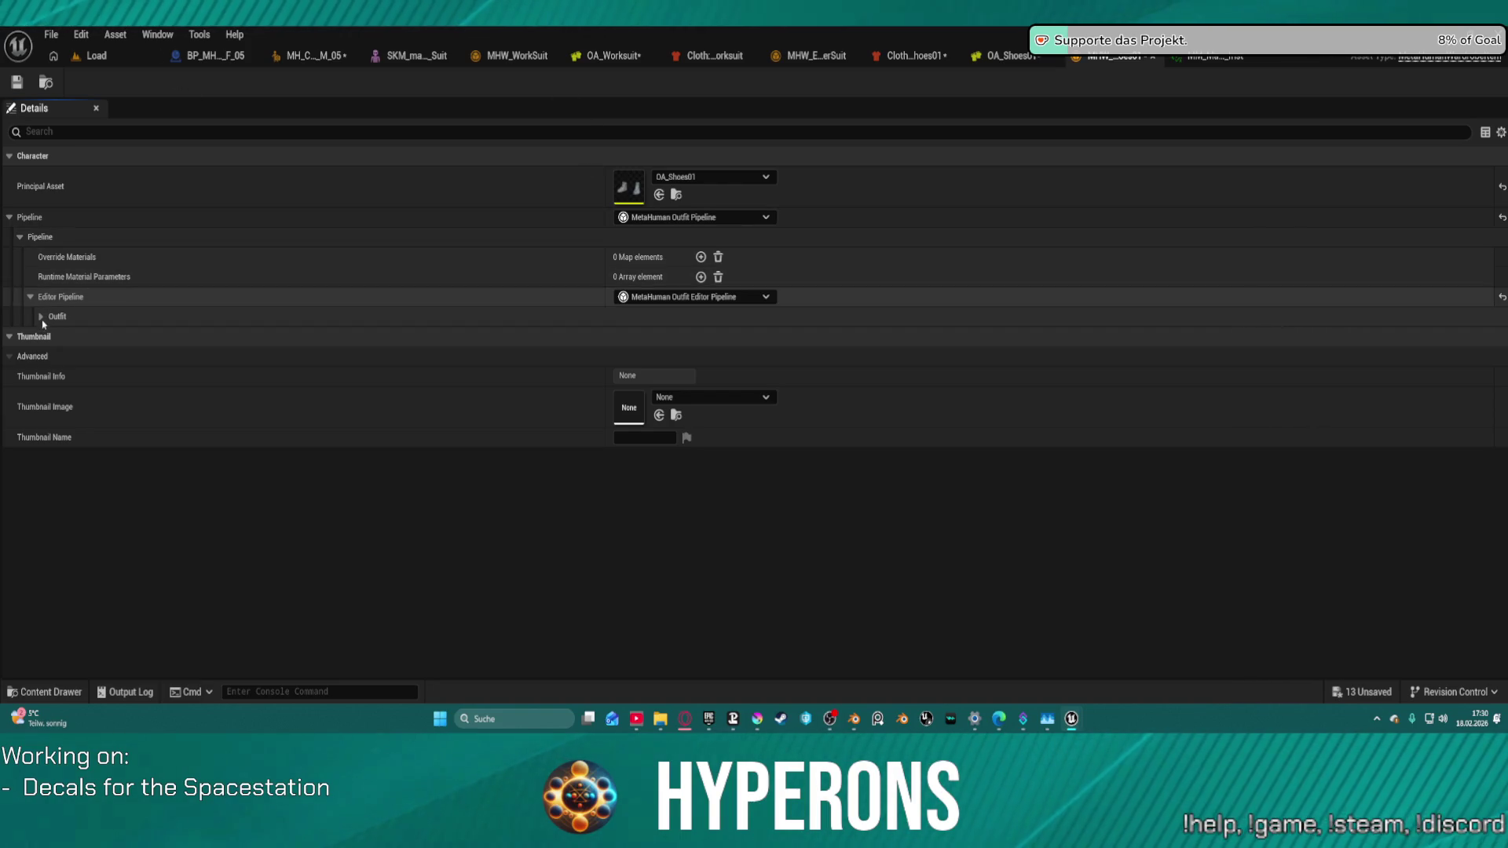
Step: Set Outfit > Body Hidden Face Map Texture to Texture5, save the shoes item, and return to MH_CHR_M_05
click(40, 317)
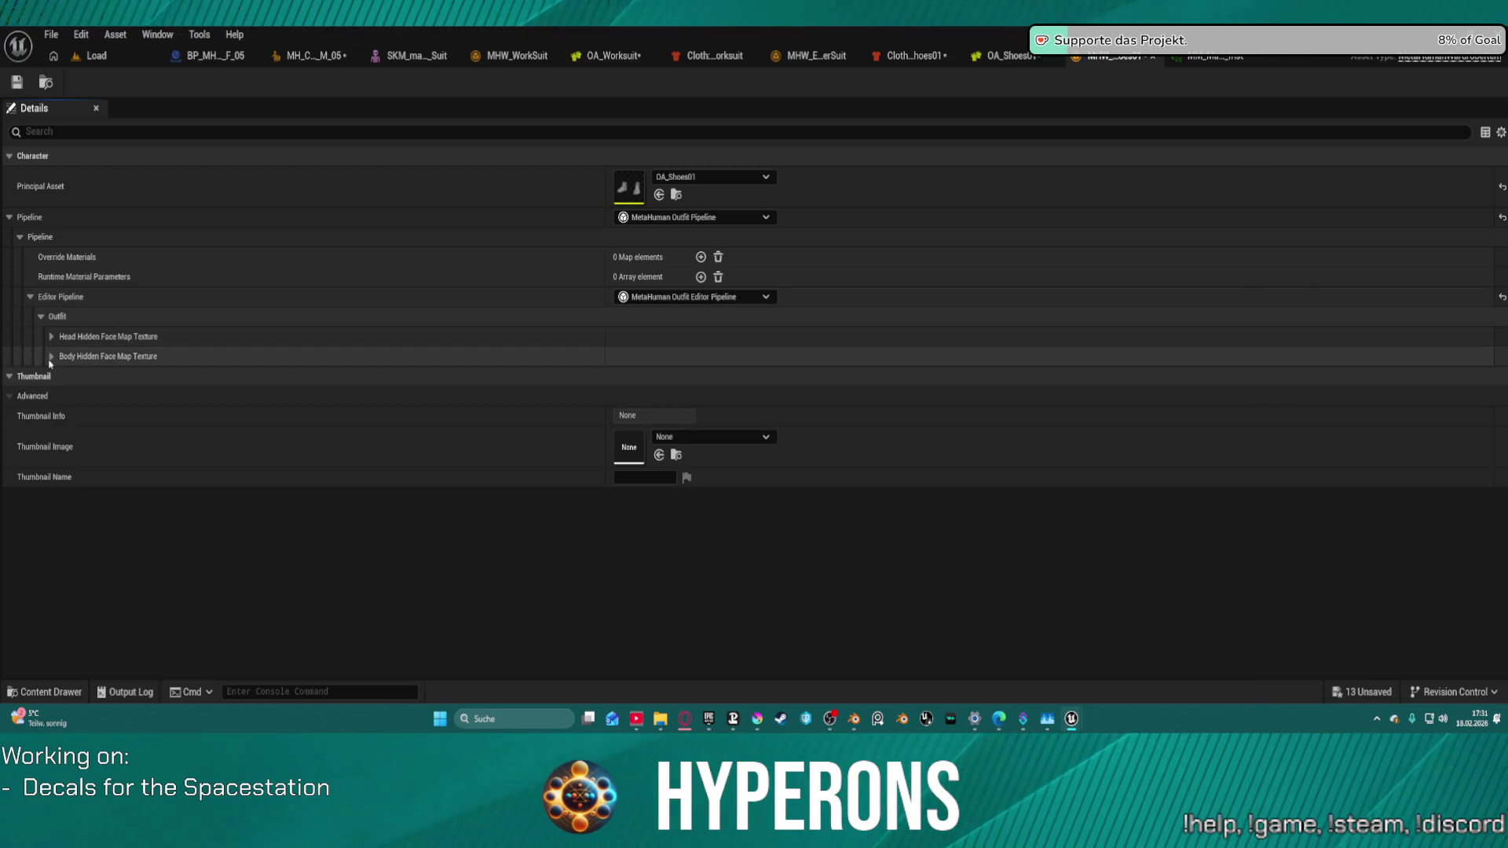
click(51, 356)
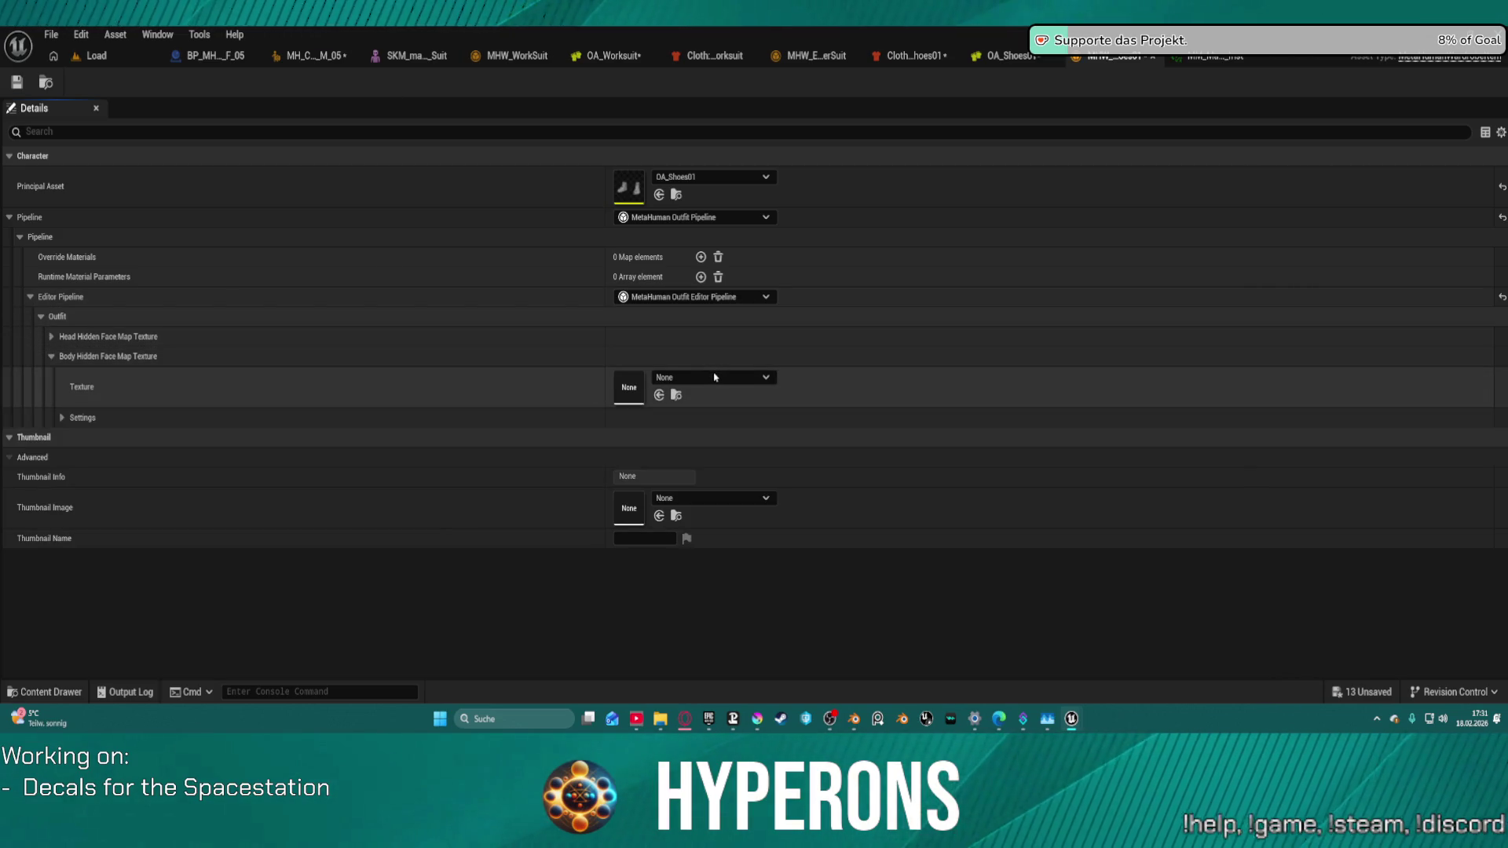
click(714, 378)
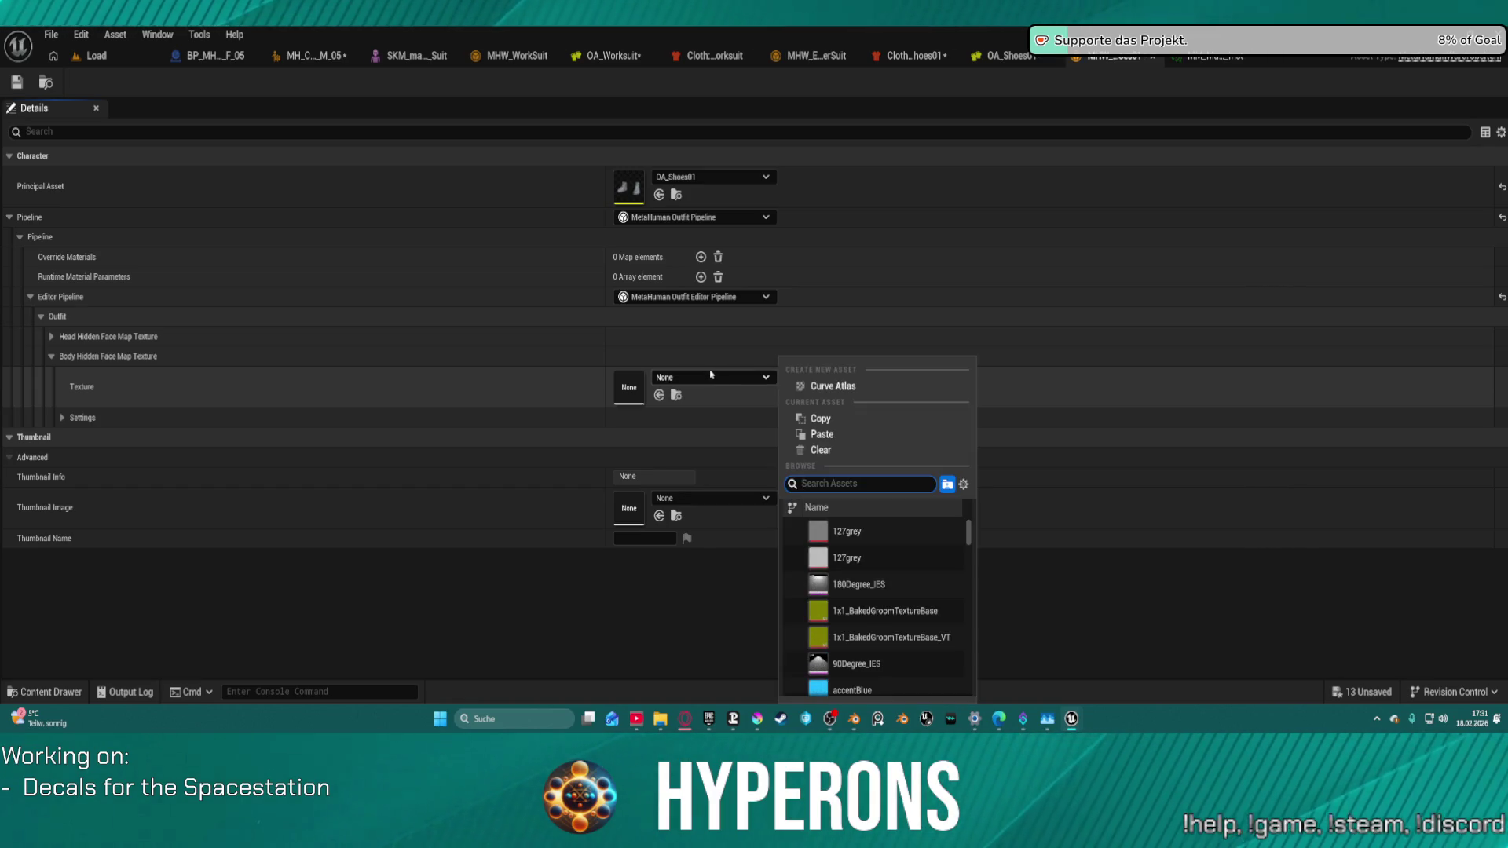
text(texture)
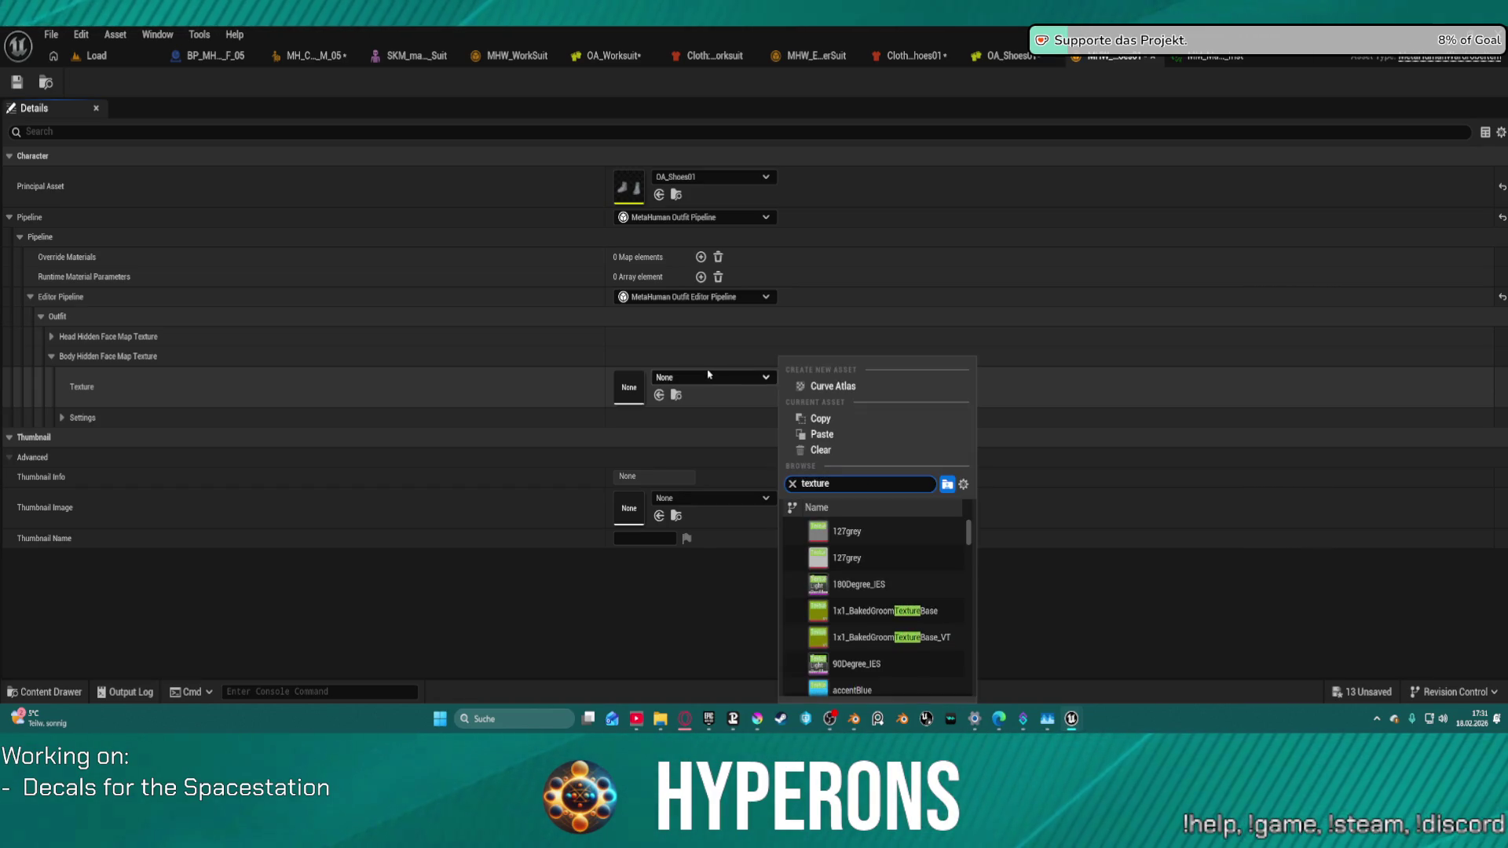
scroll(903, 589, down, 5)
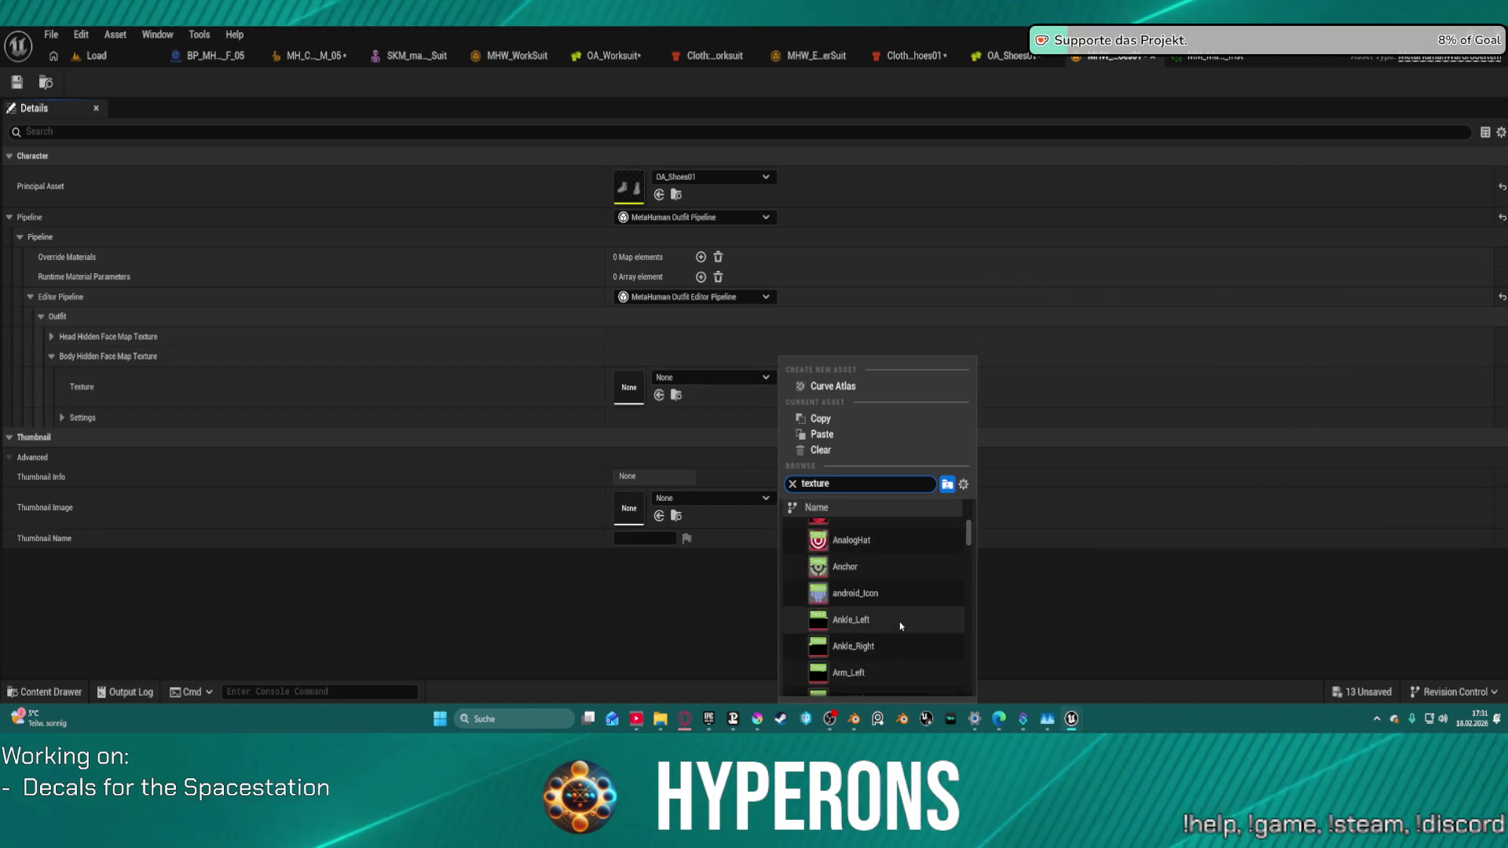
drag(969, 536, 975, 701)
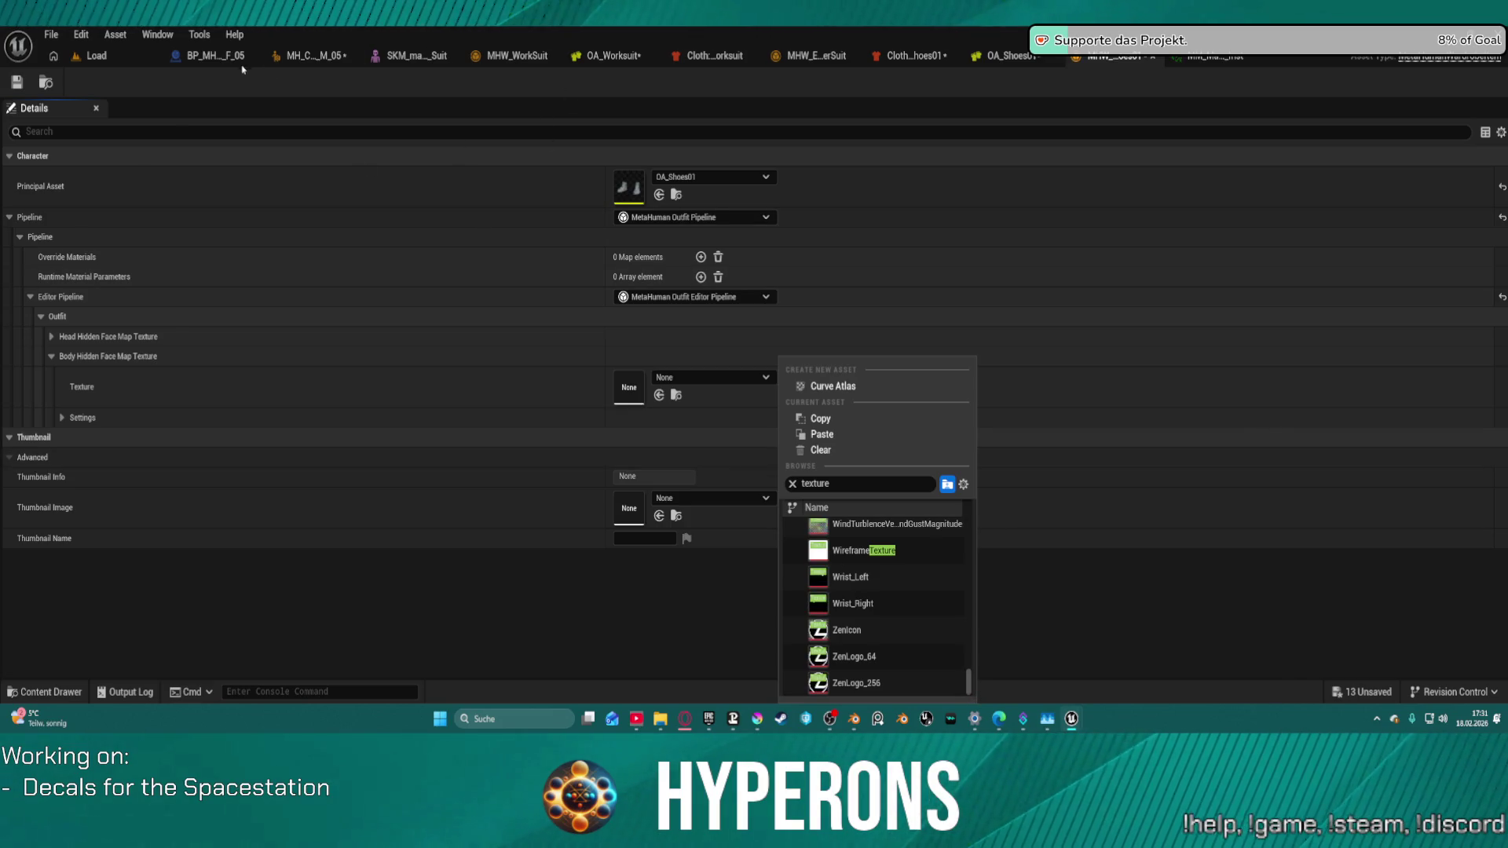
click(93, 56)
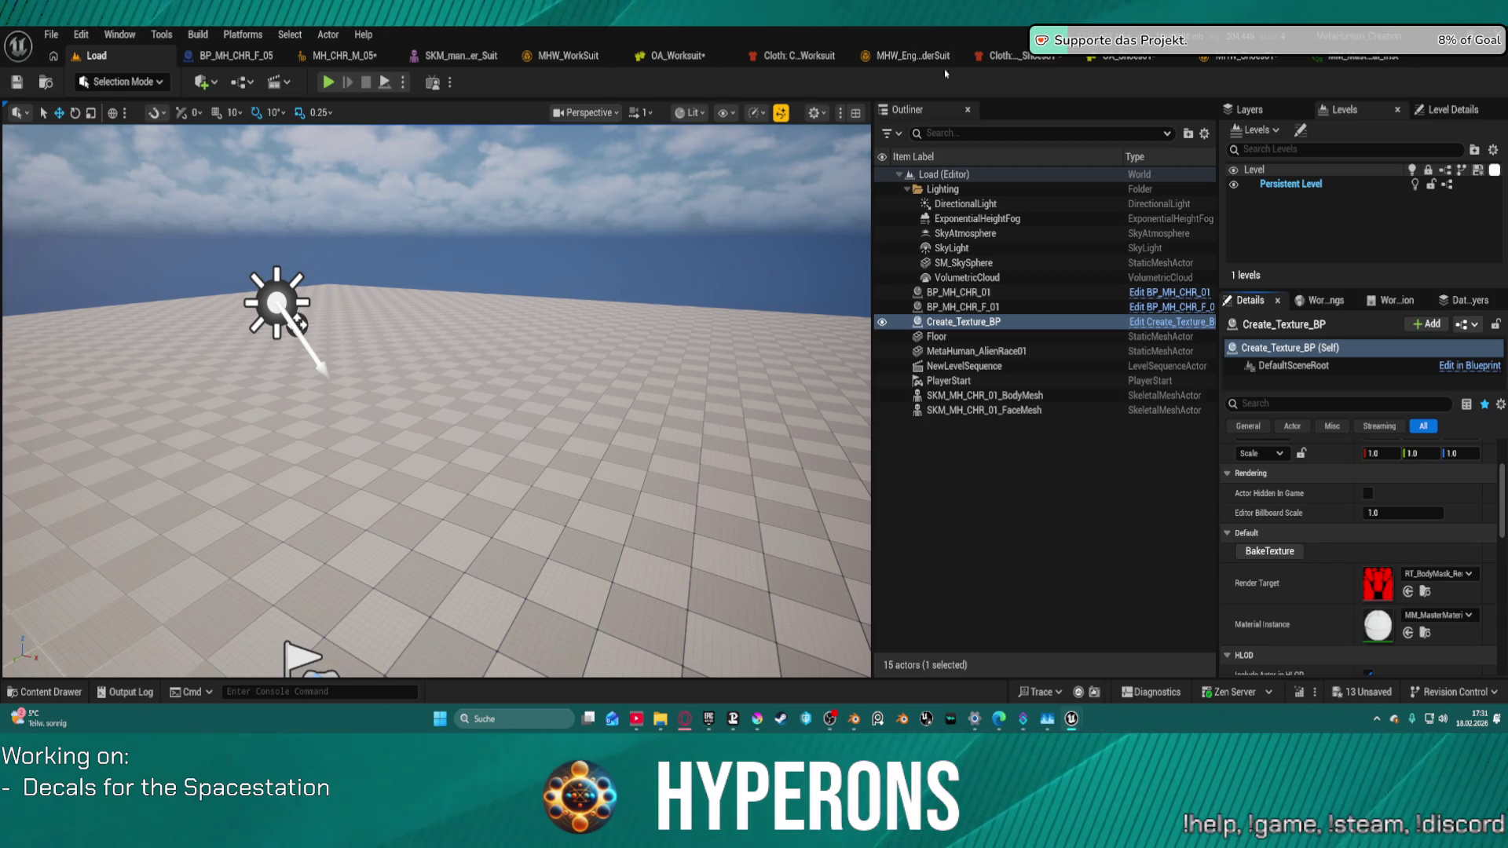
click(1244, 57)
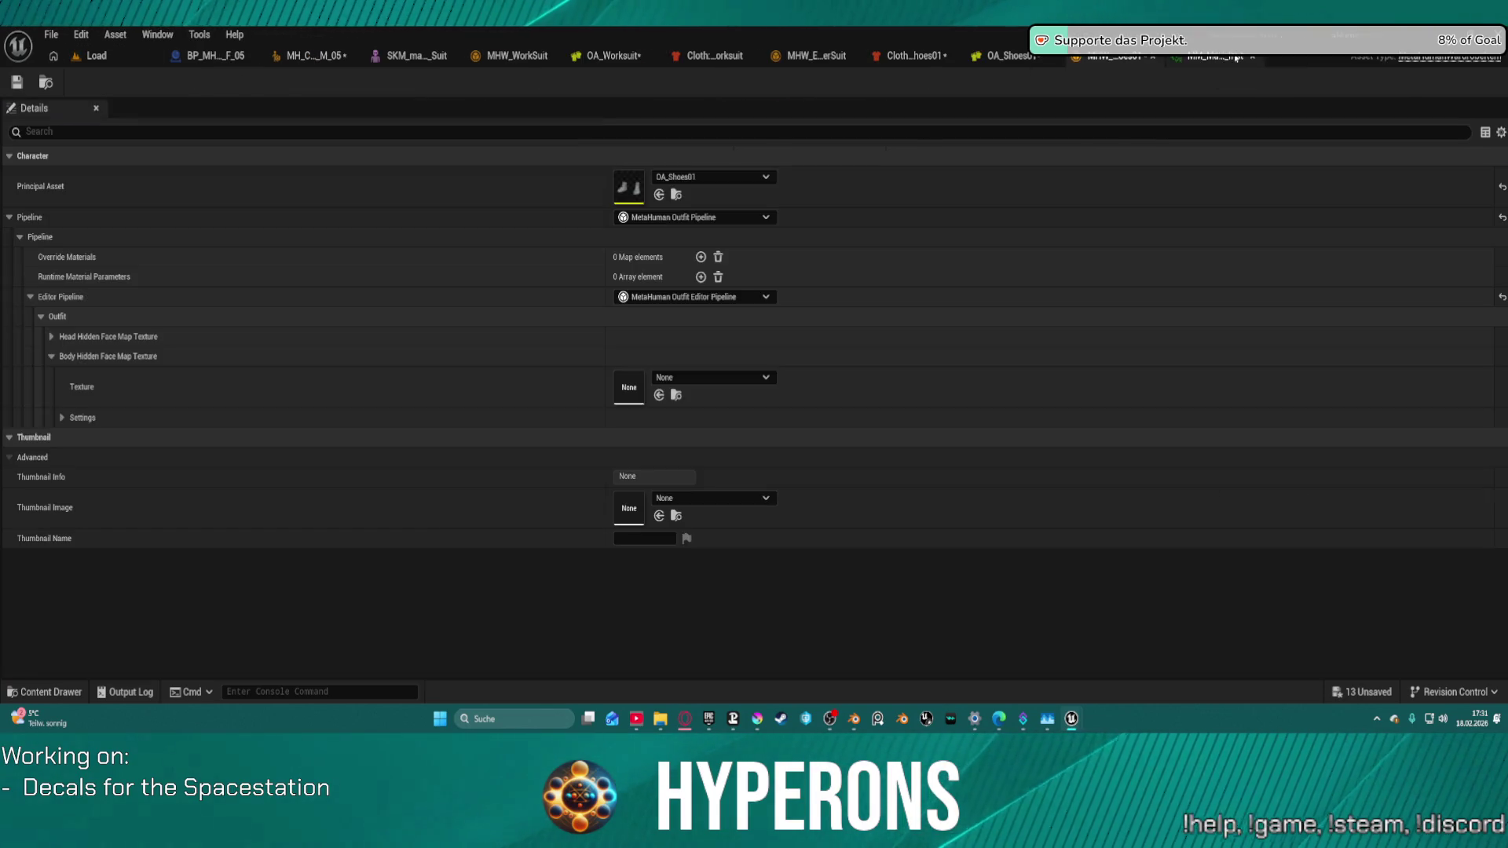
click(659, 395)
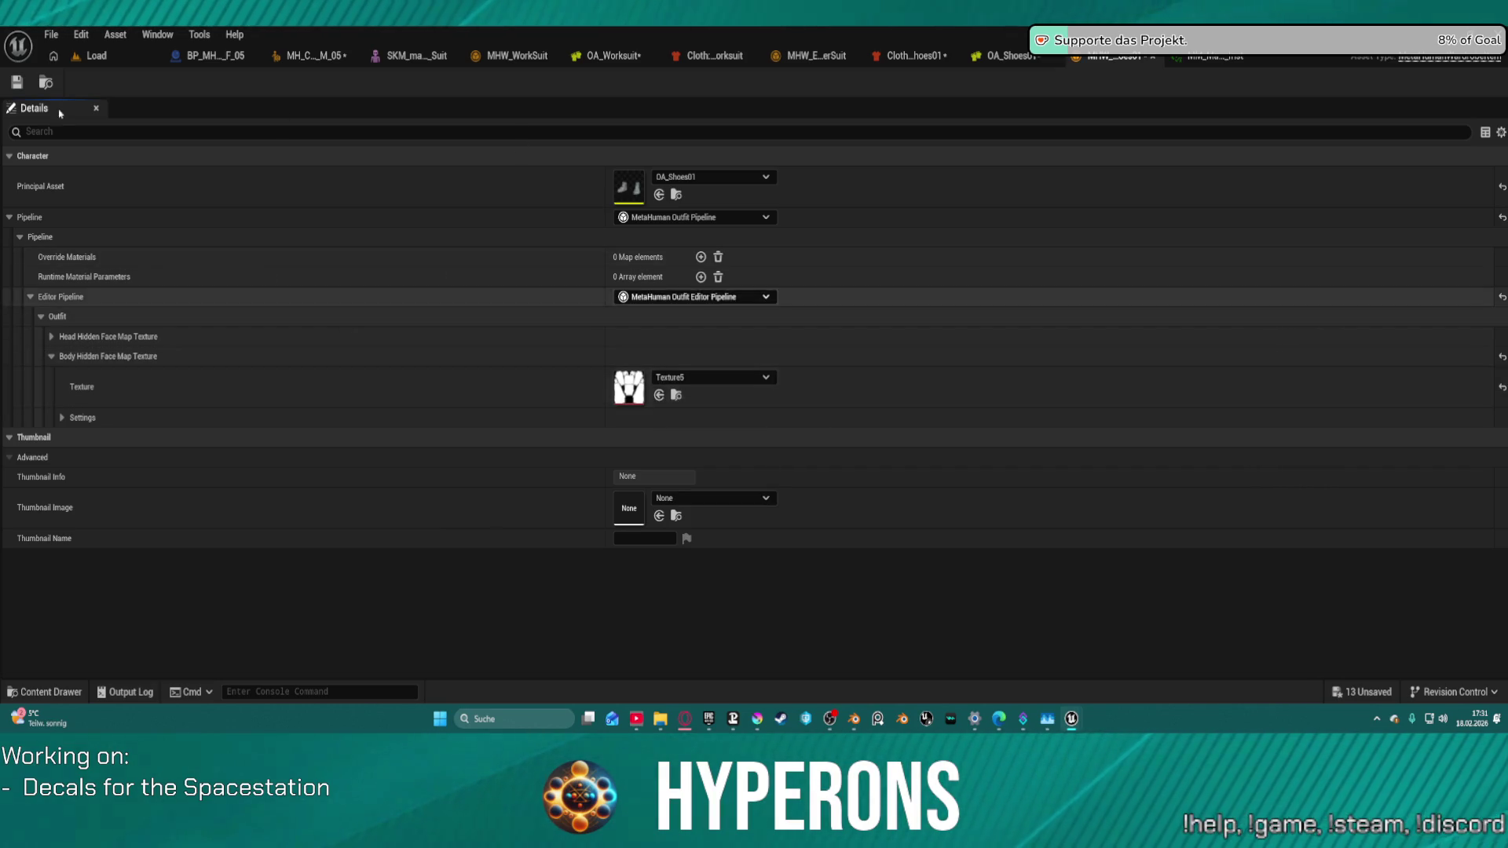
click(17, 82)
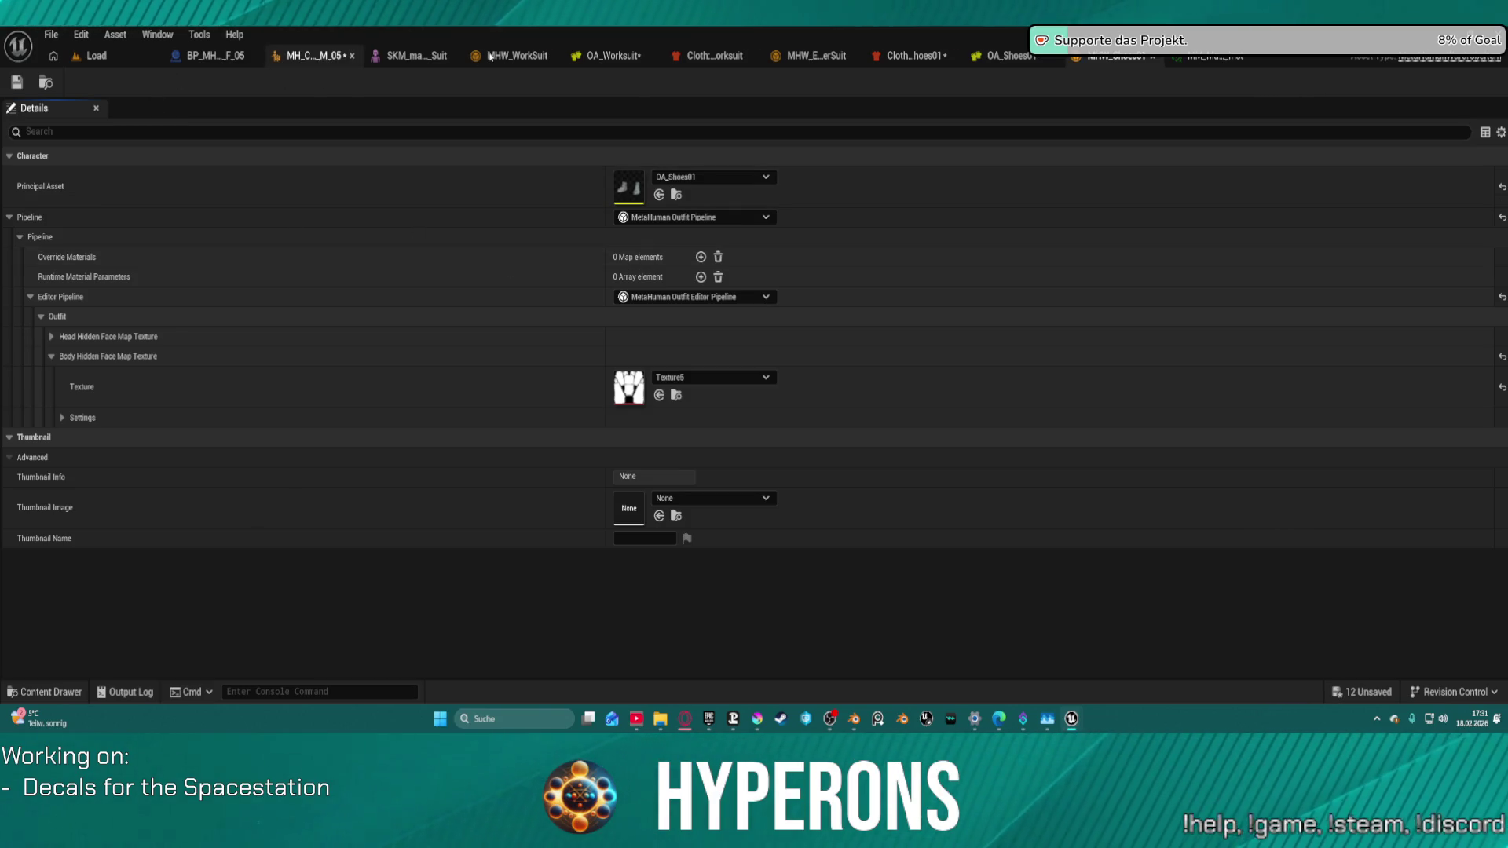
click(333, 56)
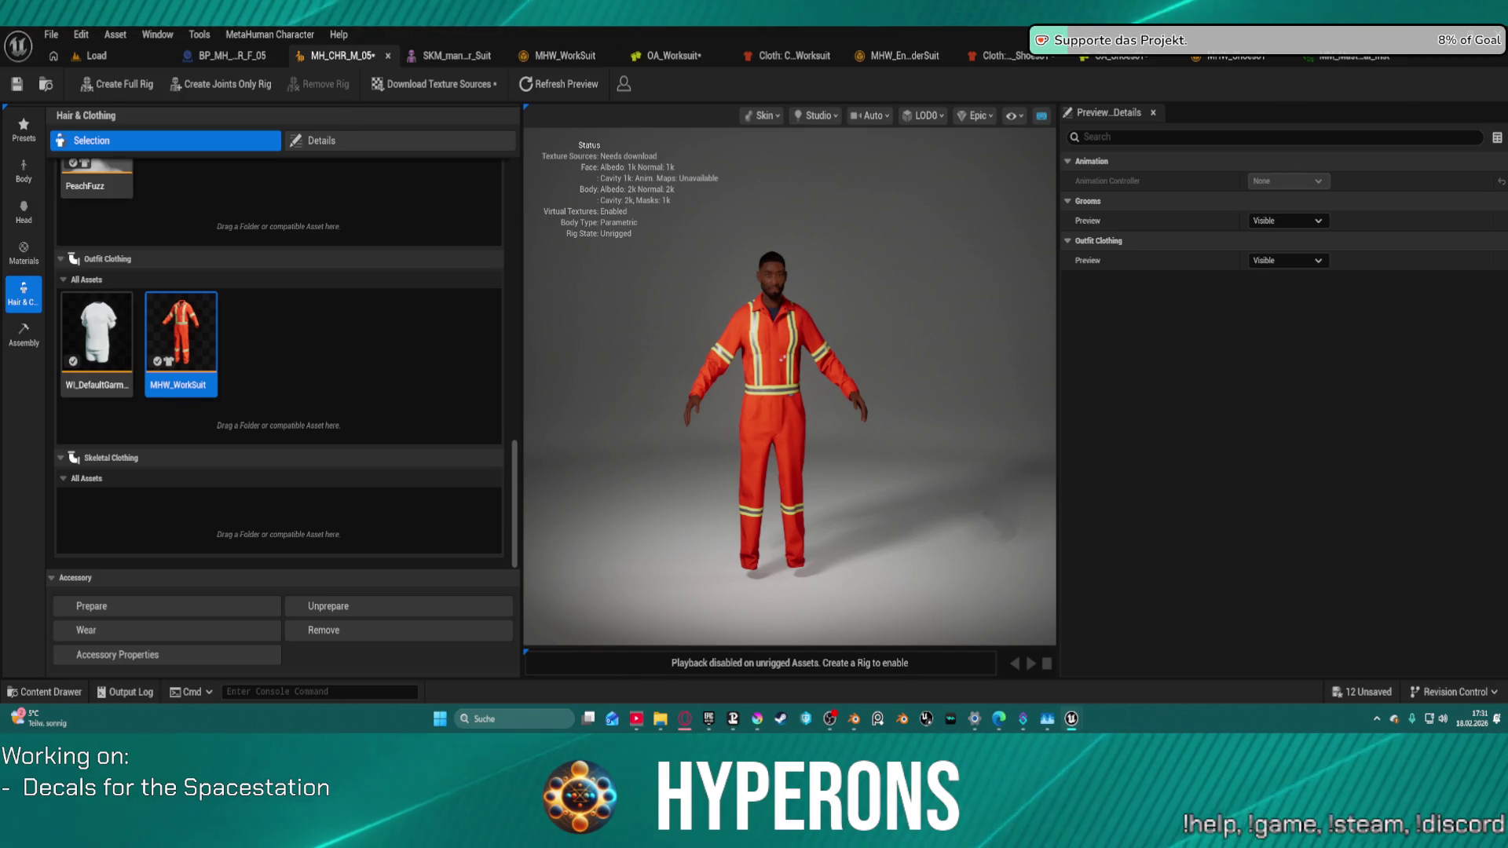
Step: Add MHW_Shoes01 to the Outfit Clothing and put the shoes on the character
mouse_move(613, 55)
mouse_down()
mouse_move(470, 305)
mouse_move(385, 416)
mouse_up()
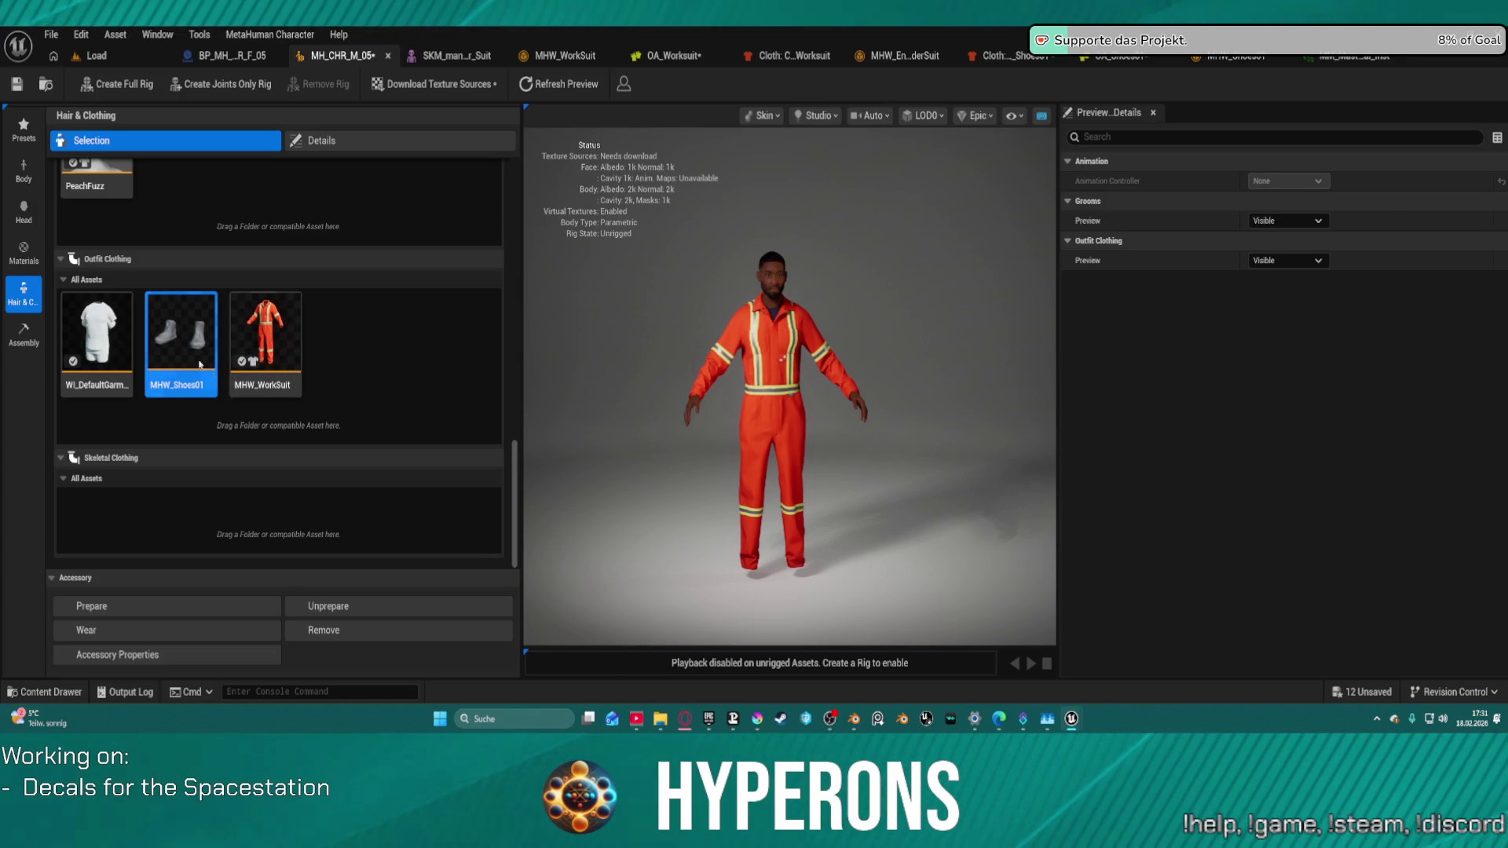
click(362, 401)
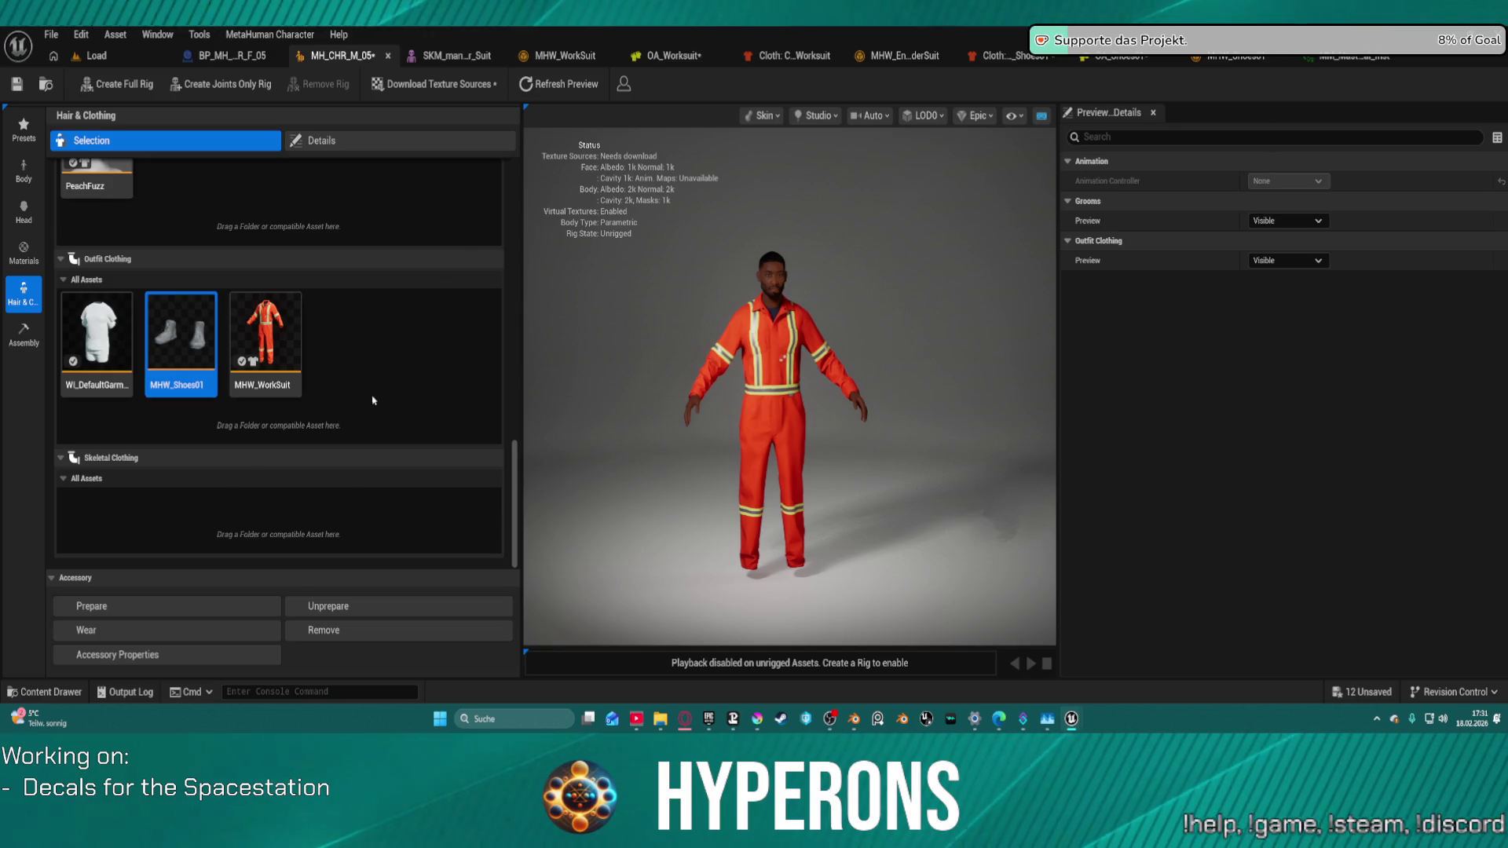
click(176, 344)
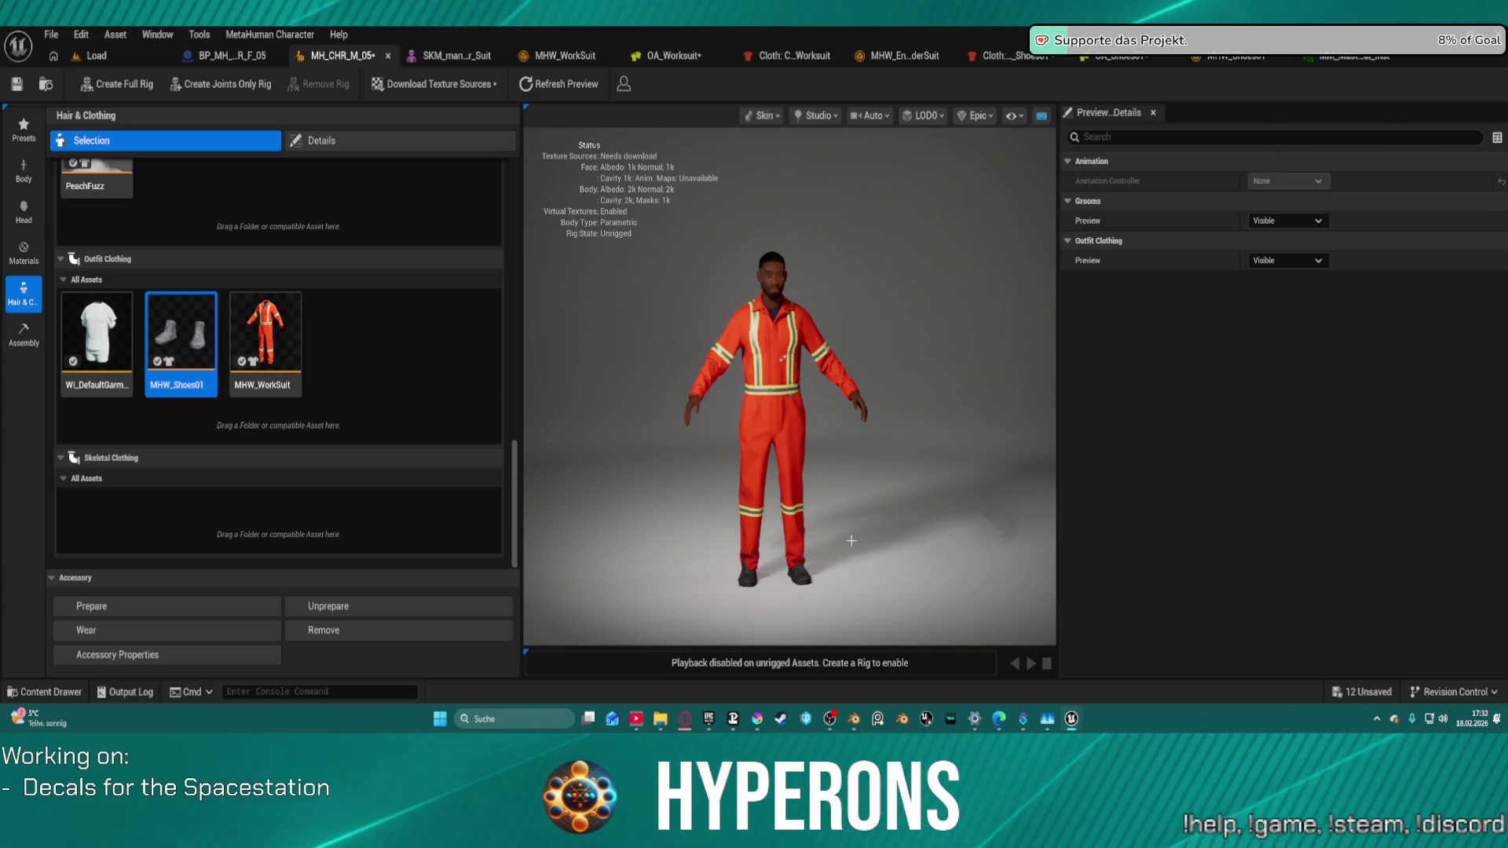
Step: Check the shoes from the side and behind, then run Create Full Rig in Assembly
scroll(848, 483, up, 2)
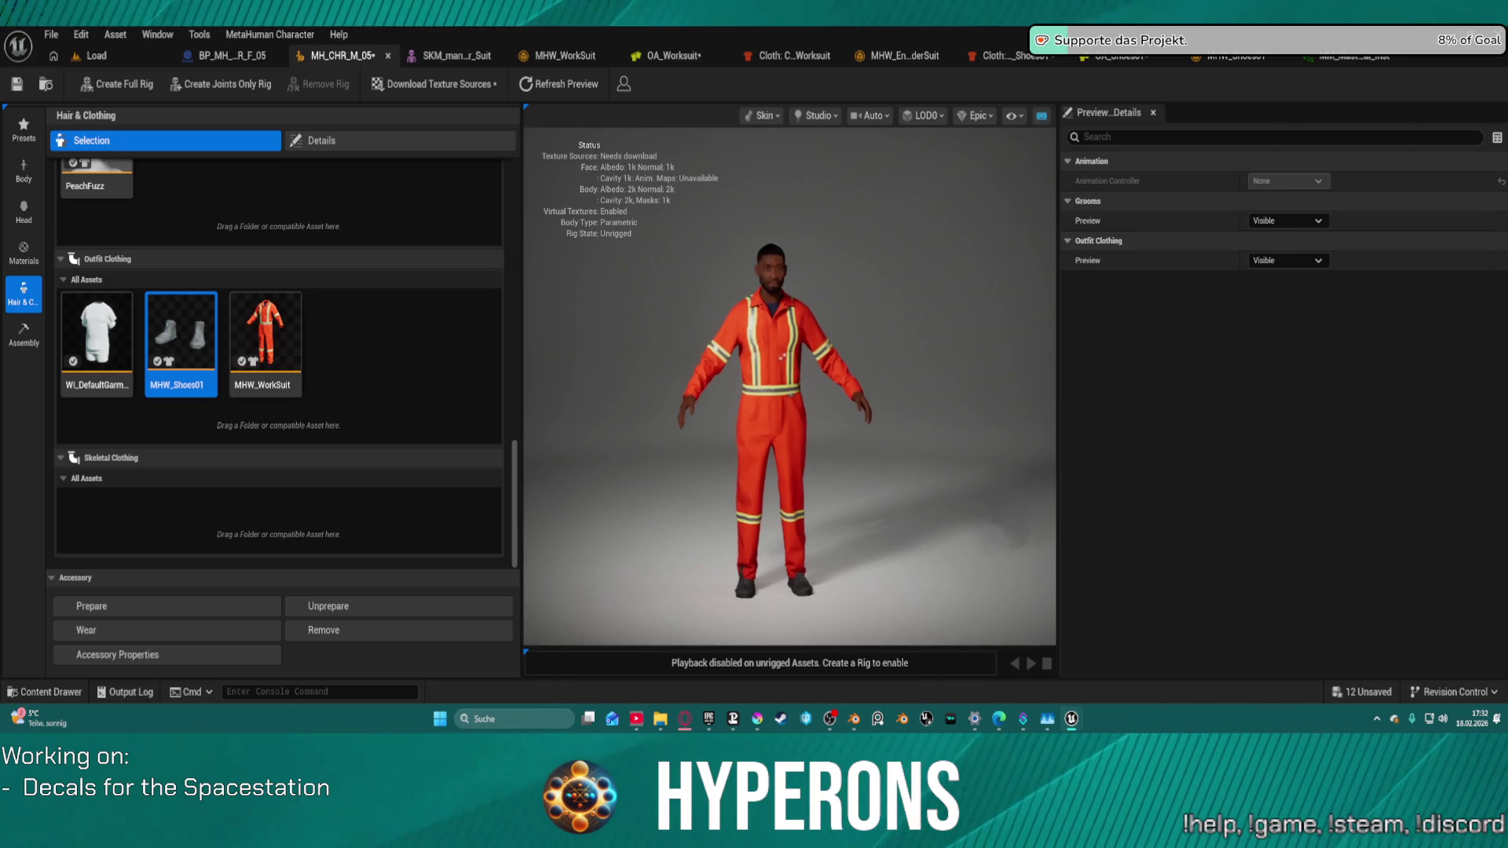
mouse_move(844, 489)
mouse_down()
mouse_move(397, 491)
mouse_move(573, 485)
mouse_up()
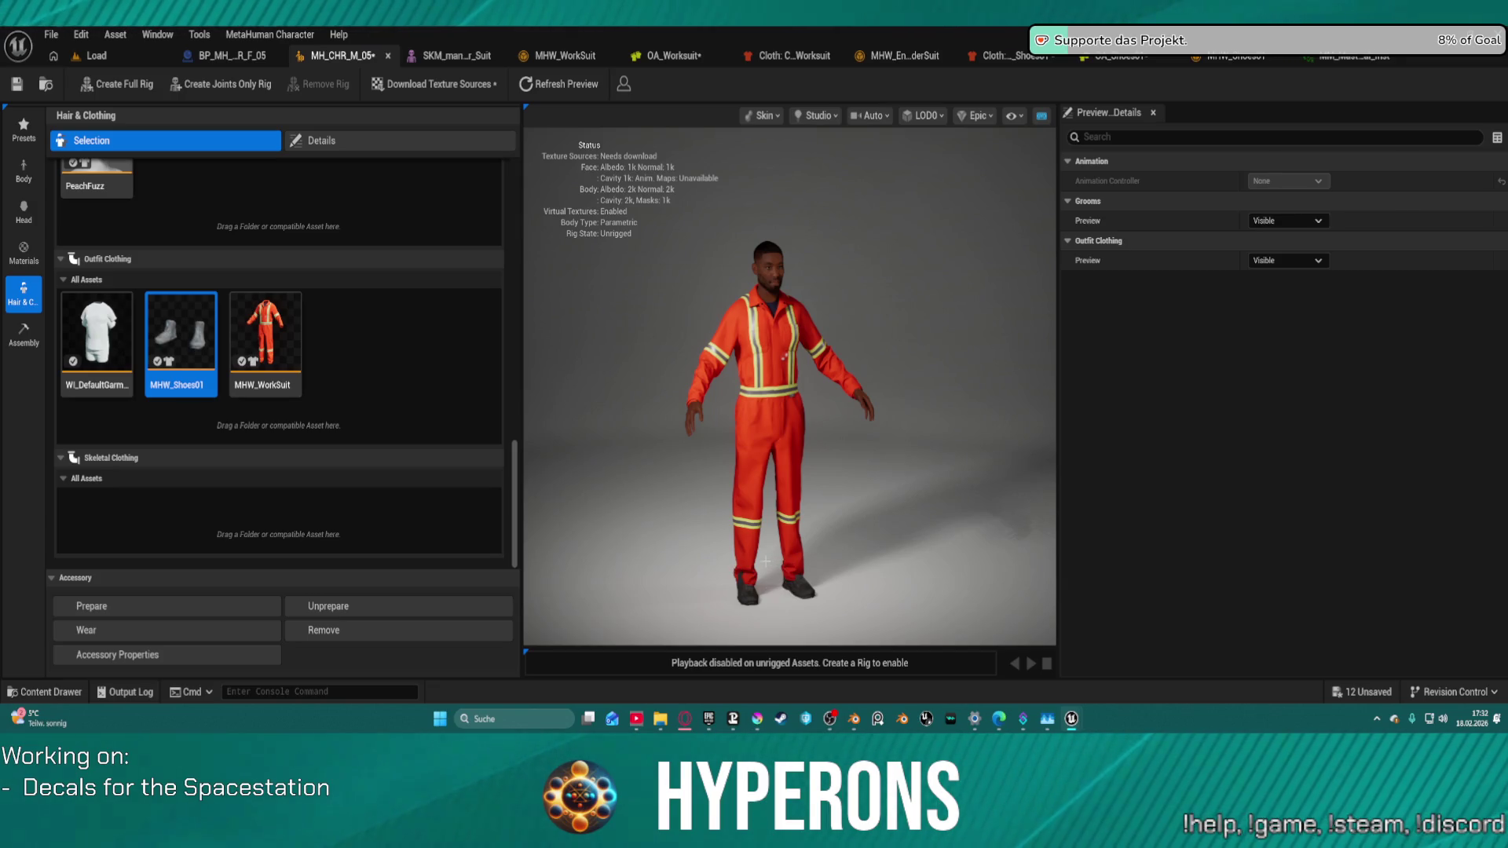
mouse_move(766, 561)
mouse_down()
mouse_move(927, 557)
mouse_move(871, 519)
mouse_move(1064, 534)
mouse_move(738, 547)
mouse_up()
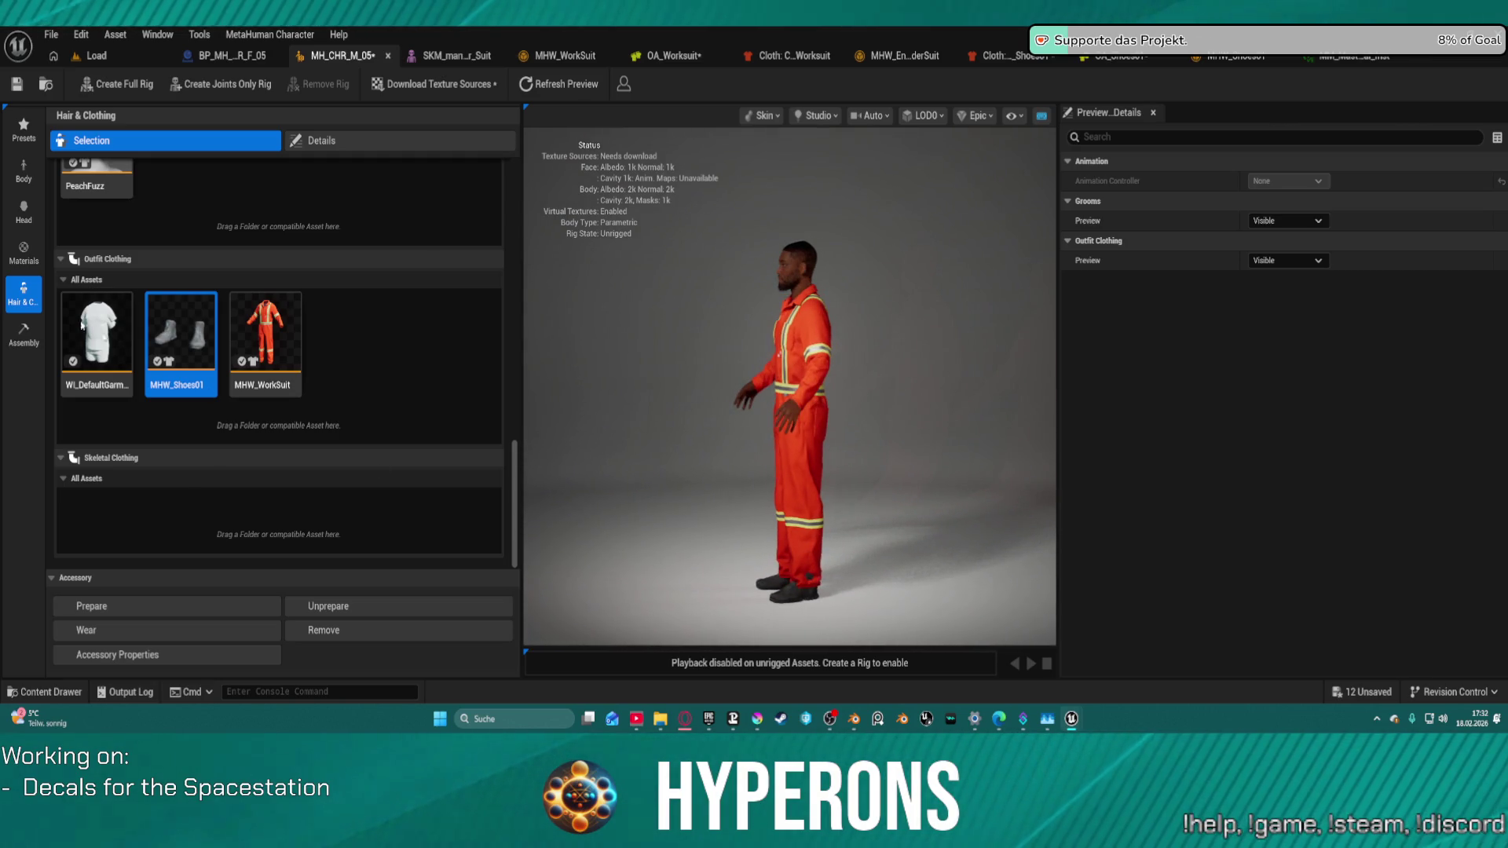
click(19, 338)
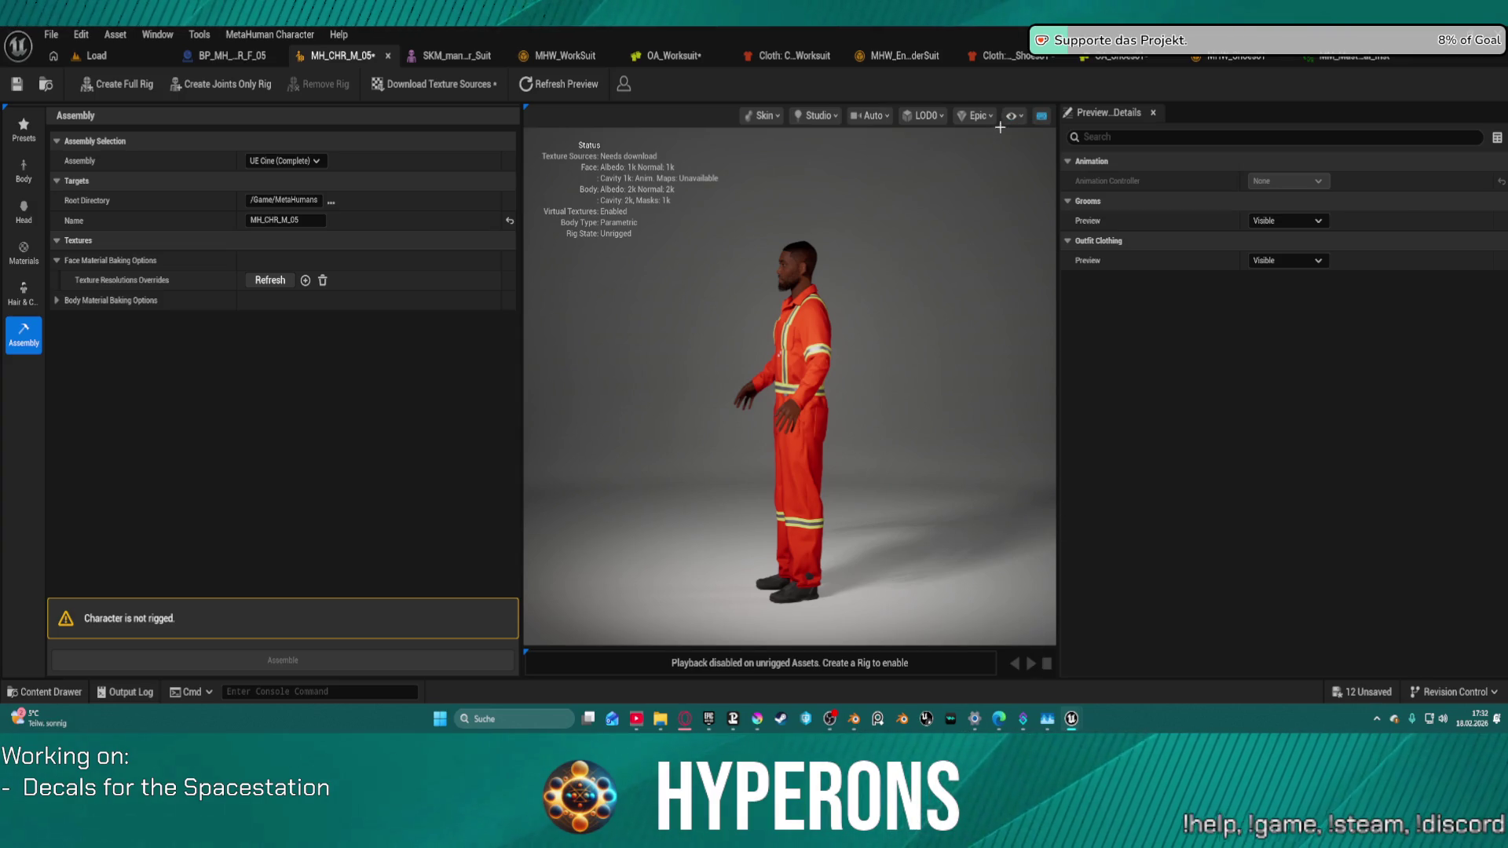
click(114, 85)
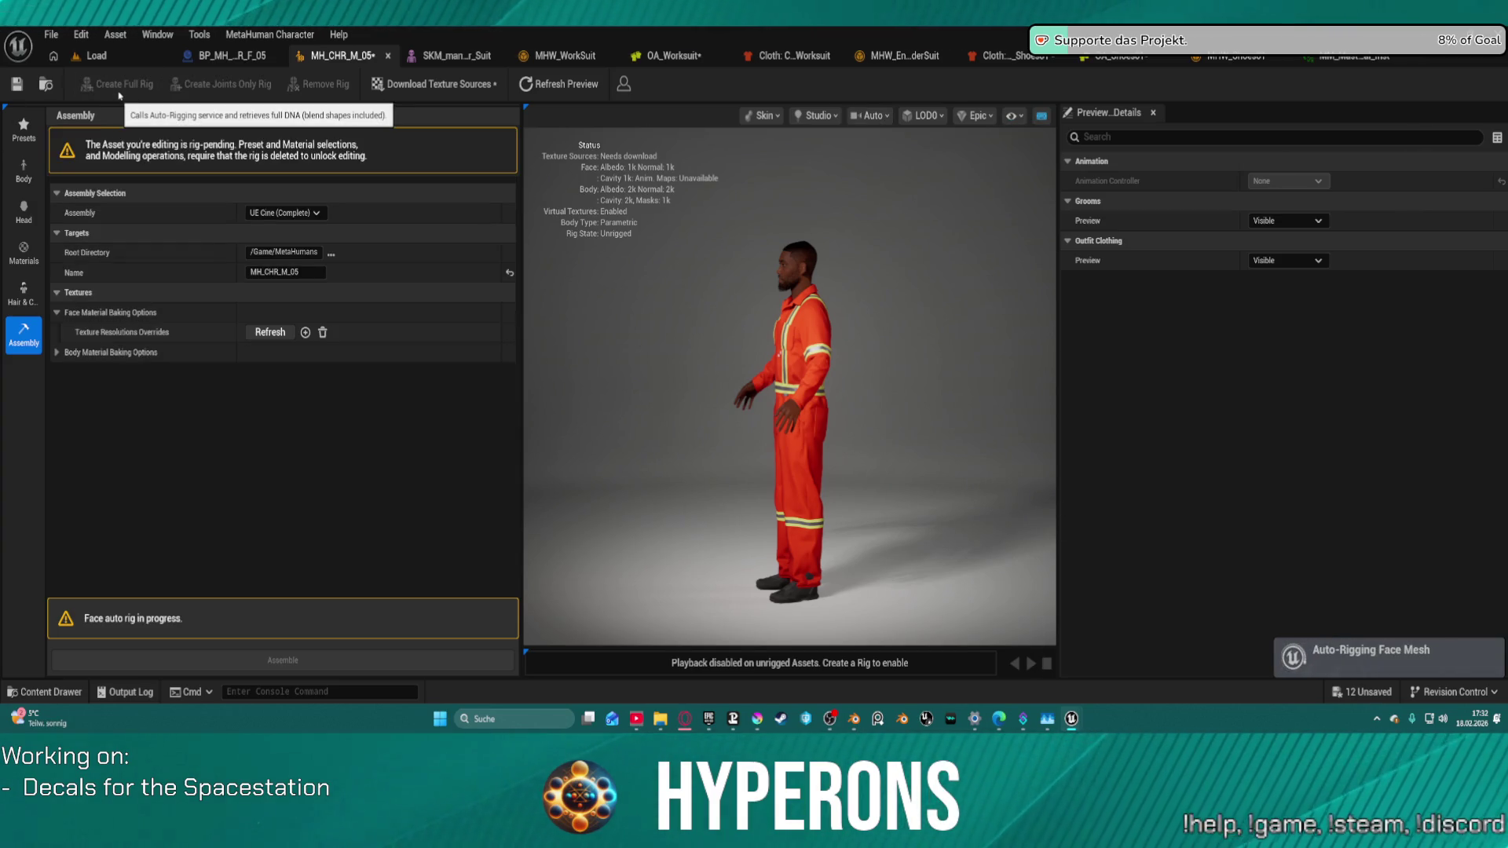
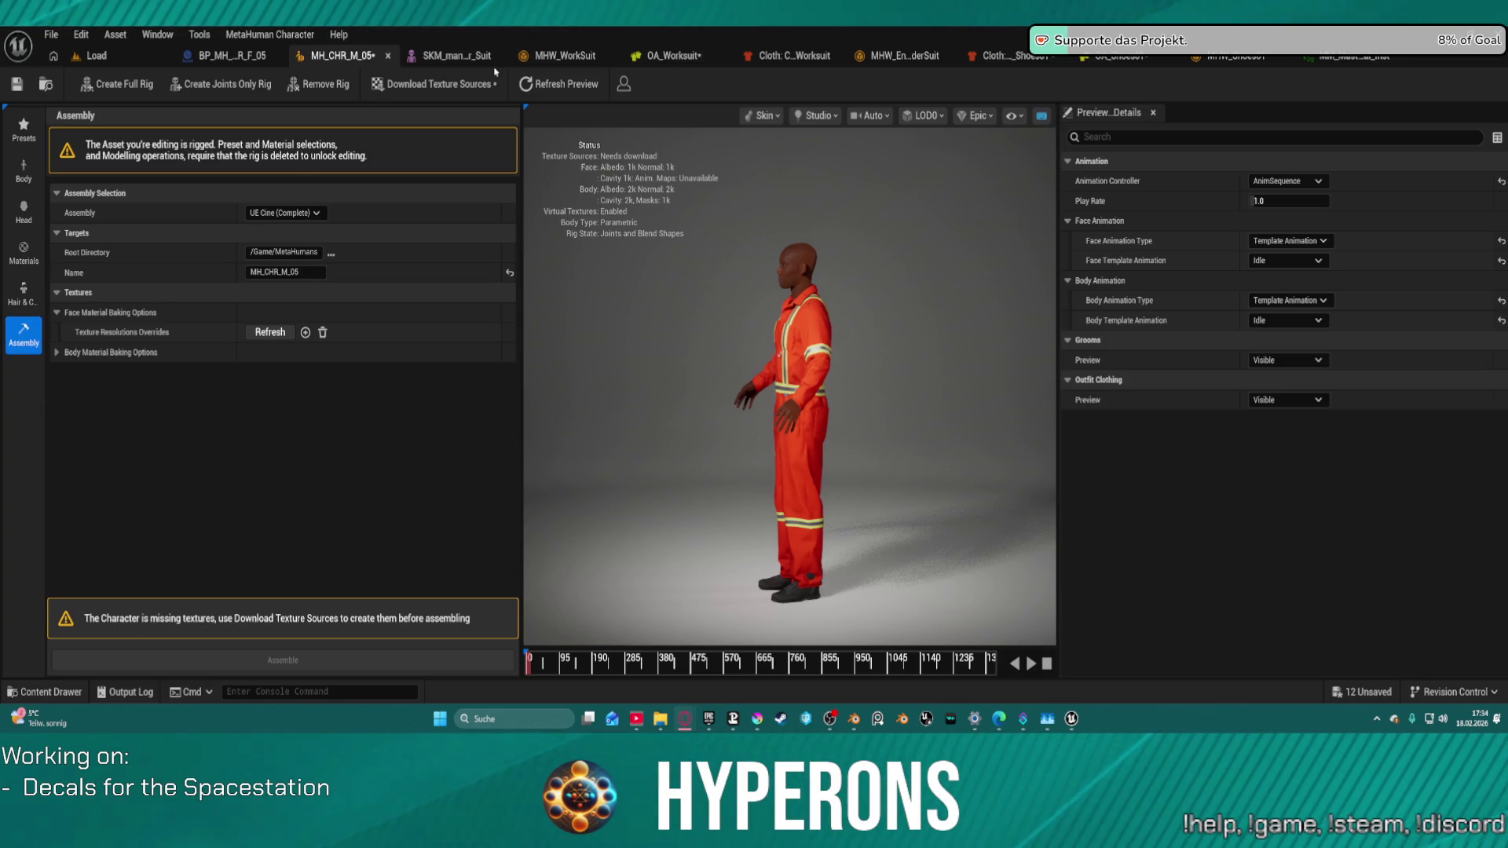
Step: Download the 2k face and body texture sources, check the character, and open Cloth Shoes01
click(471, 84)
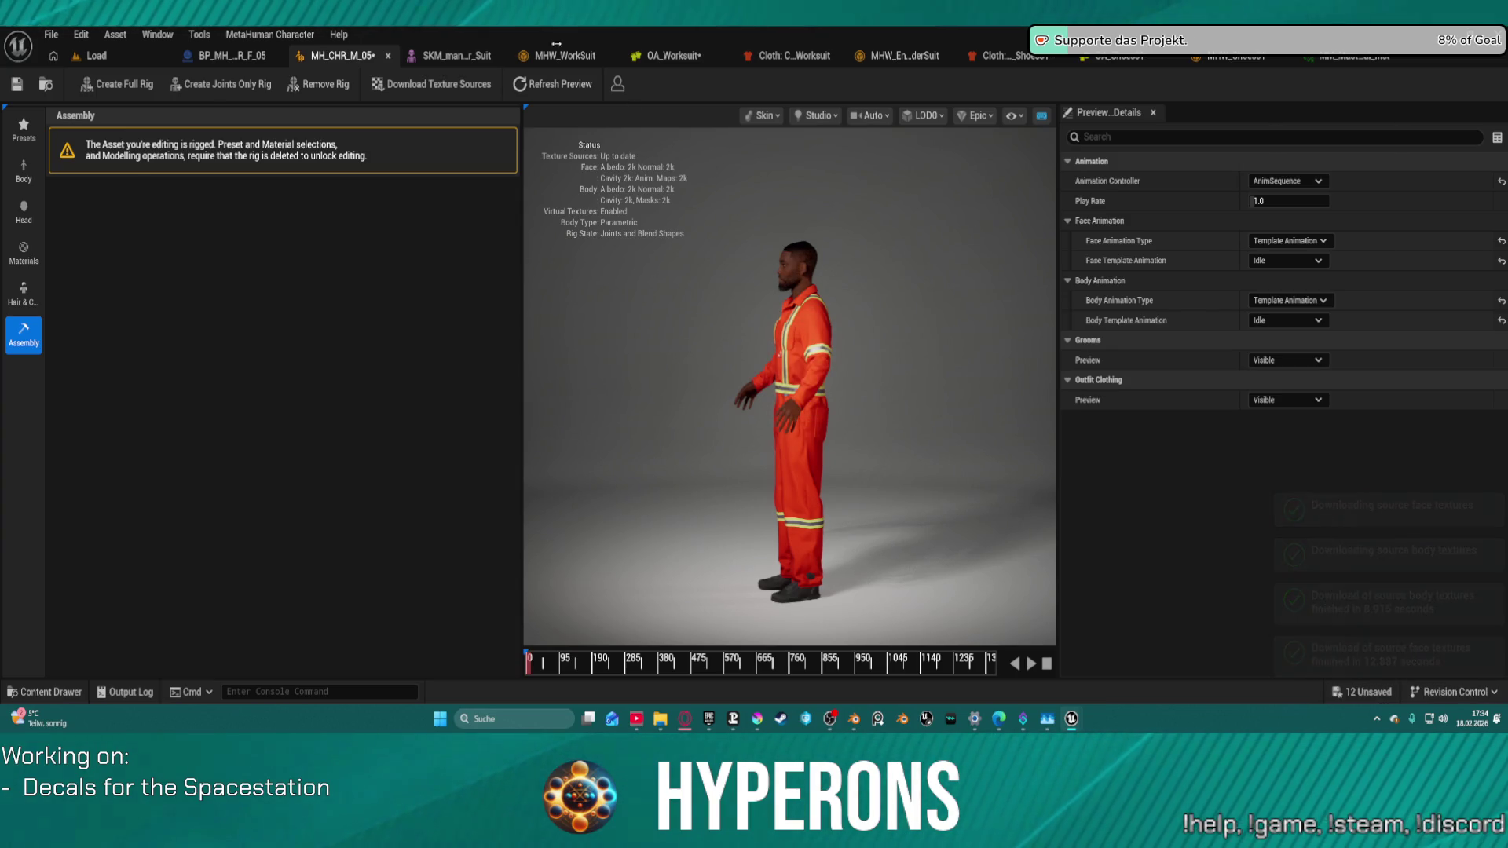
drag(693, 491, 589, 468)
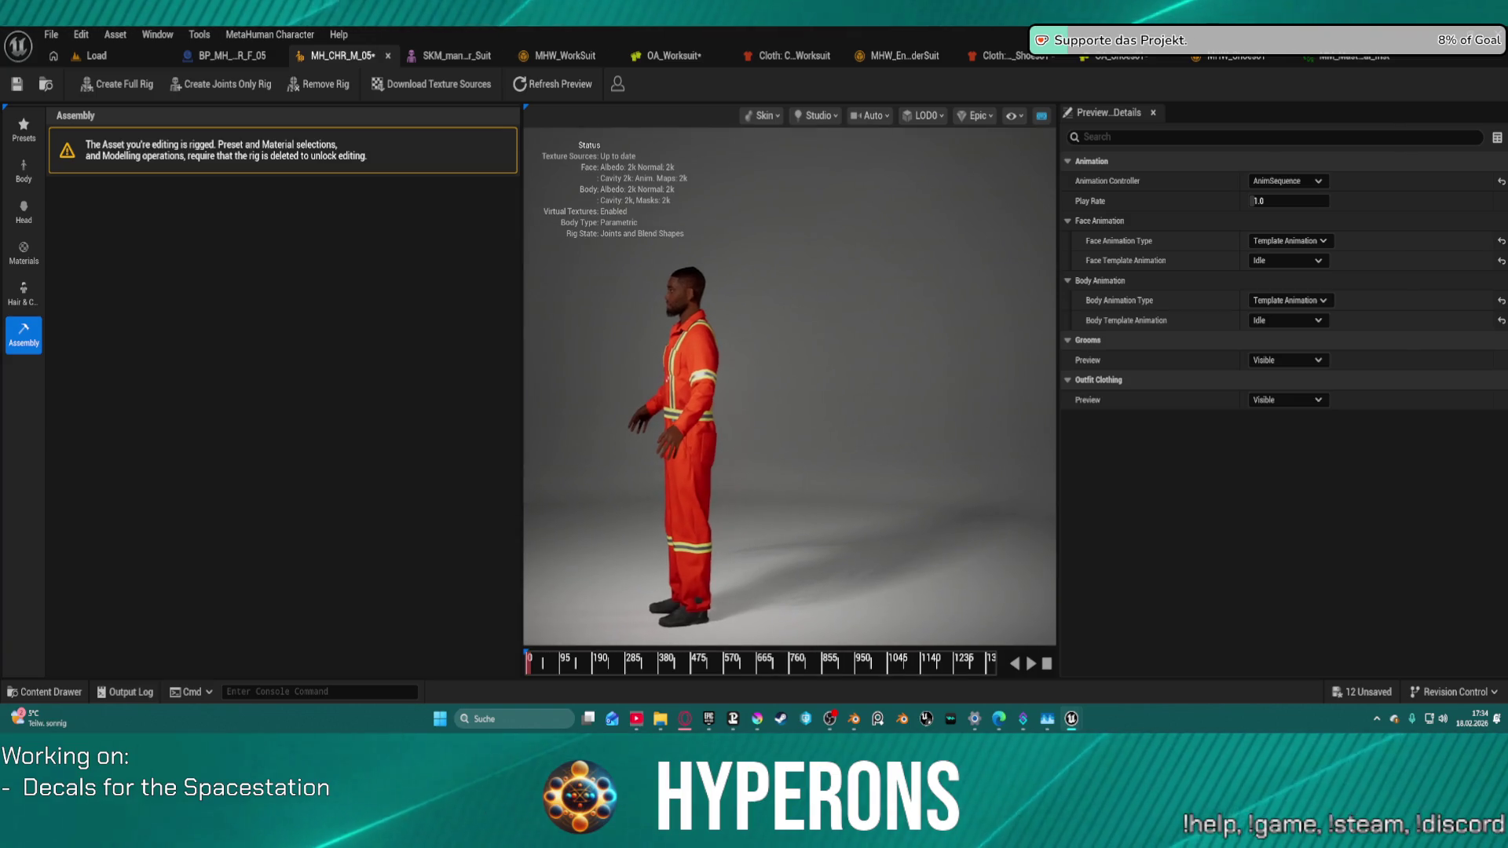
drag(785, 471, 903, 471)
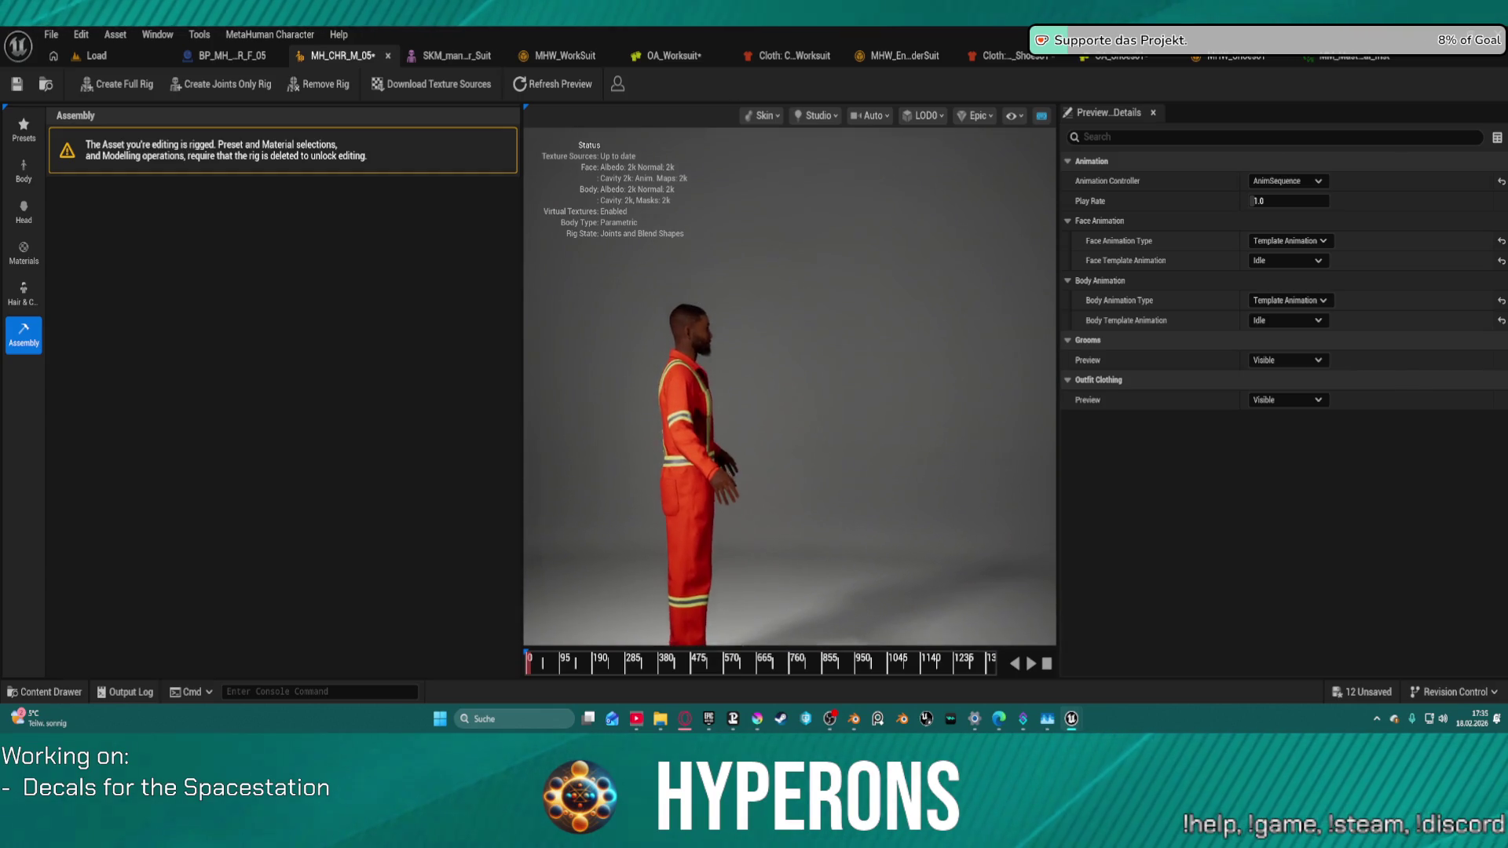
scroll(708, 588, up, 5)
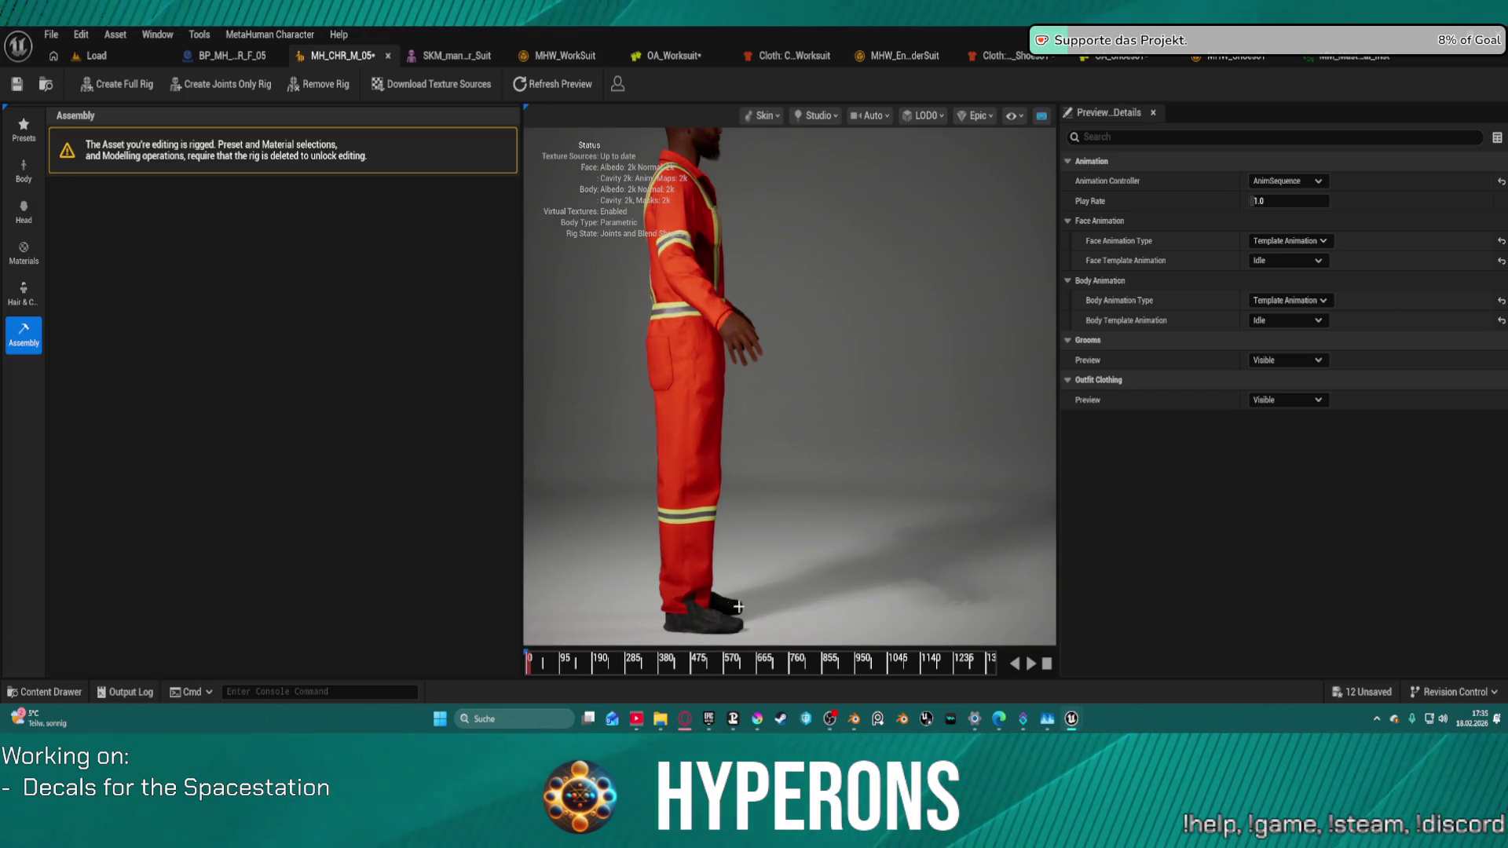
click(1032, 57)
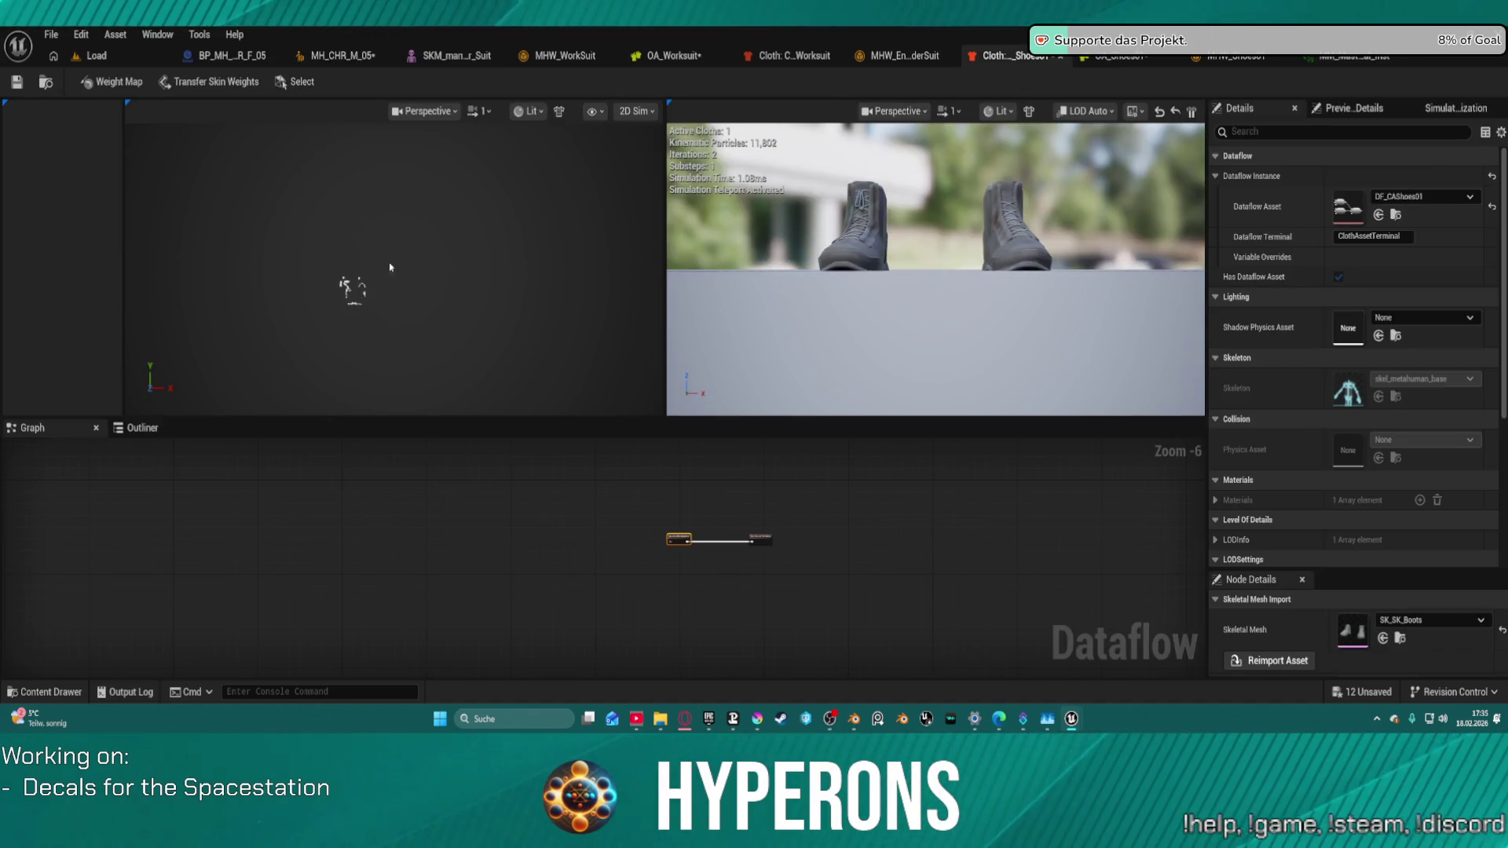
Step: Add a WeightMap_v1 node to the shoes cloth graph and arrange it beside SkeletalMeshImport
scroll(390, 266, up, 10)
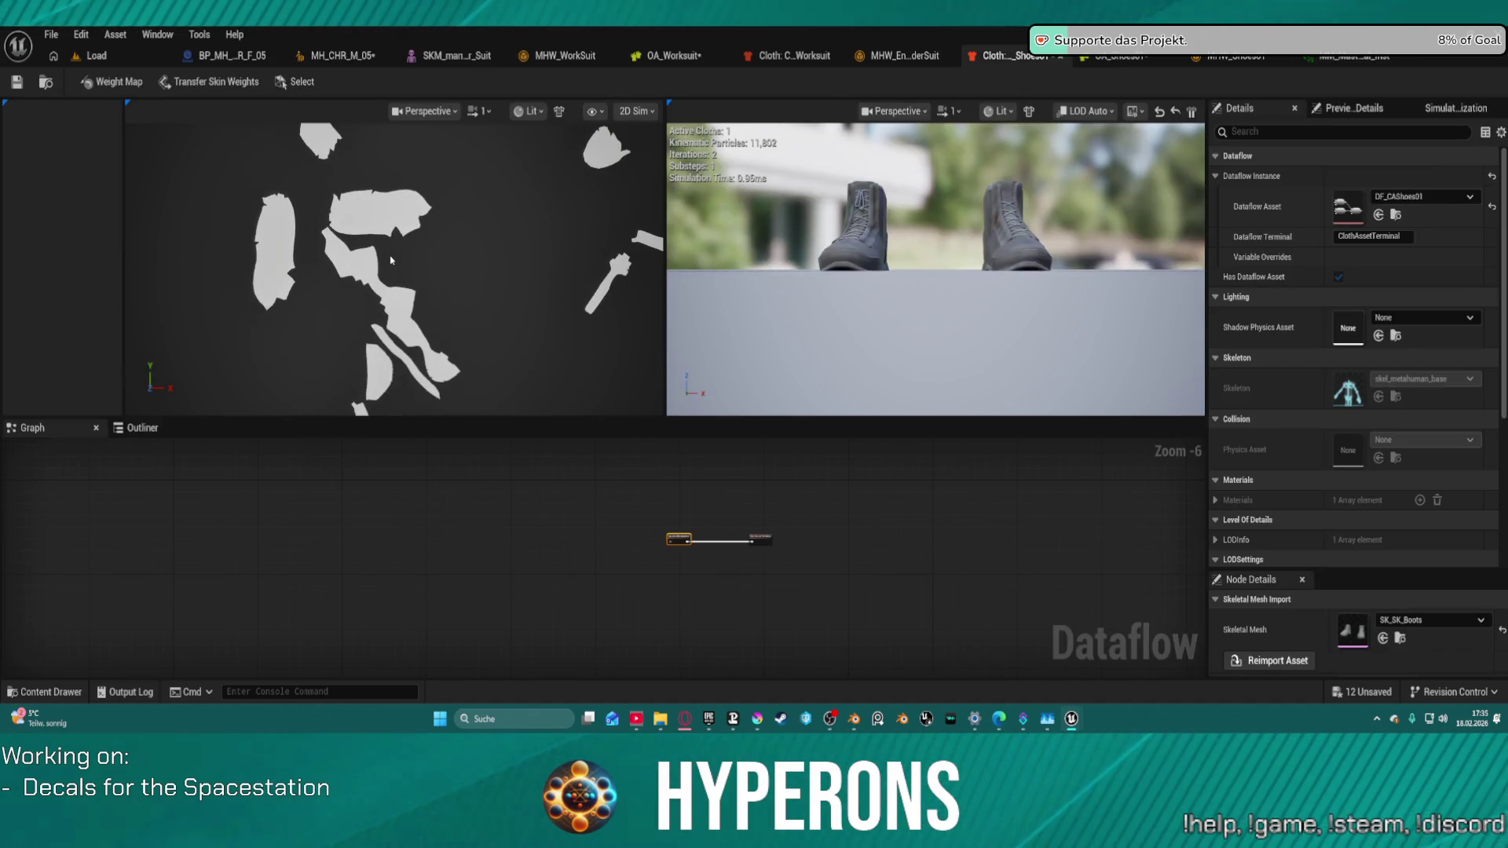
scroll(518, 298, down, 8)
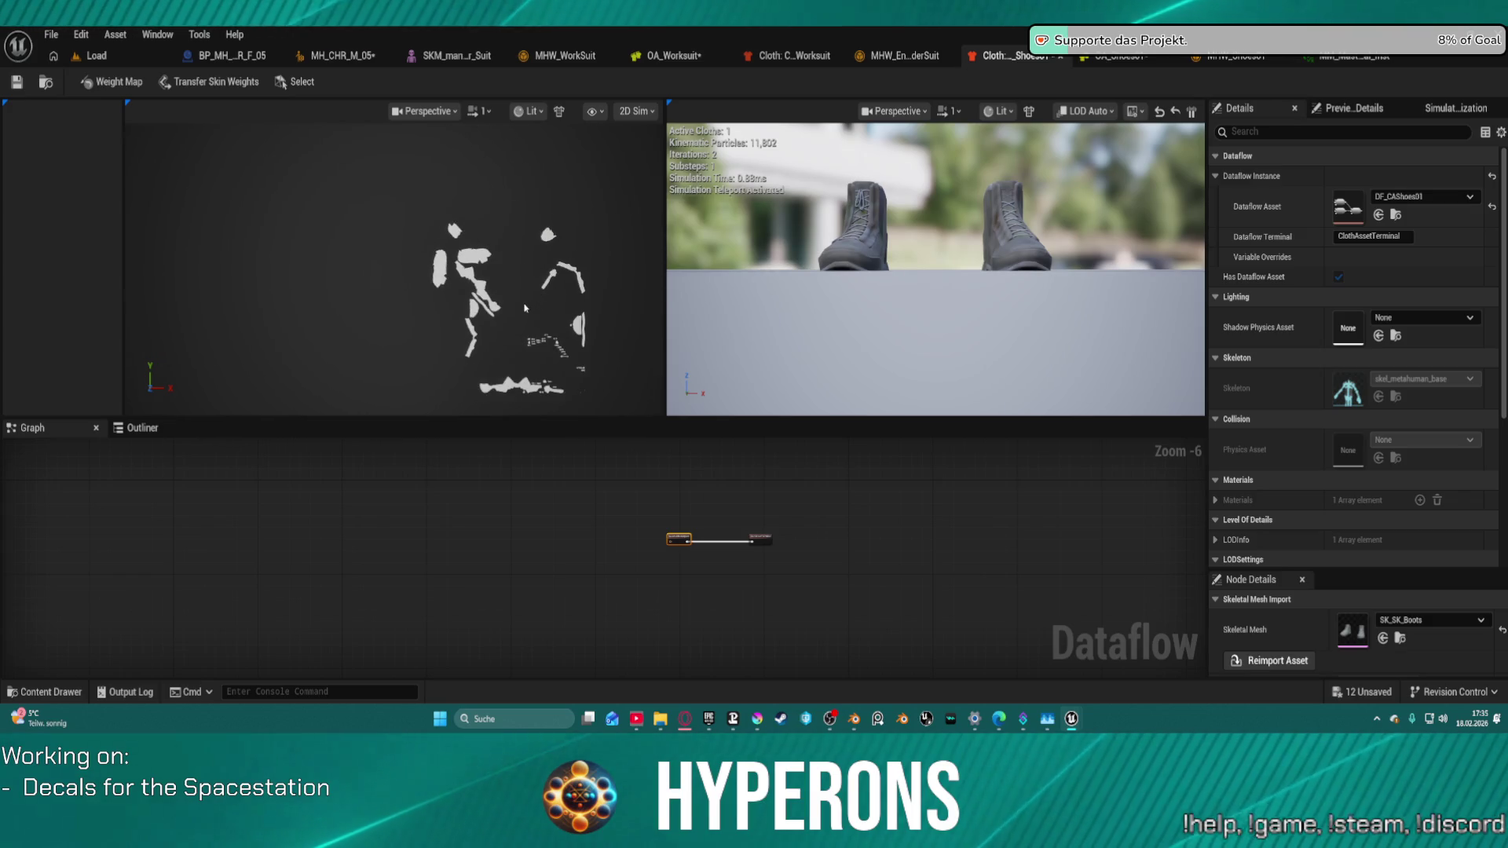
scroll(527, 308, up, 2)
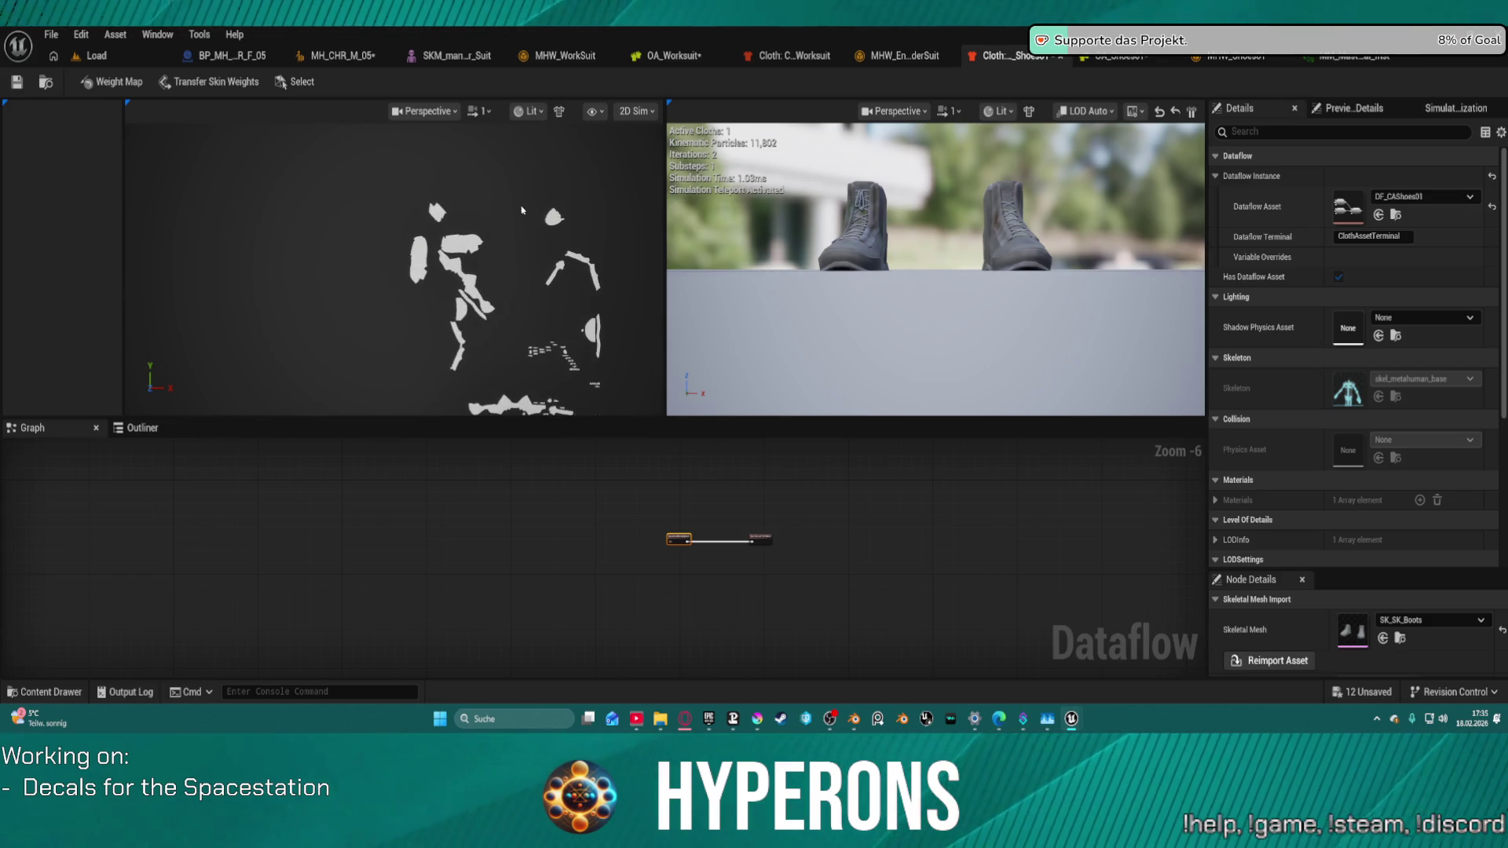
scroll(521, 210, down, 1)
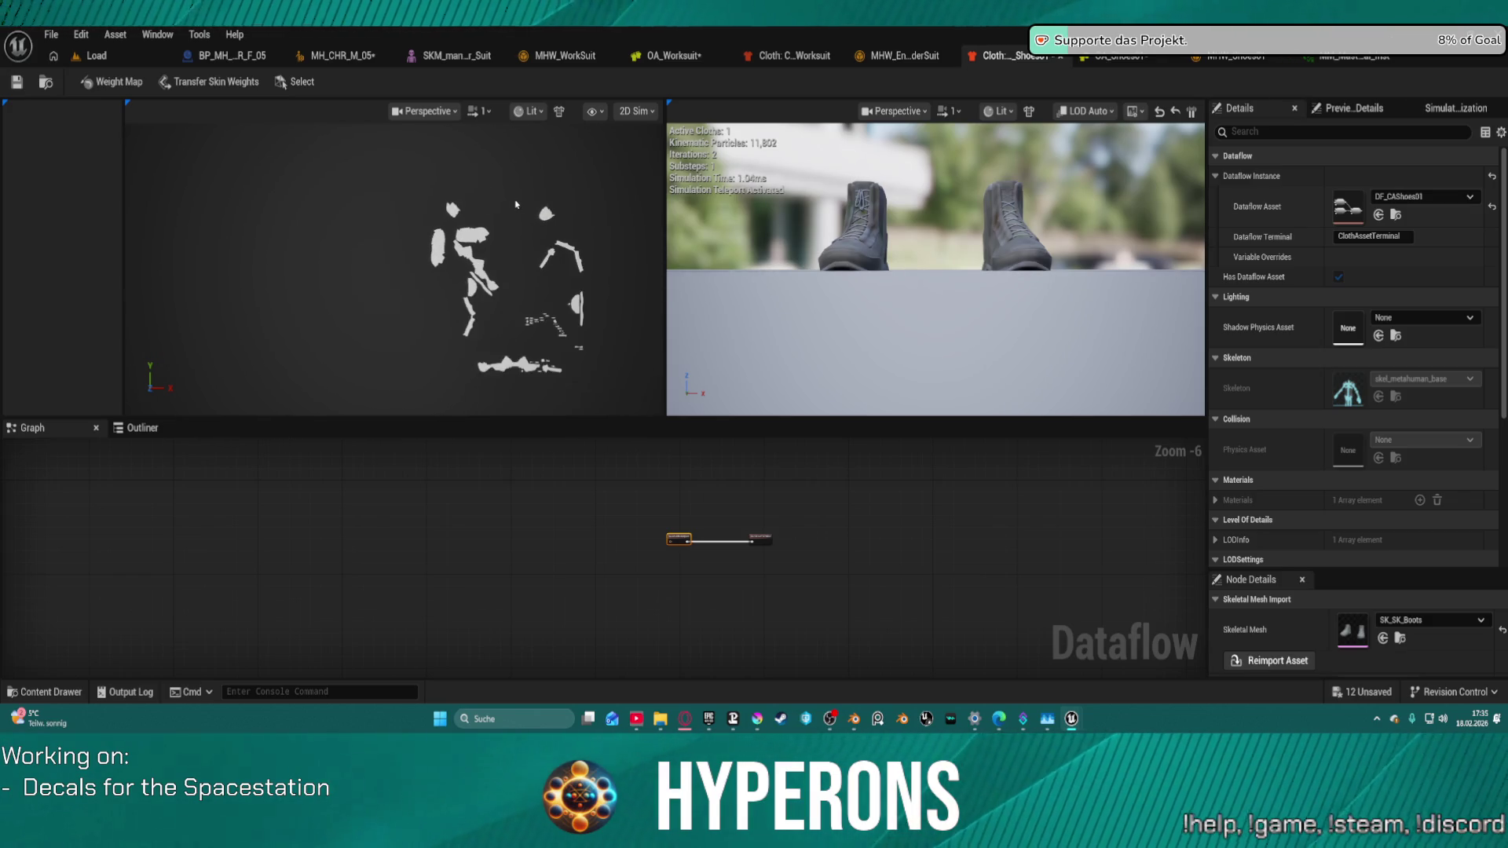
click(103, 83)
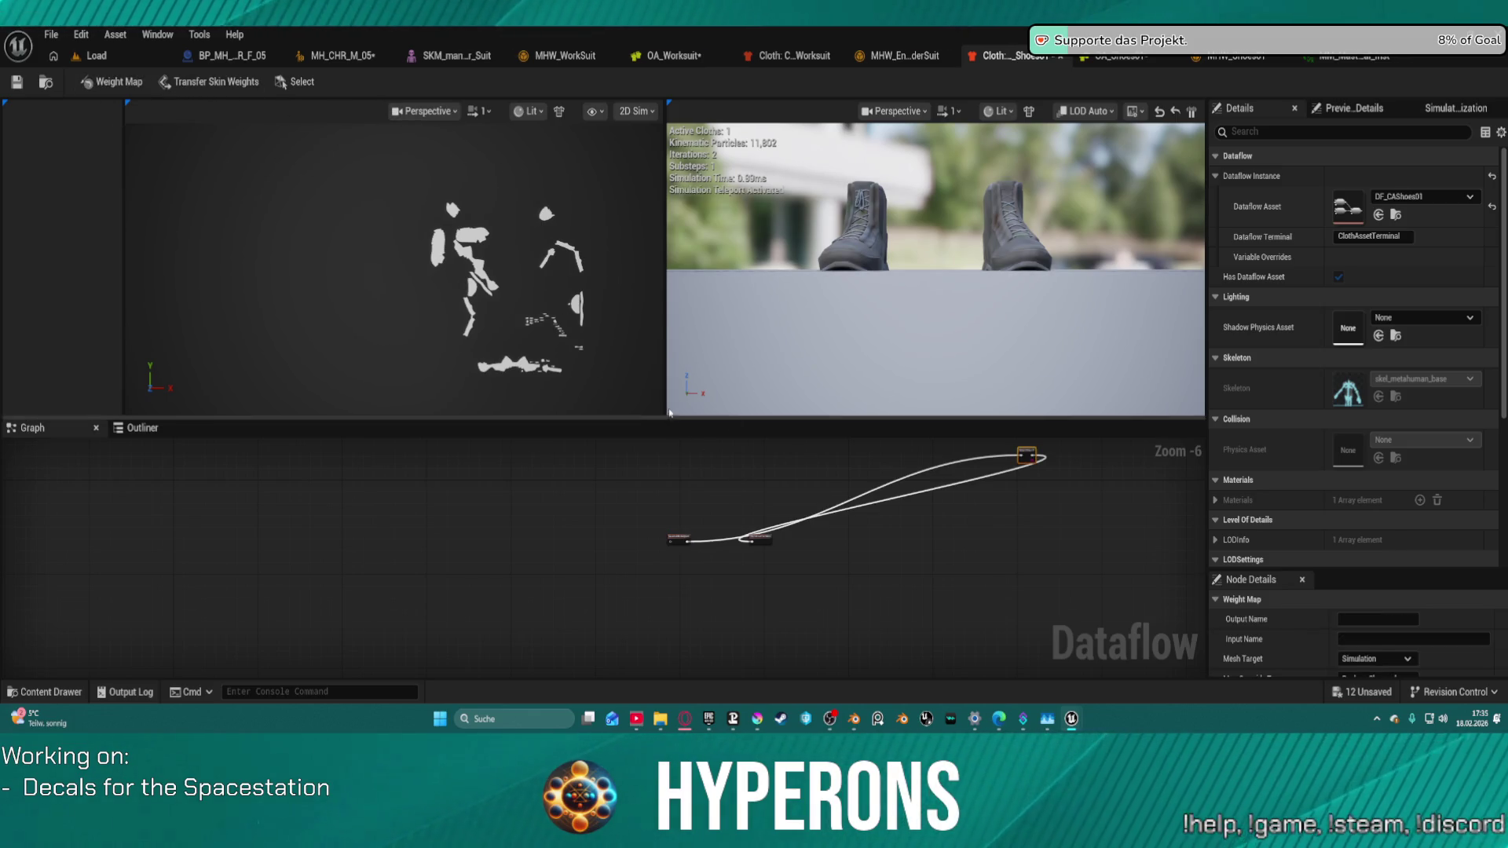
mouse_move(1026, 455)
mouse_down()
mouse_move(719, 540)
mouse_move(713, 564)
mouse_up()
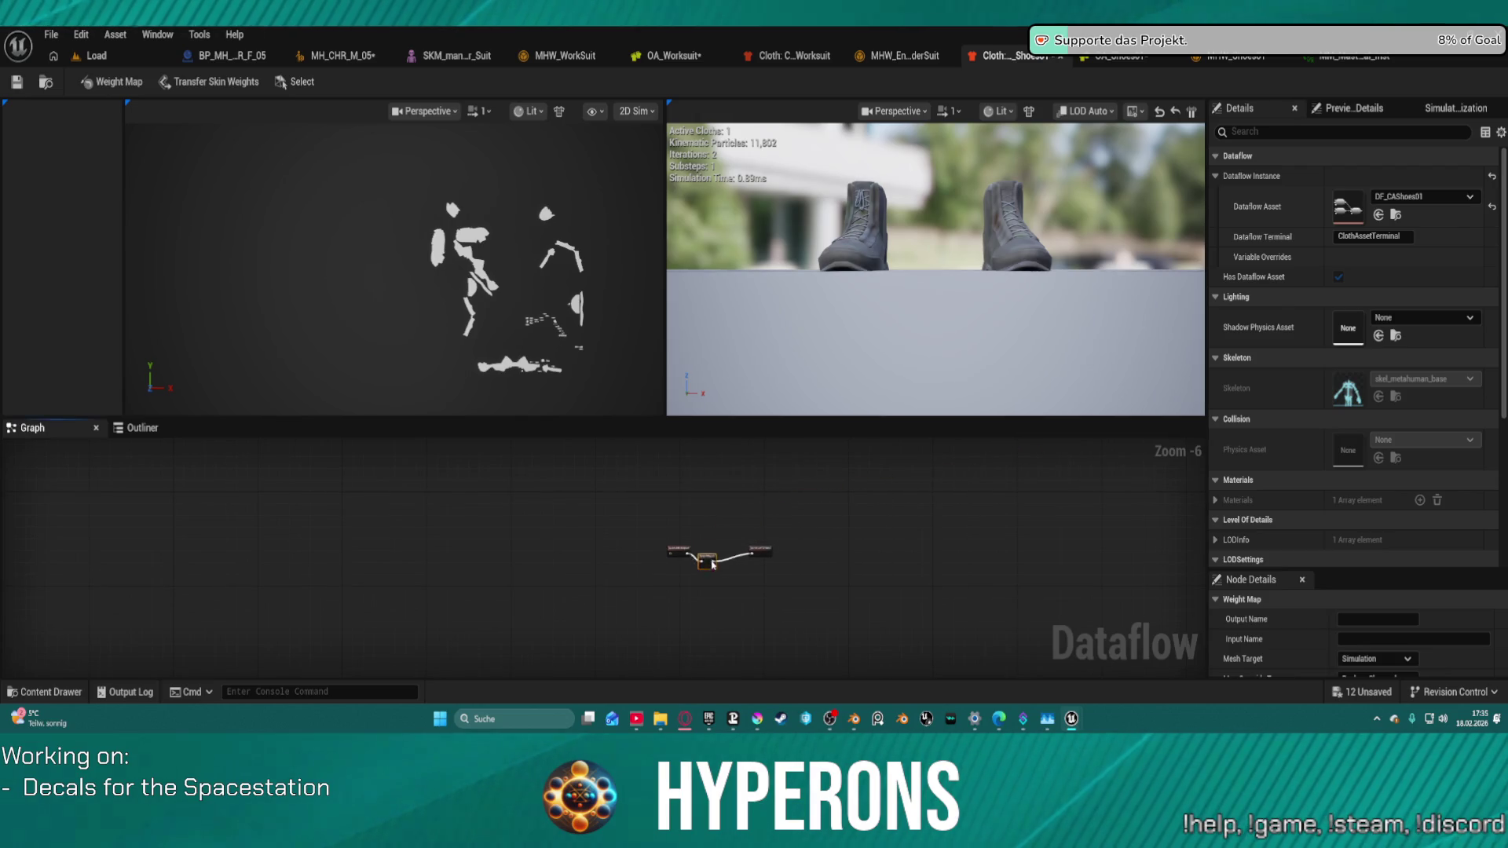
scroll(713, 563, up, 6)
drag(610, 537, 502, 538)
mouse_move(781, 570)
mouse_down()
mouse_move(715, 535)
mouse_move(726, 548)
mouse_up()
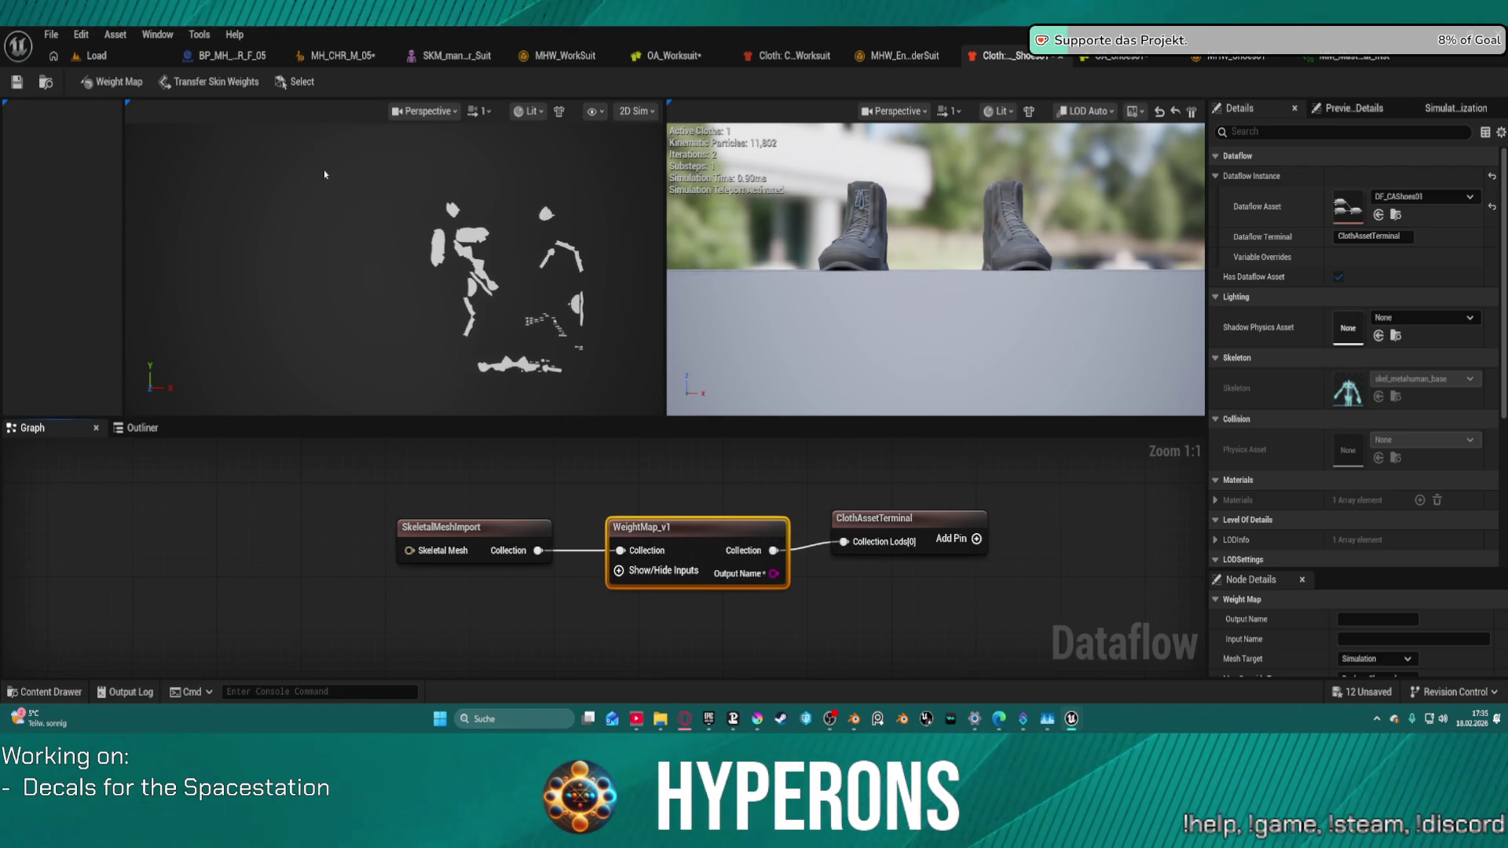
Step: Add a second weight map node and move ClothAssetTerminal right of WeightMap_v1_0
click(112, 81)
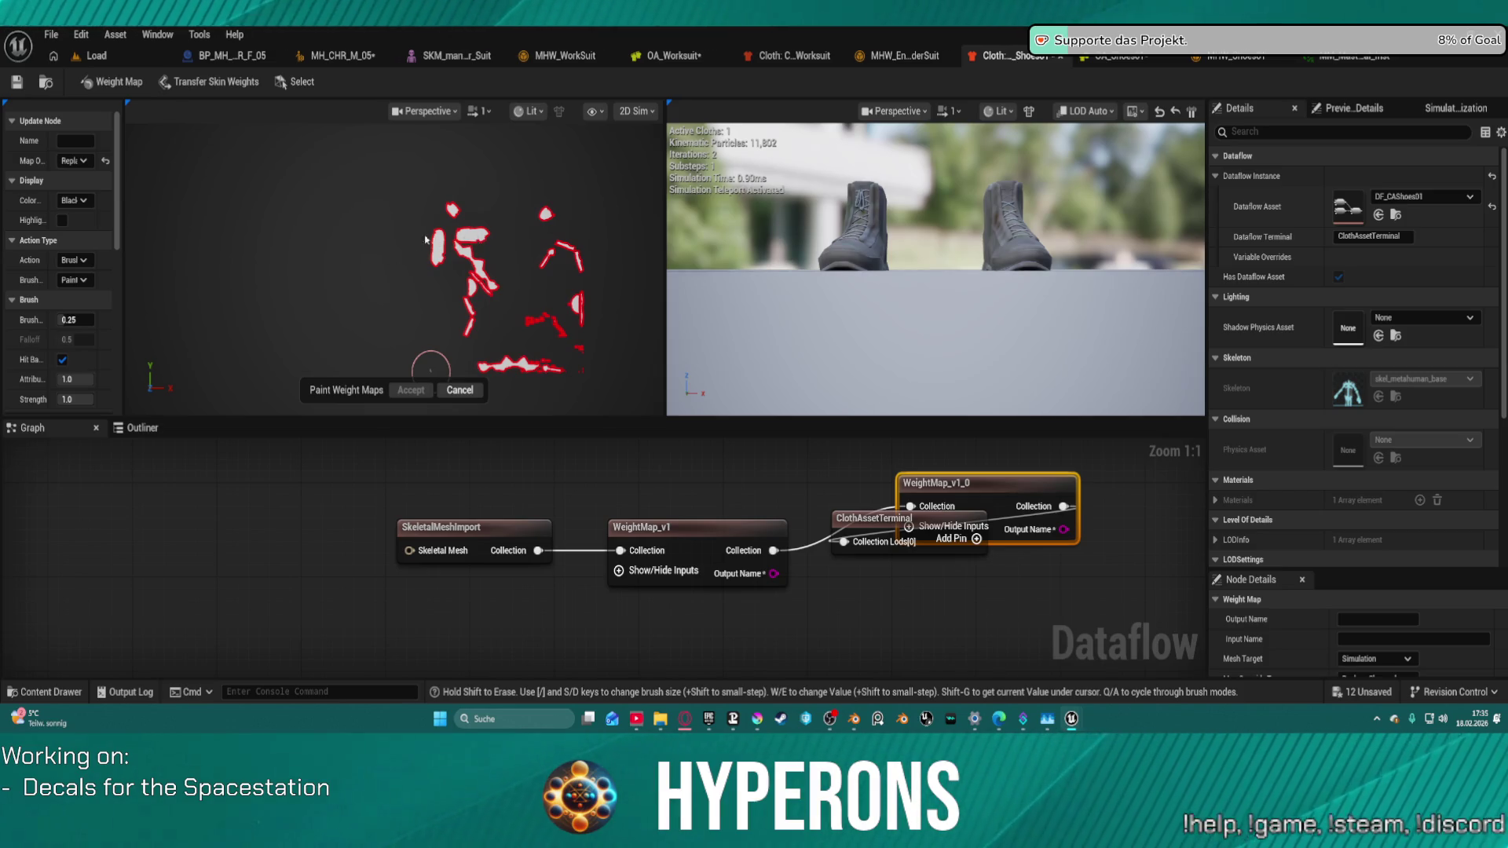
scroll(424, 239, up, 3)
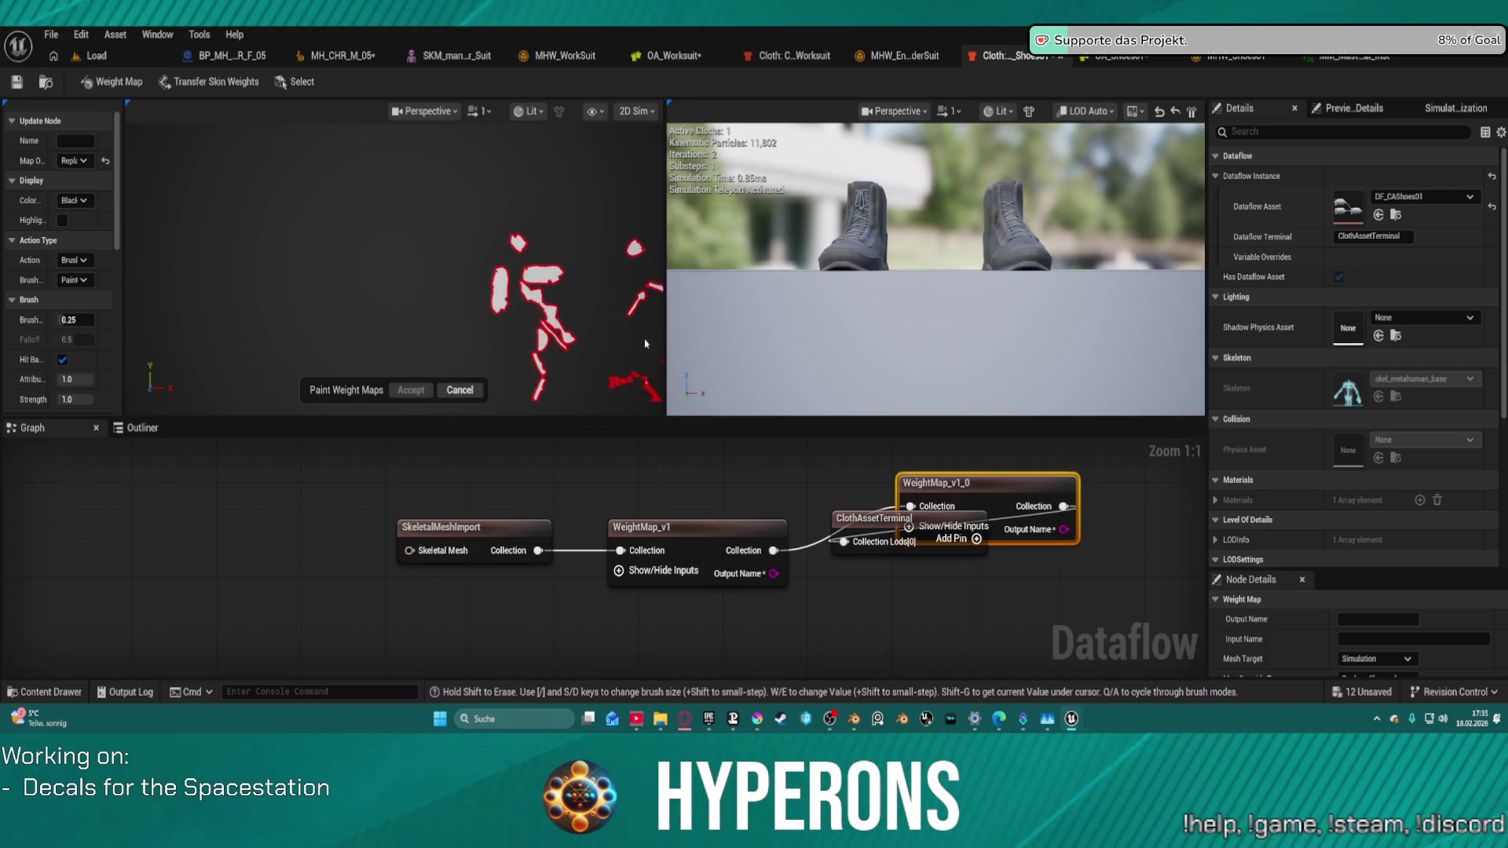
scroll(645, 343, down, 2)
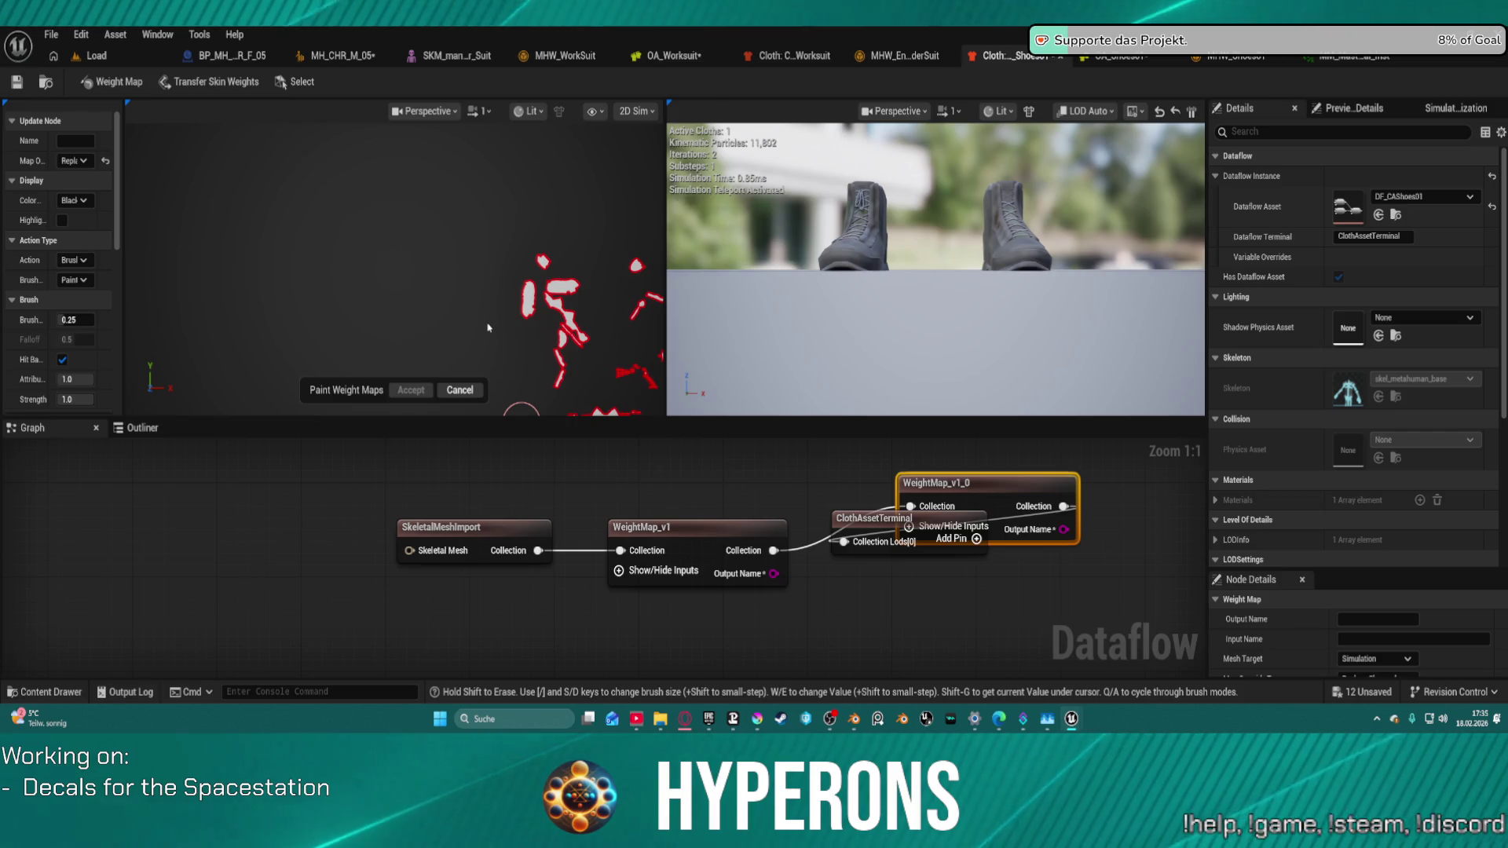
scroll(622, 360, up, 4)
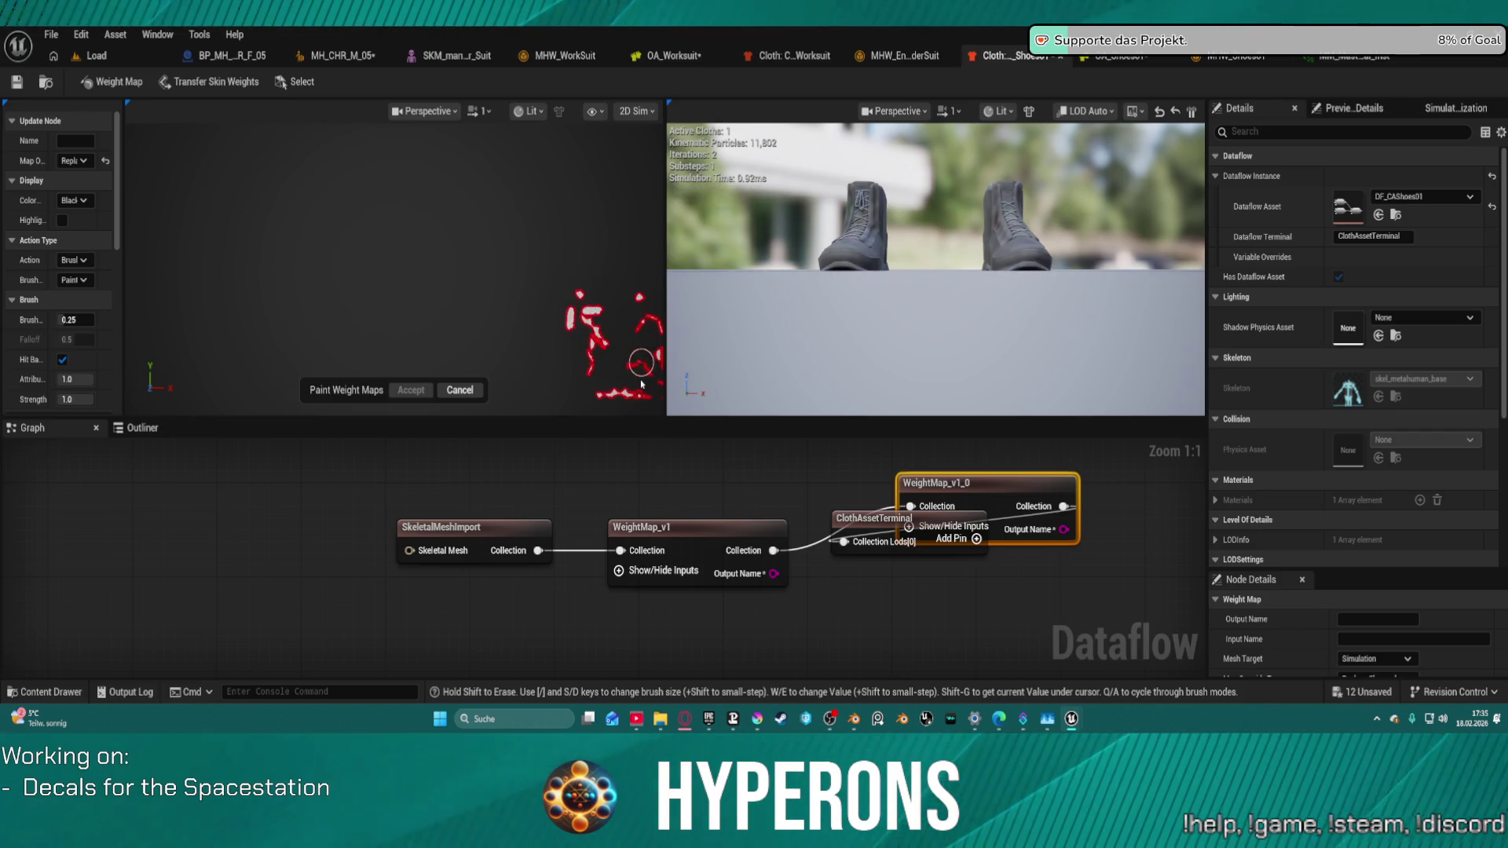
scroll(602, 369, down, 3)
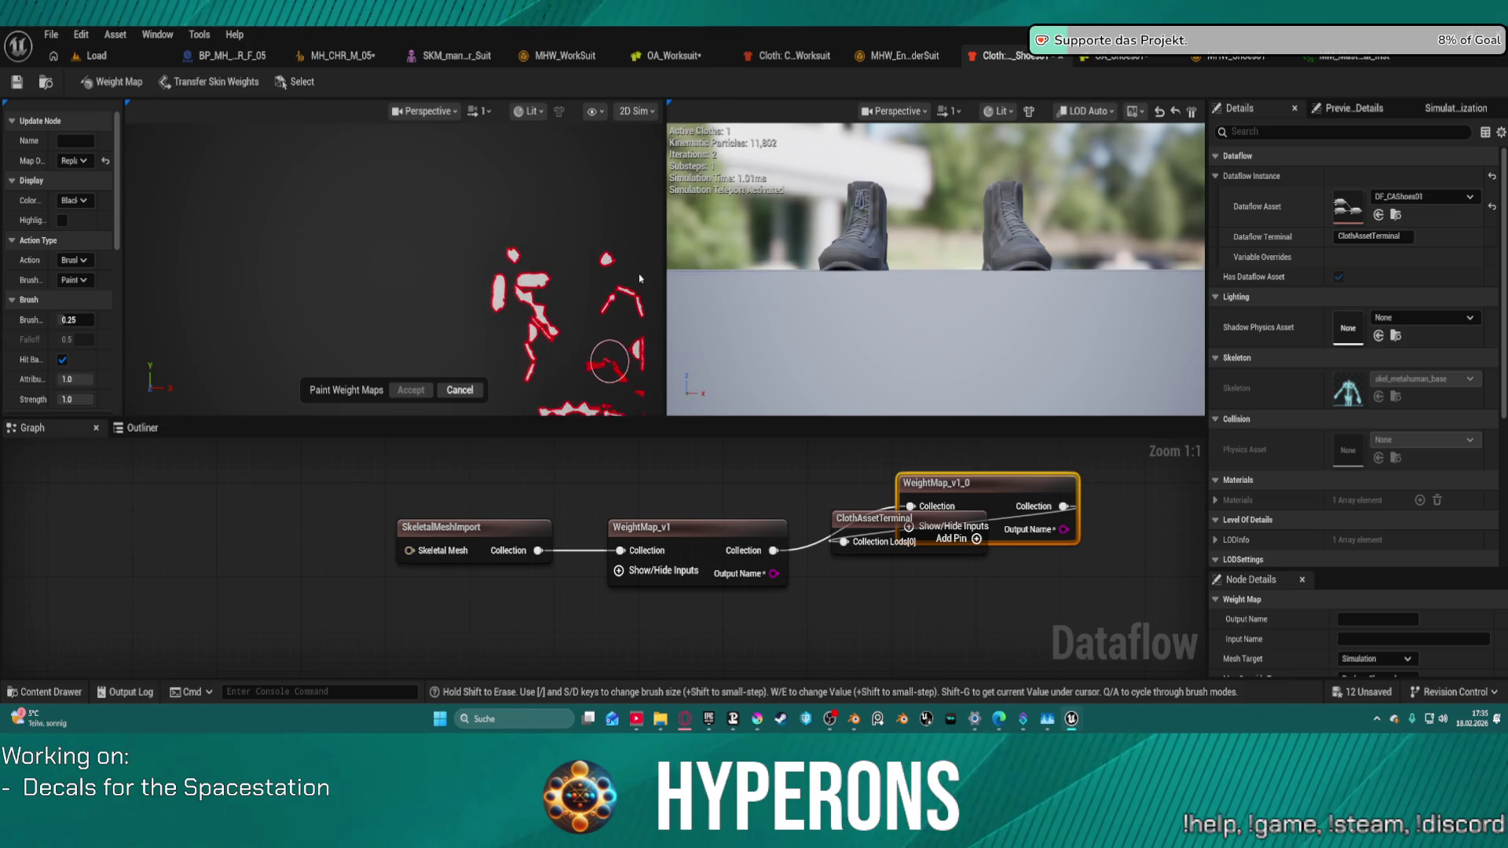
scroll(603, 385, down, 3)
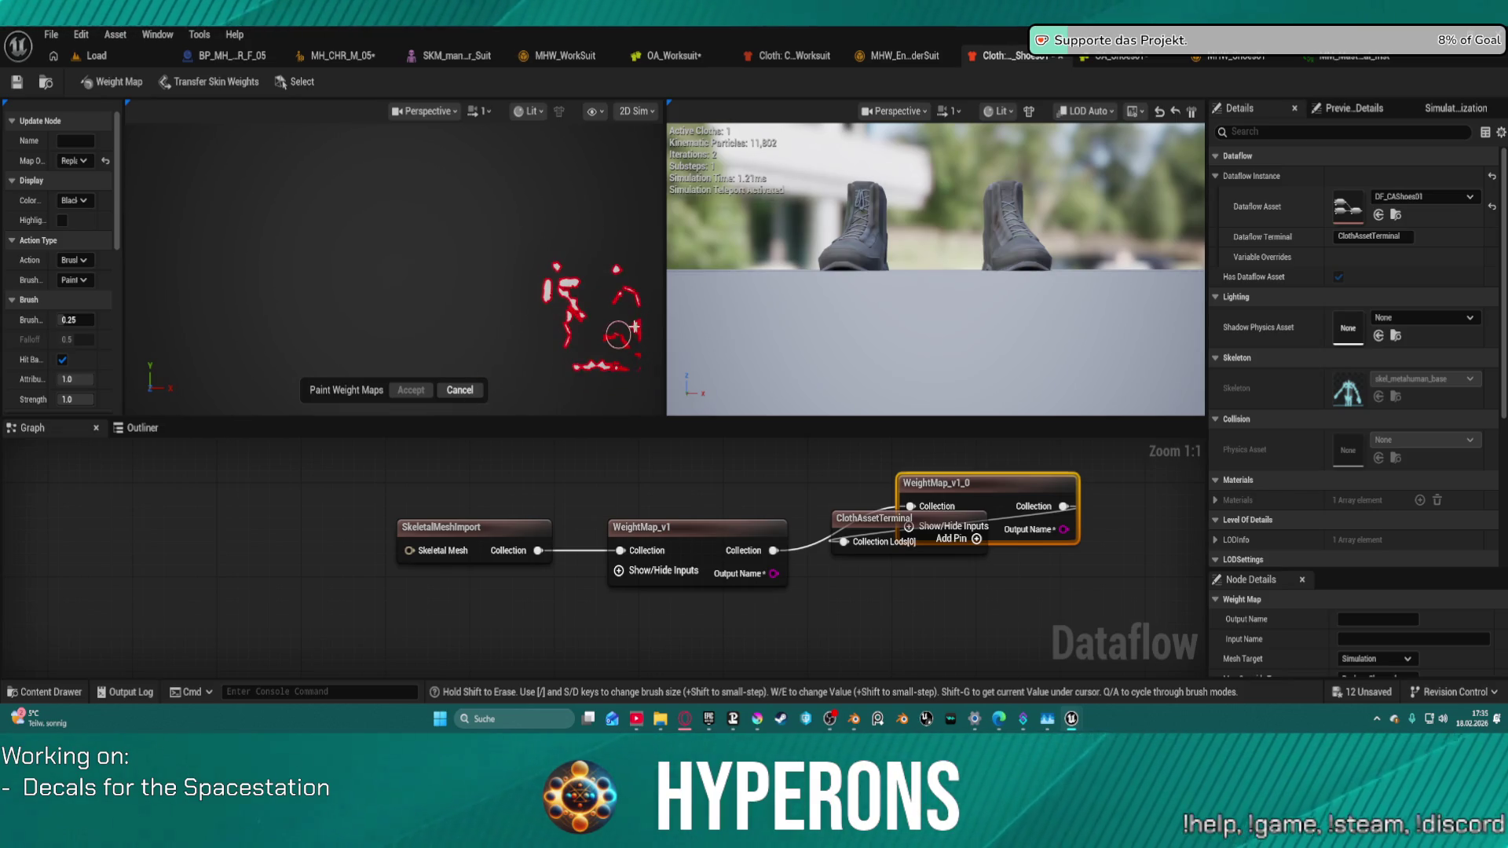
mouse_move(880, 534)
mouse_down()
mouse_move(1201, 559)
mouse_move(1016, 516)
mouse_up()
Step: Delete both weight map nodes, wire SkeletalMeshImport Collection into ClothAssetTerminal, and save
click(822, 498)
ctrl+click(597, 527)
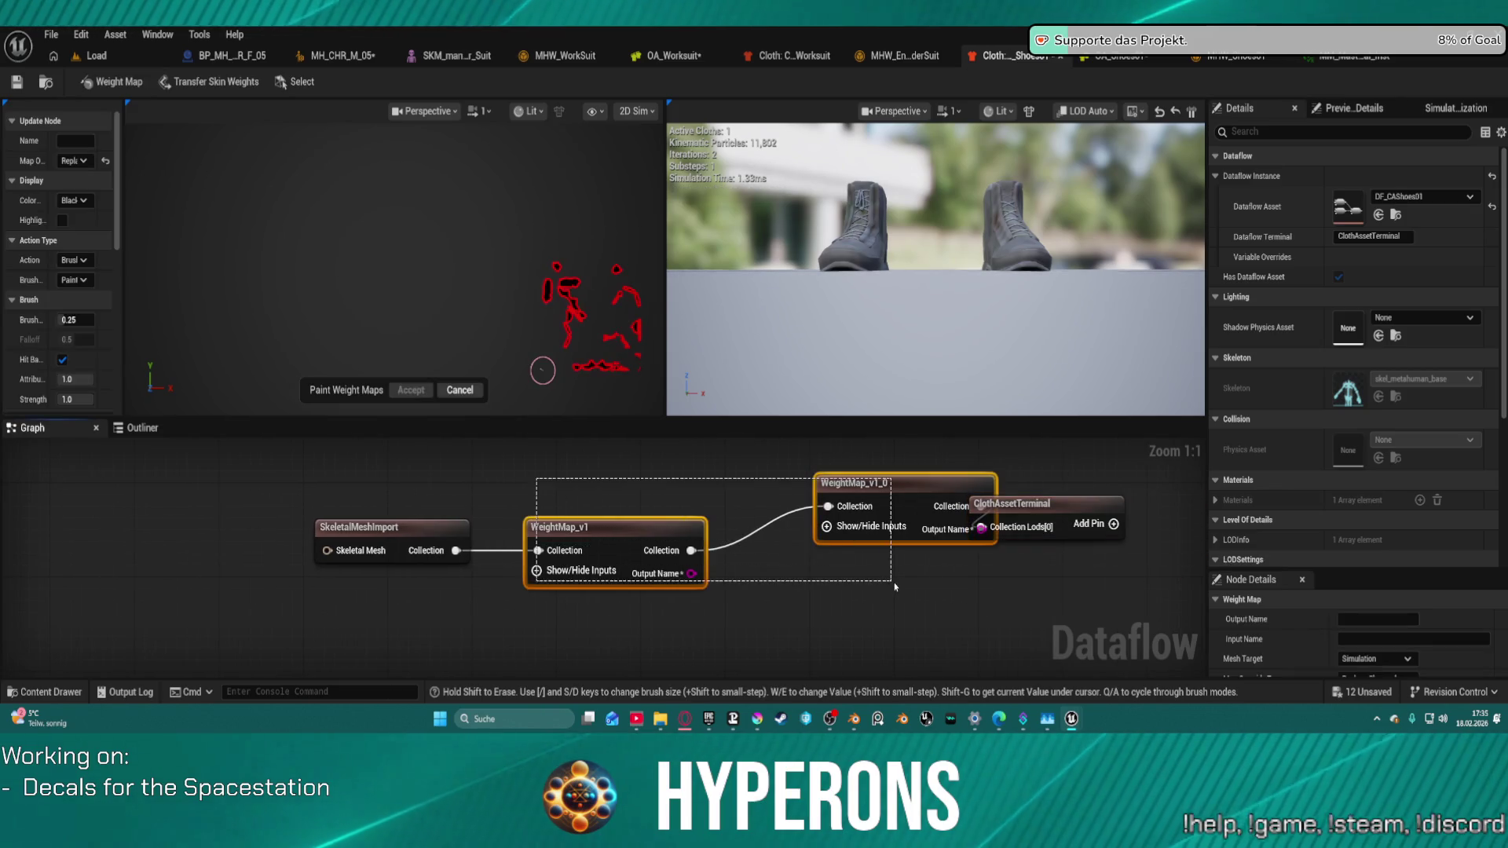
key(Delete)
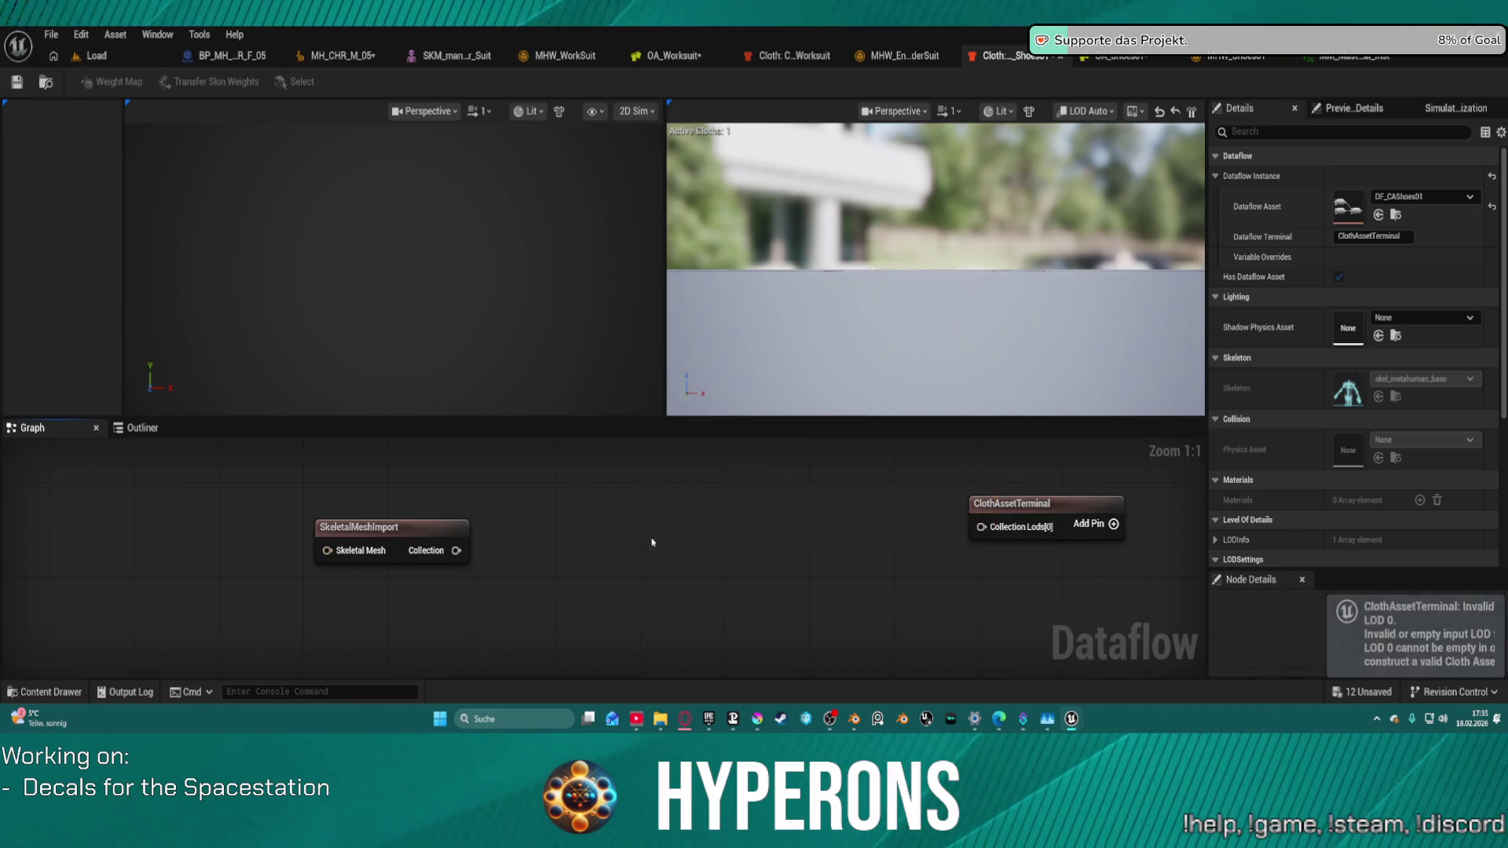
mouse_move(455, 551)
mouse_down()
mouse_move(755, 551)
mouse_move(981, 527)
mouse_move(945, 535)
mouse_up()
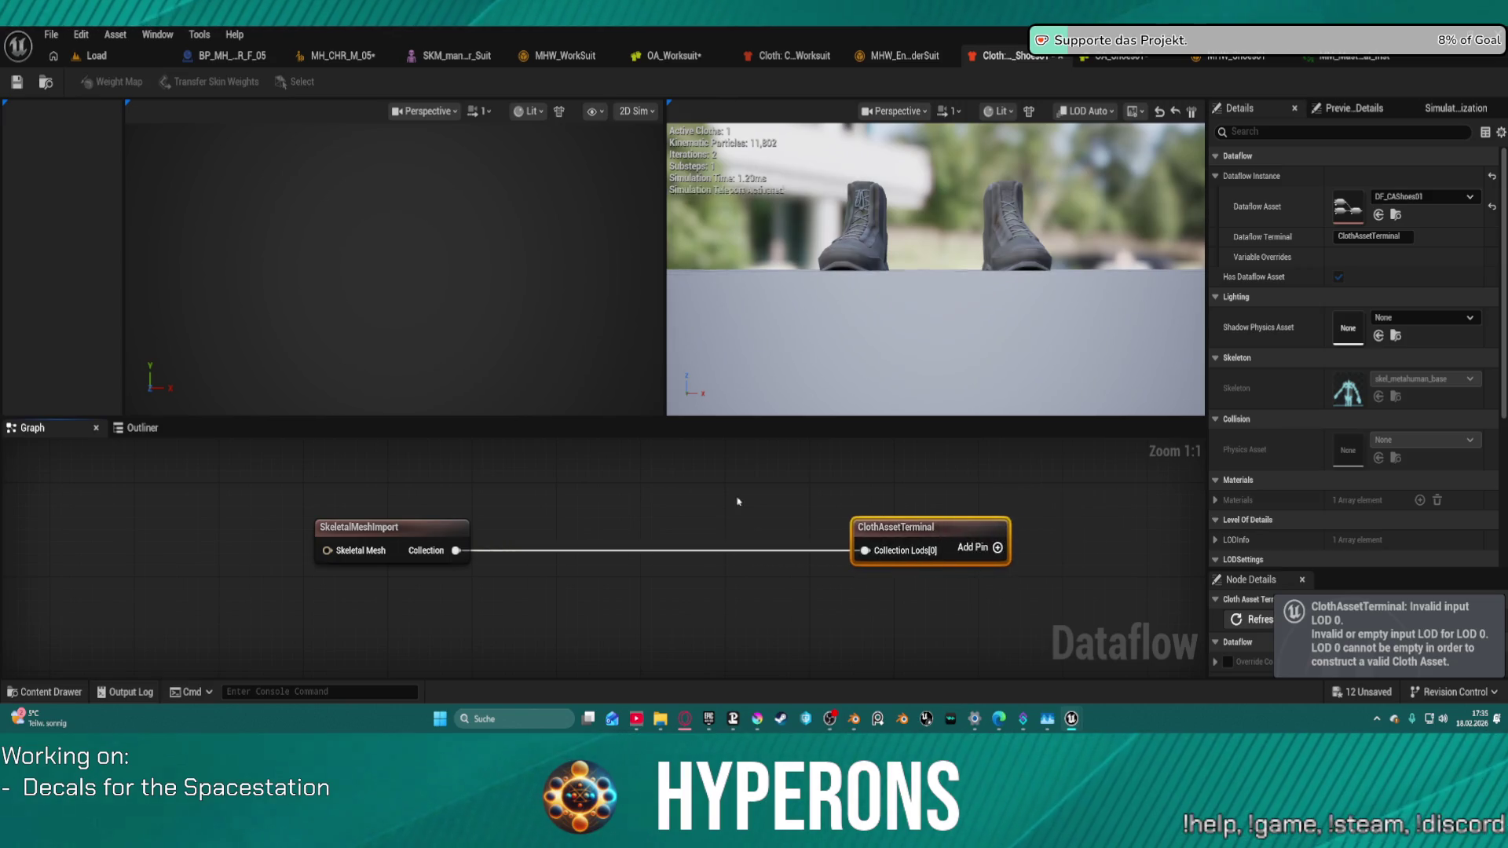
click(17, 82)
Step: Back in MH_CHR_M_05's Assembly settings, choose the UE Optimized assembly type at High quality
click(1123, 57)
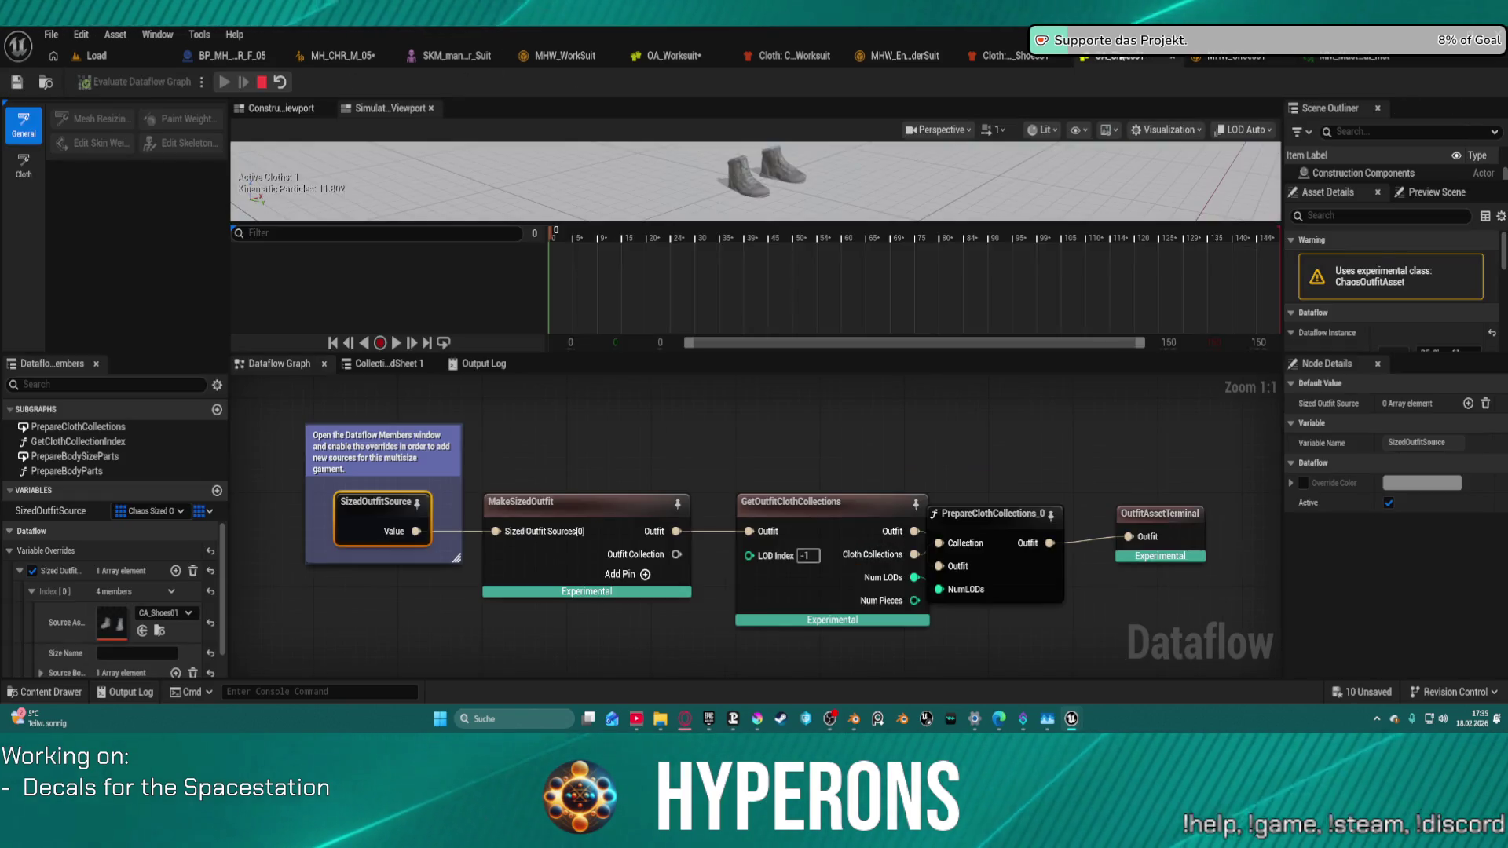
click(92, 56)
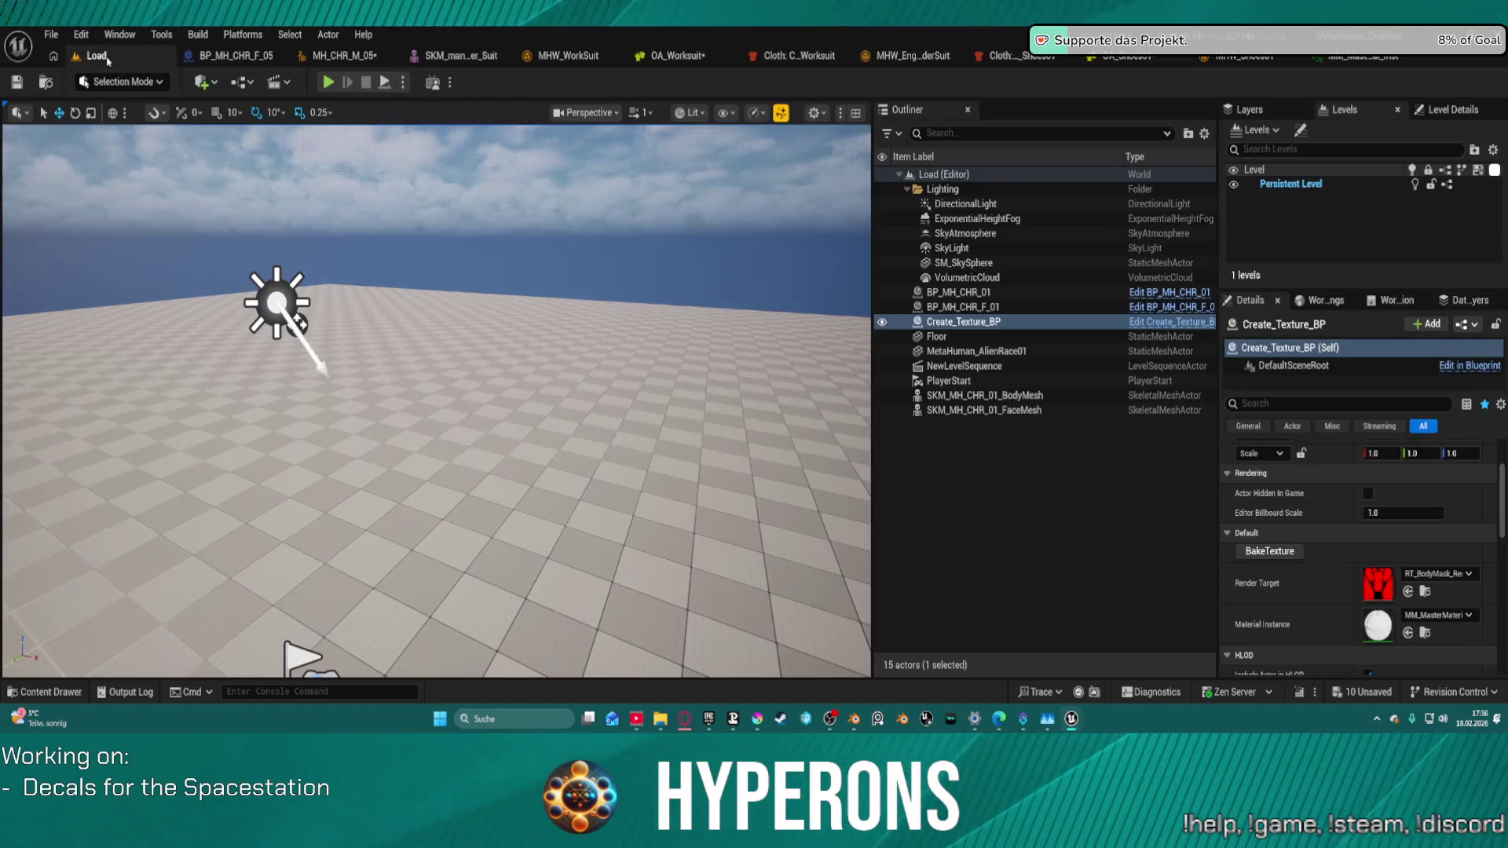
click(347, 56)
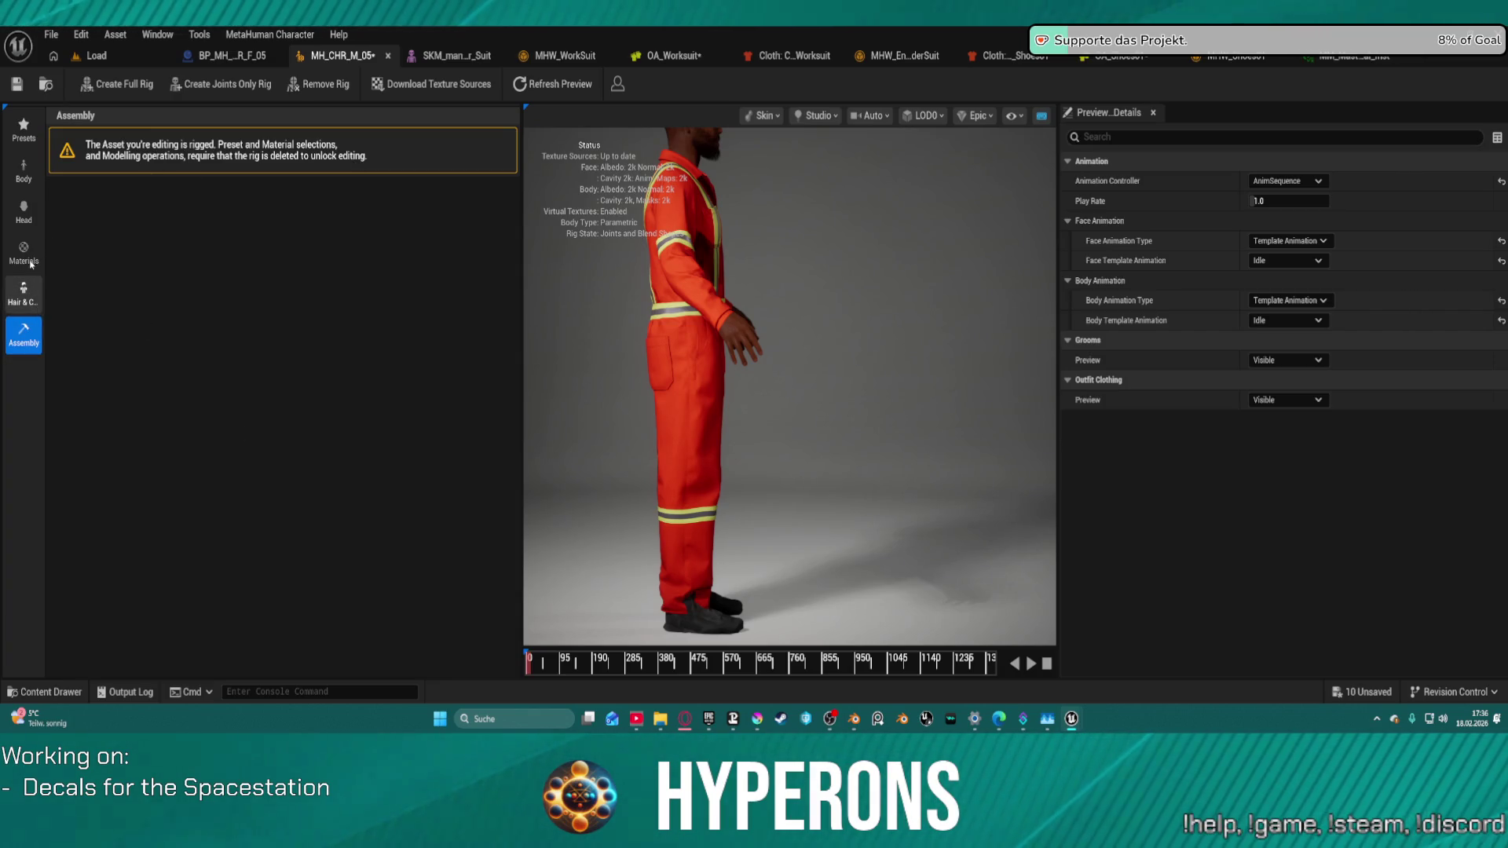
click(25, 292)
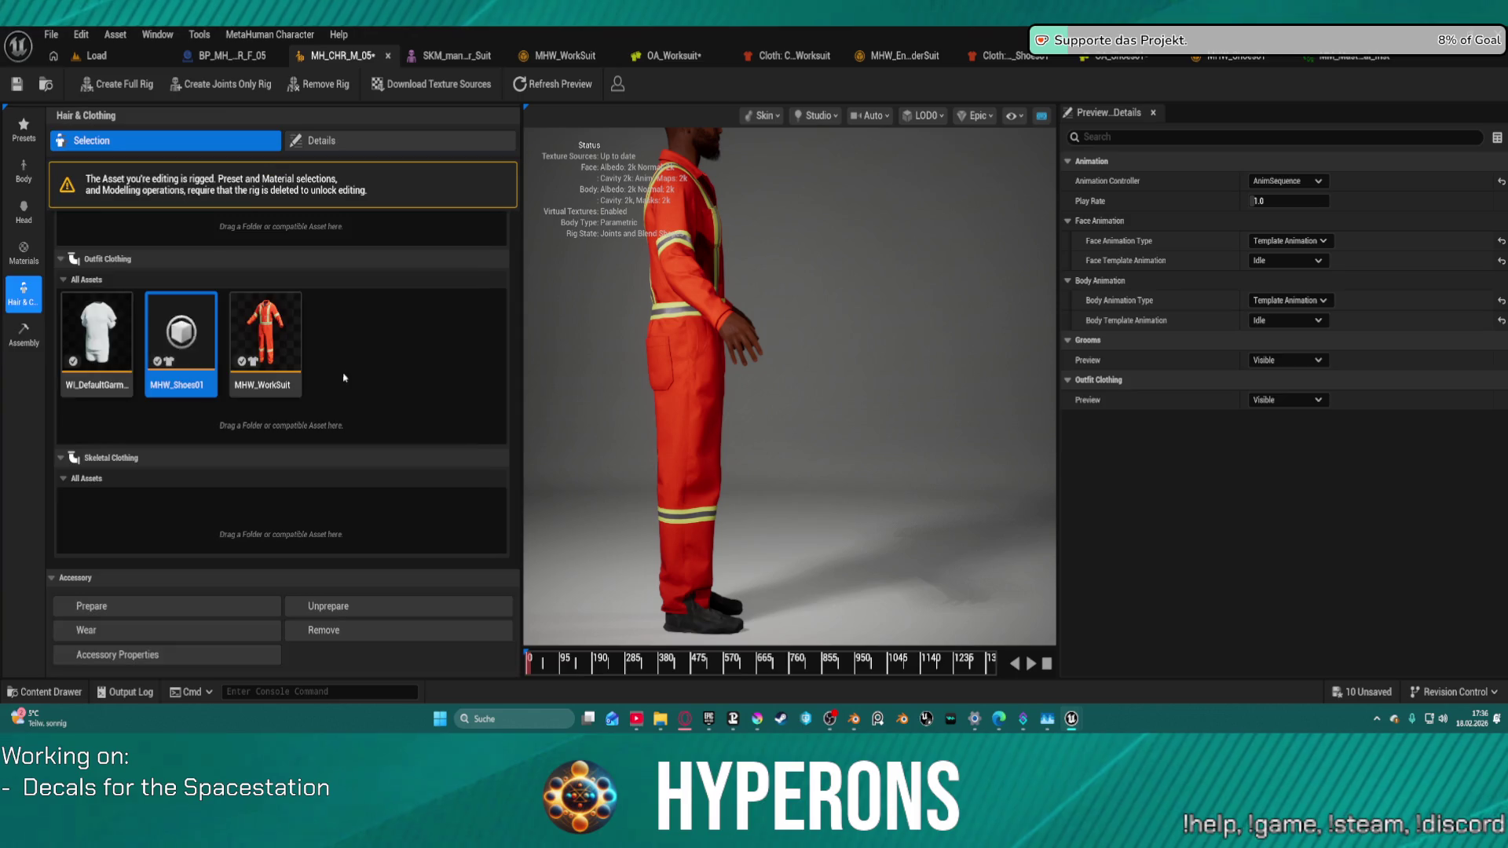
click(25, 330)
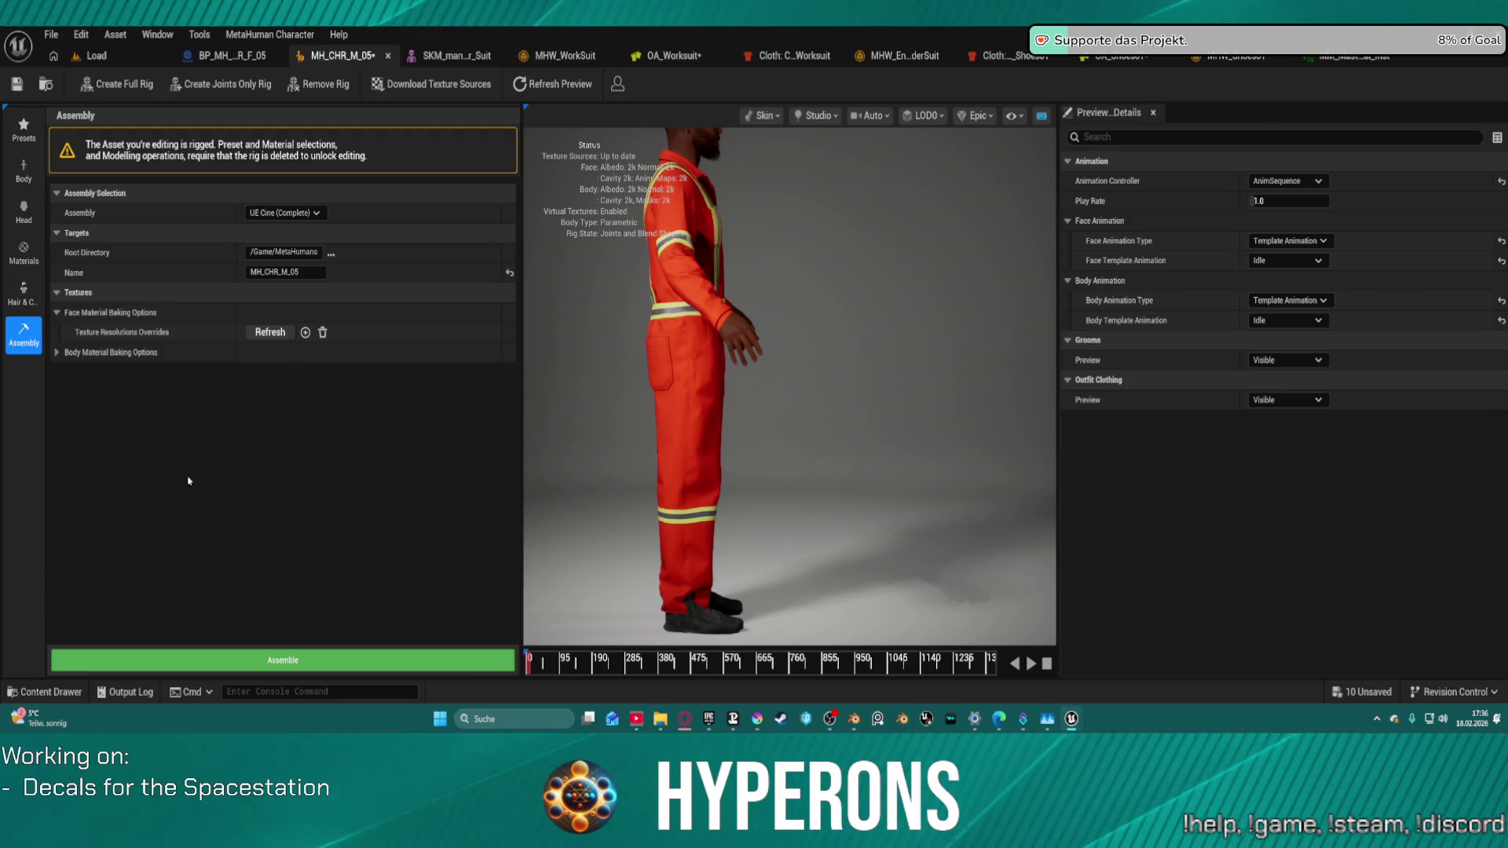
click(322, 212)
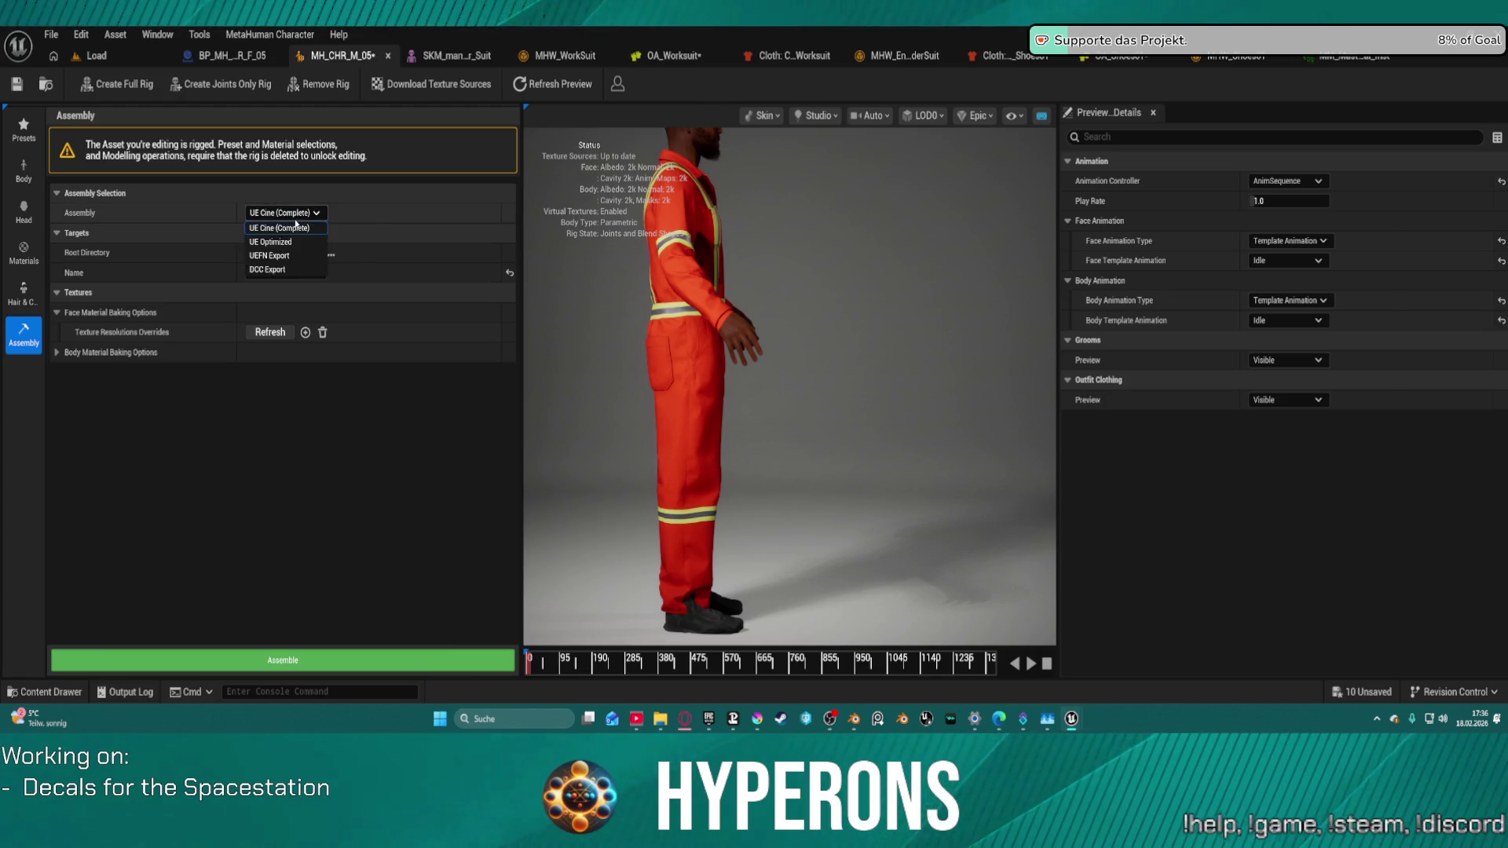
click(294, 239)
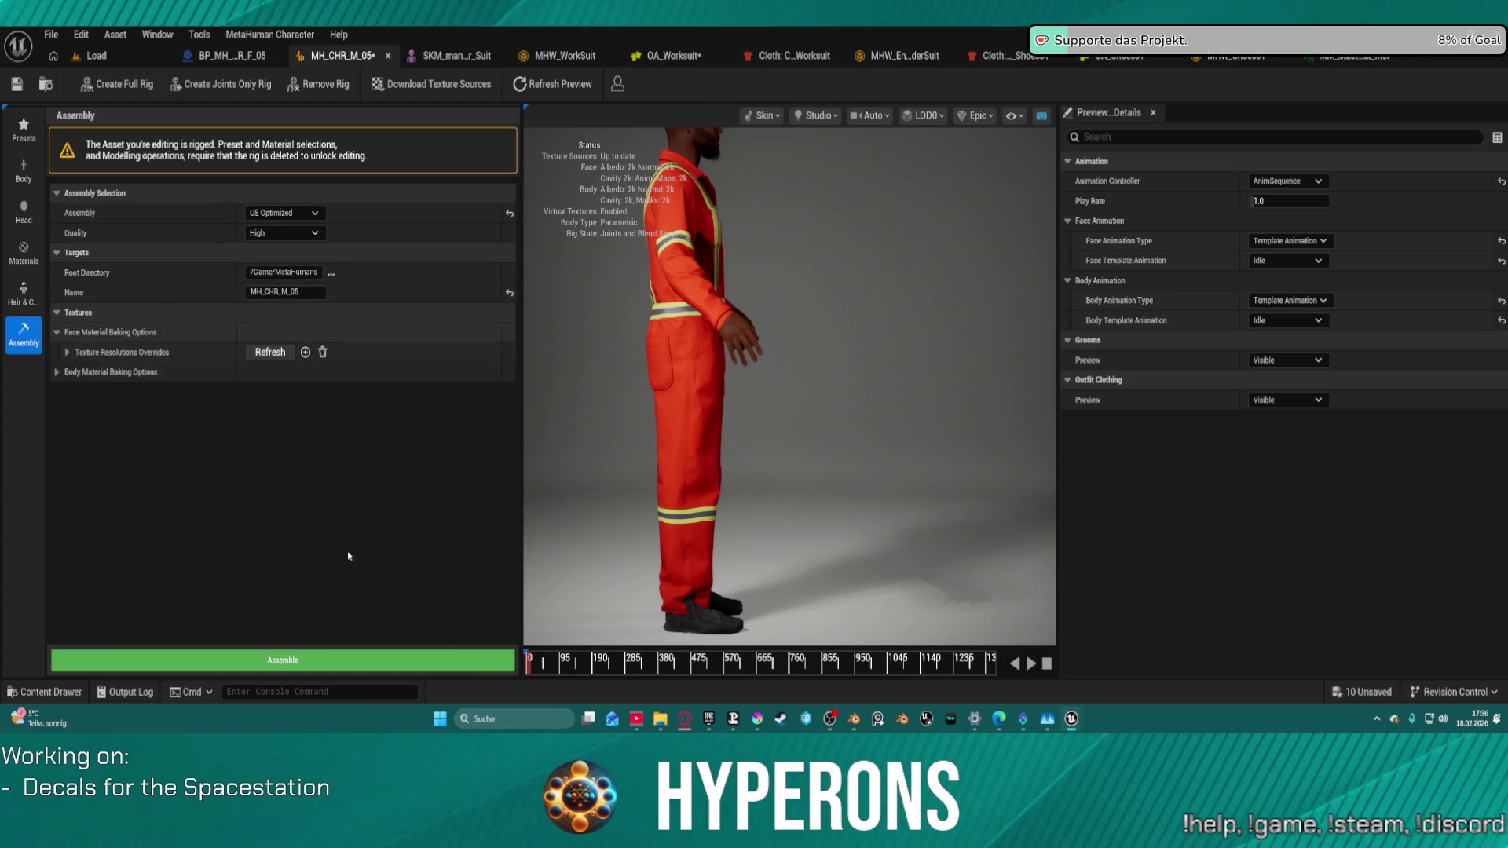
Step: Assemble the MH_CHR_M_05 character and return to its editor once rigging completes
click(315, 663)
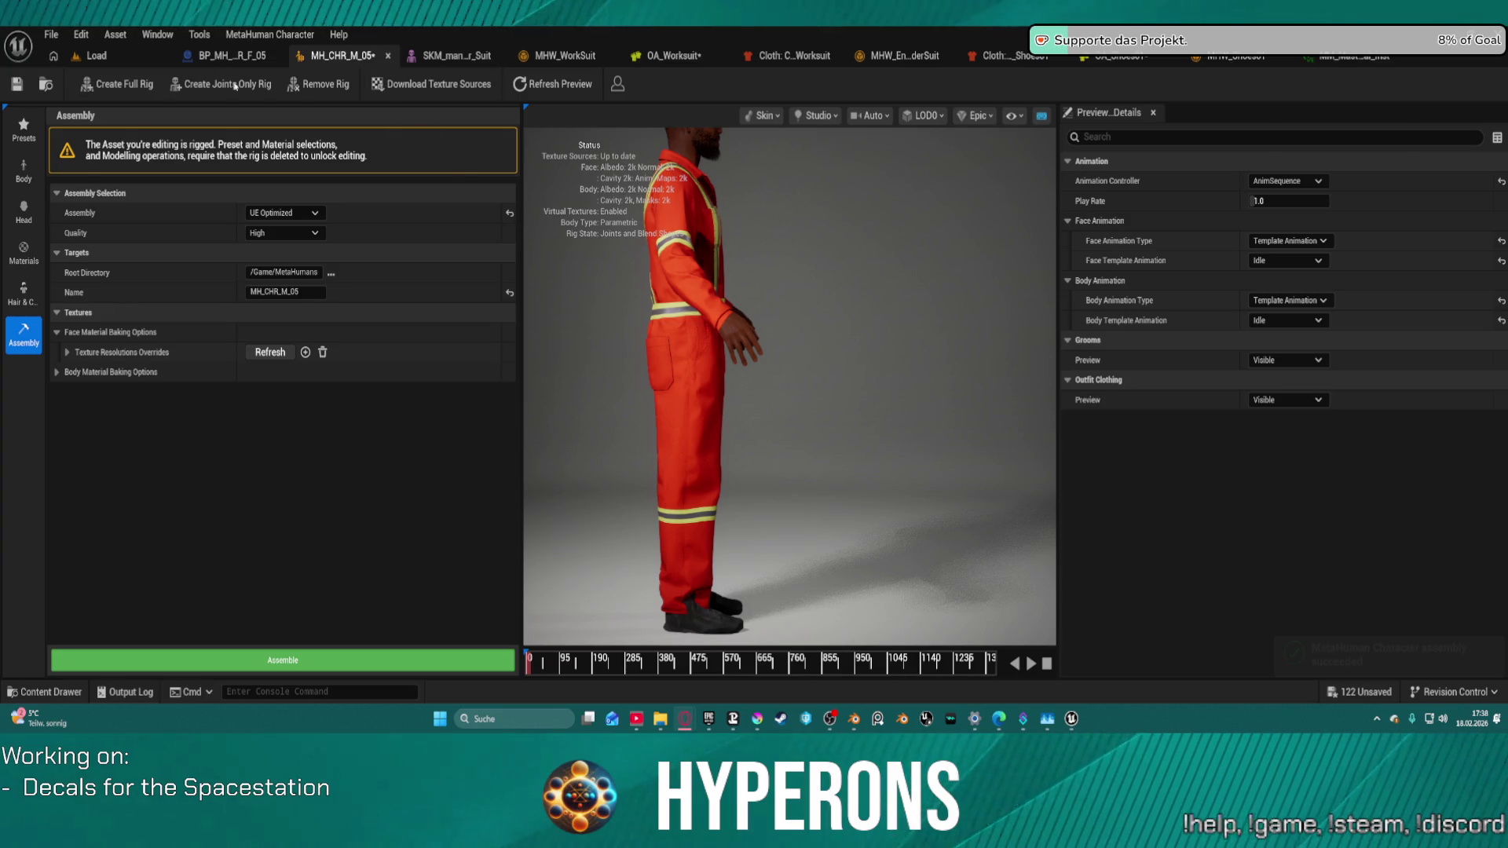
click(144, 60)
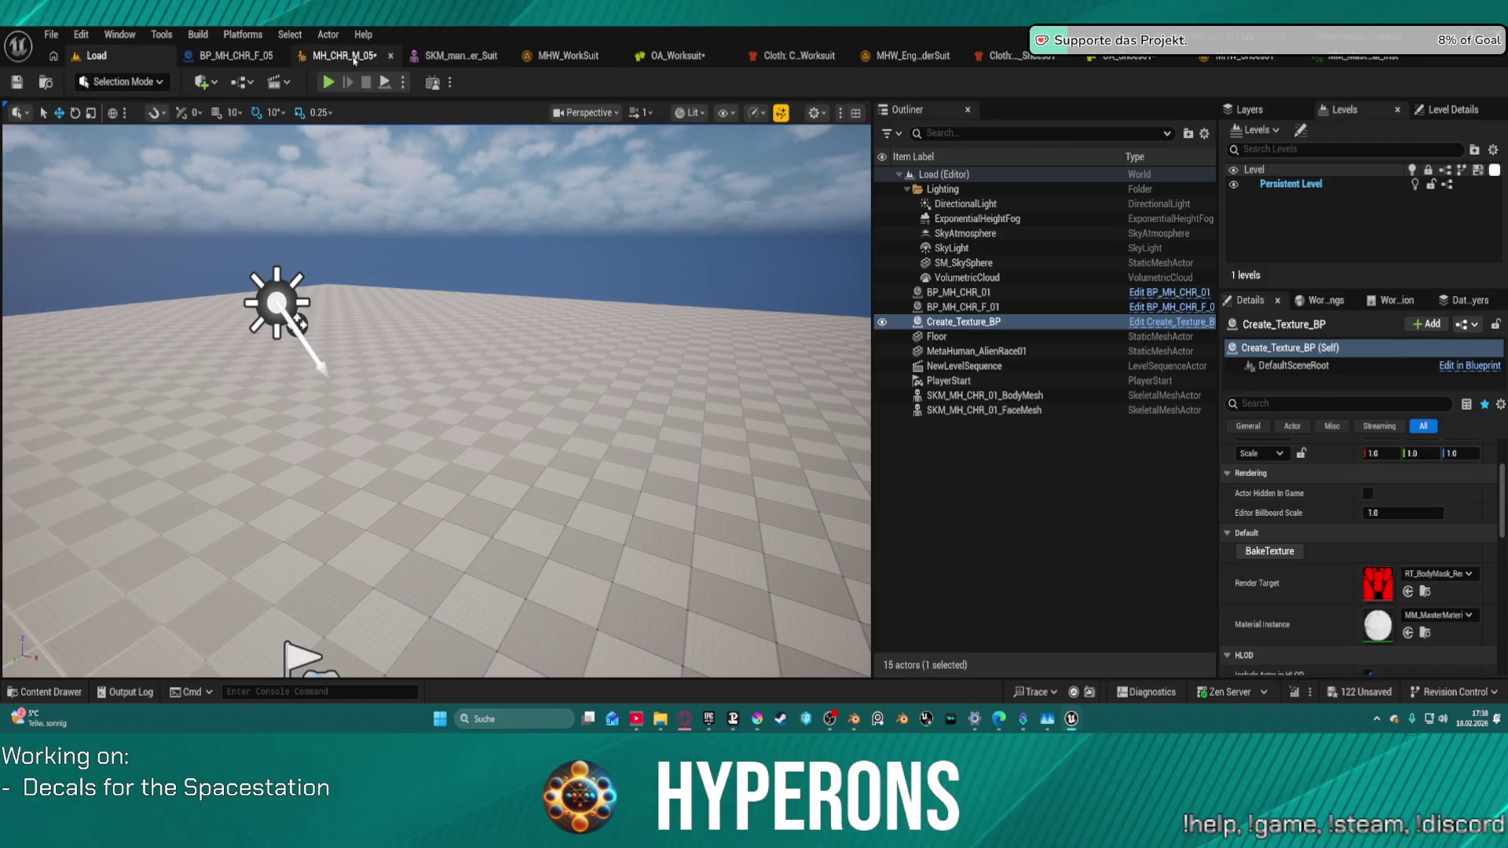
click(353, 59)
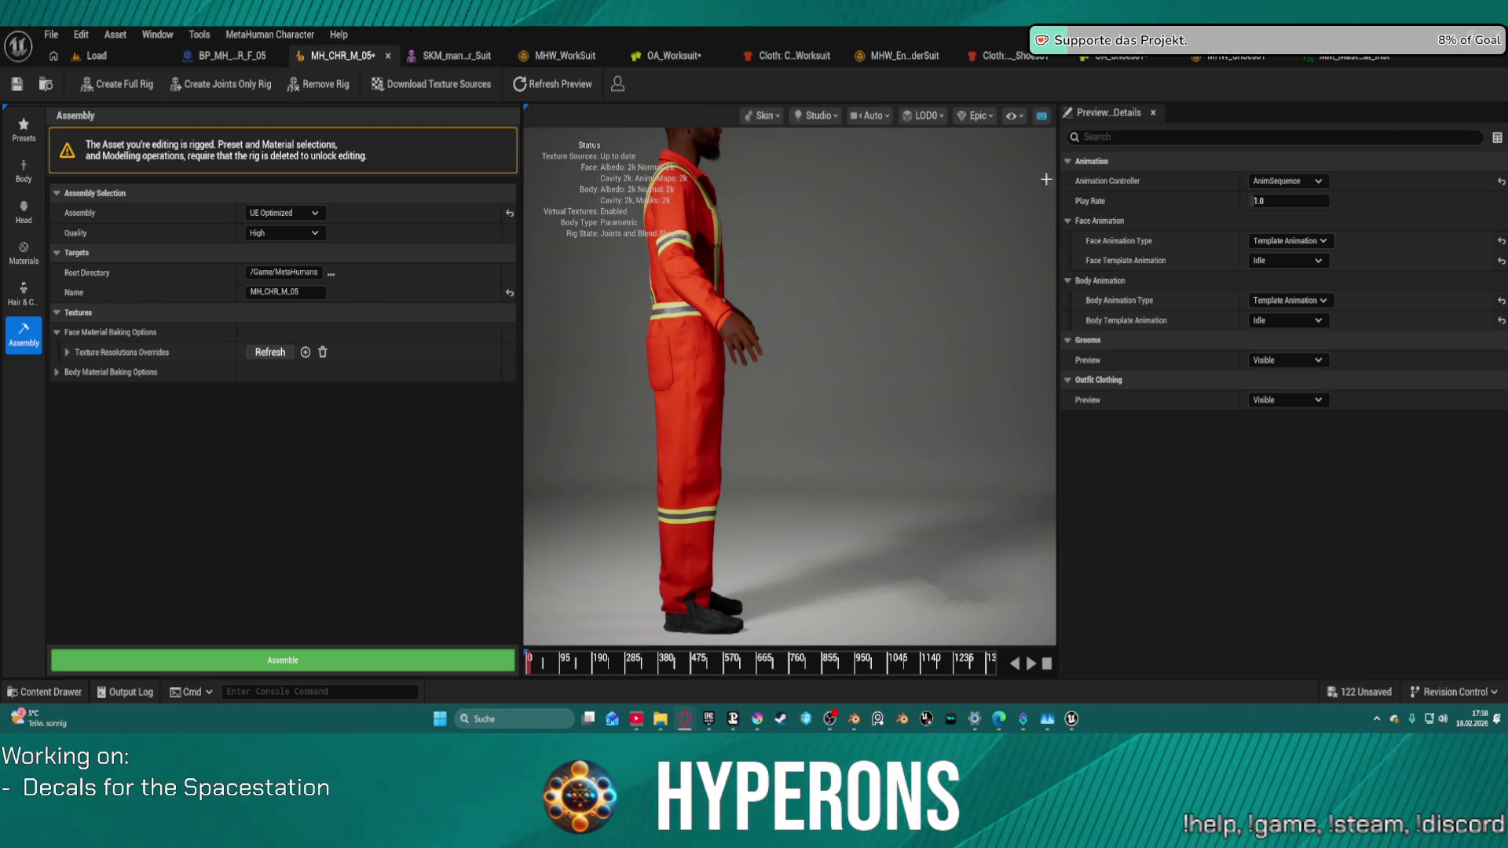
Step: Play the idle preview animation and zoom in on the animating character
click(1031, 661)
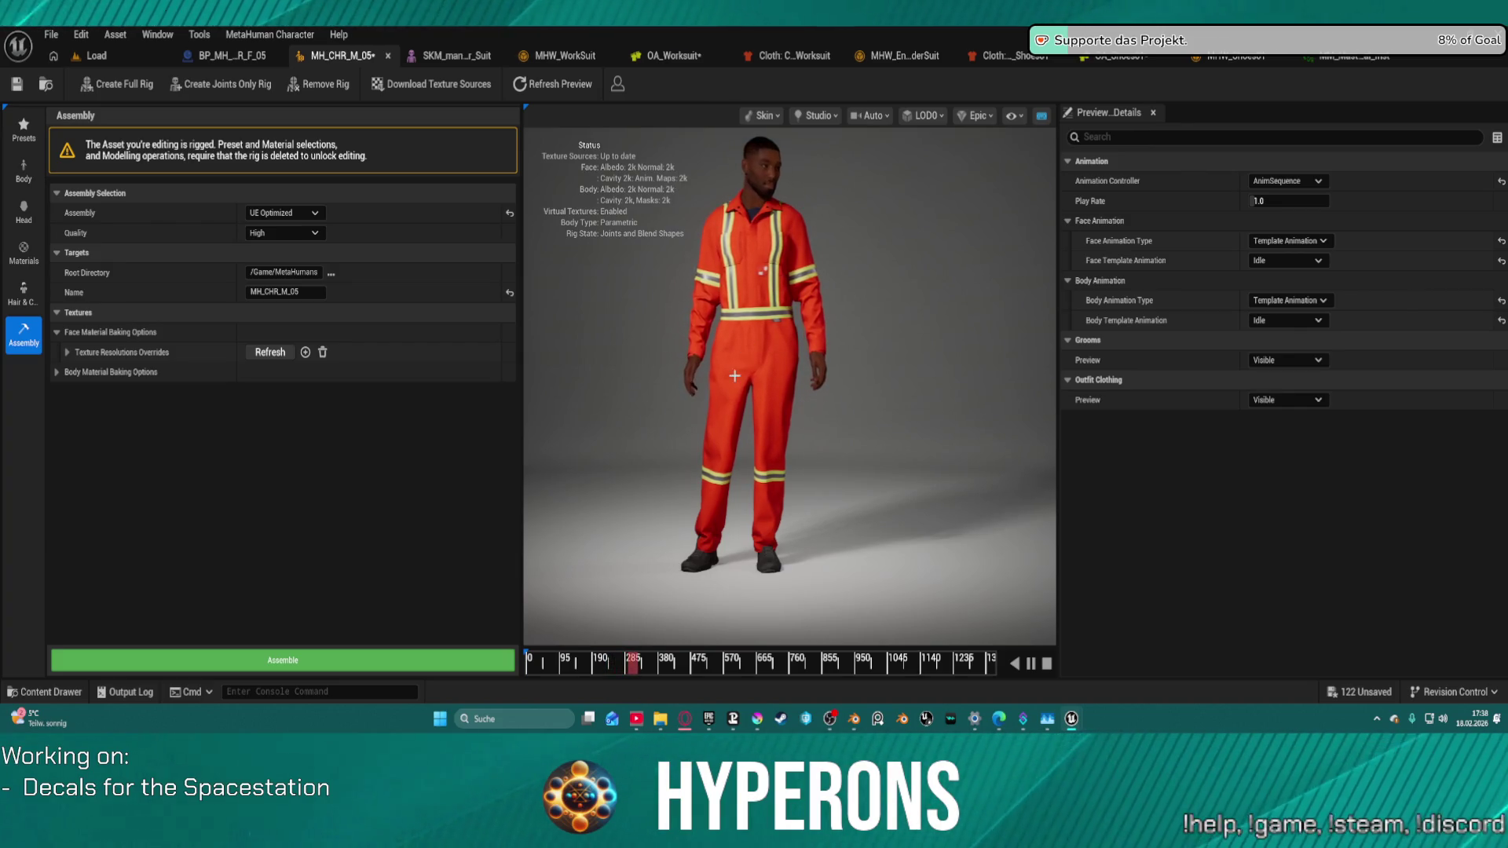
scroll(742, 383, down, 2)
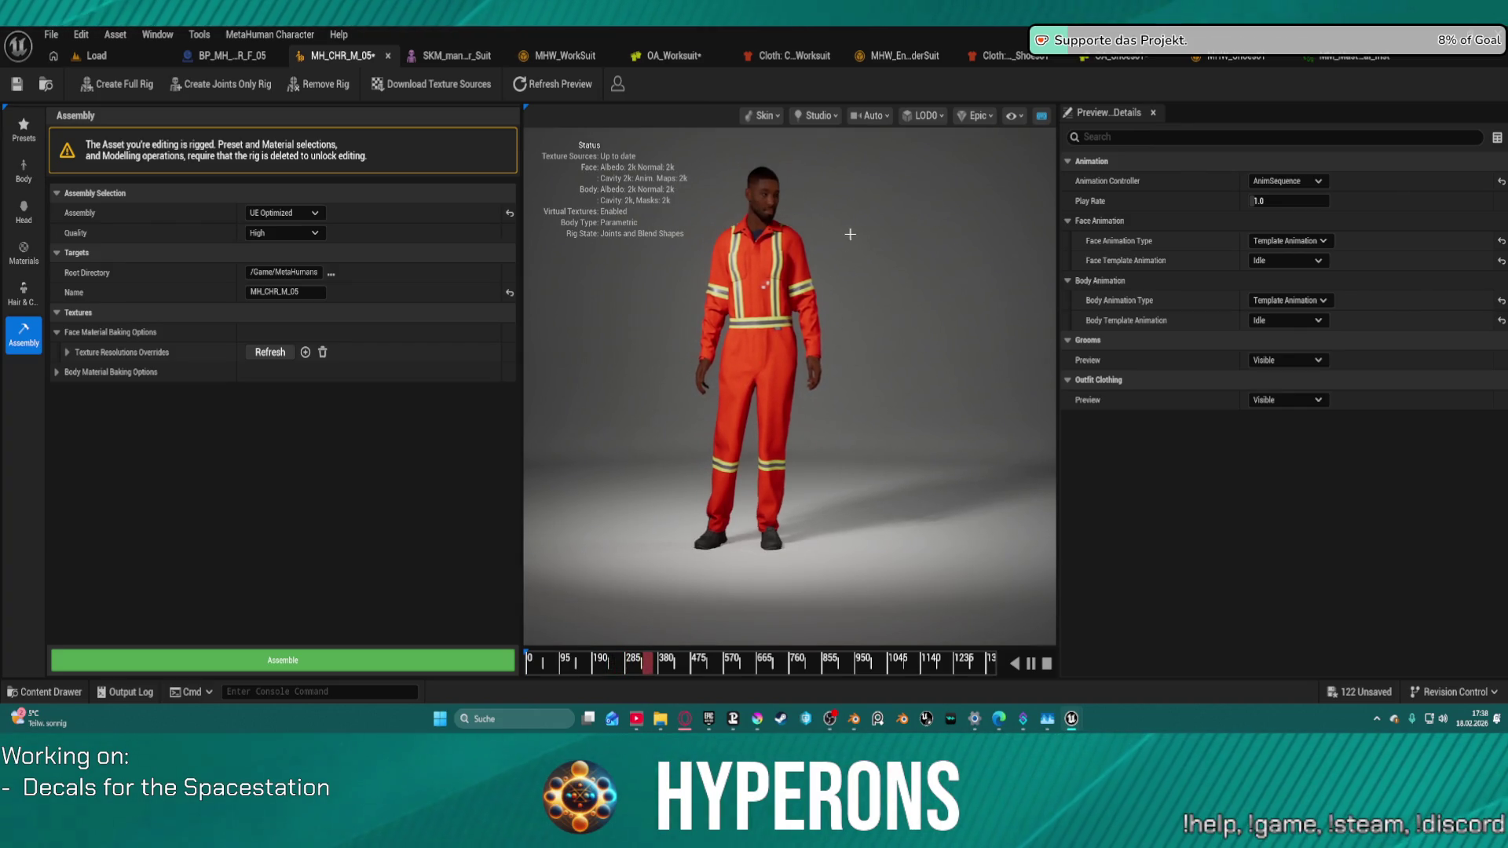
scroll(850, 234, up, 3)
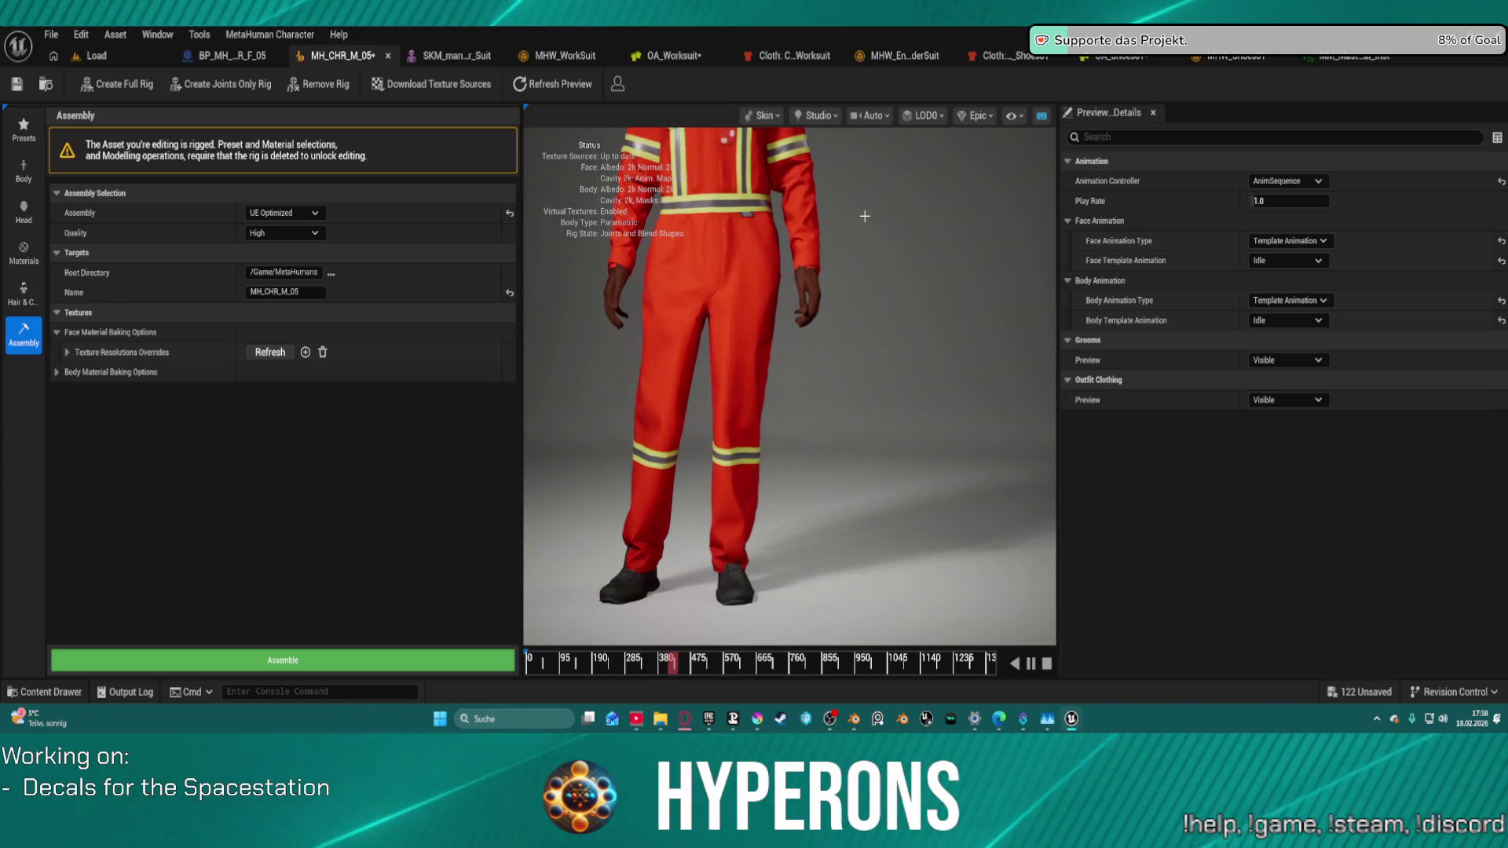
scroll(844, 210, down, 2)
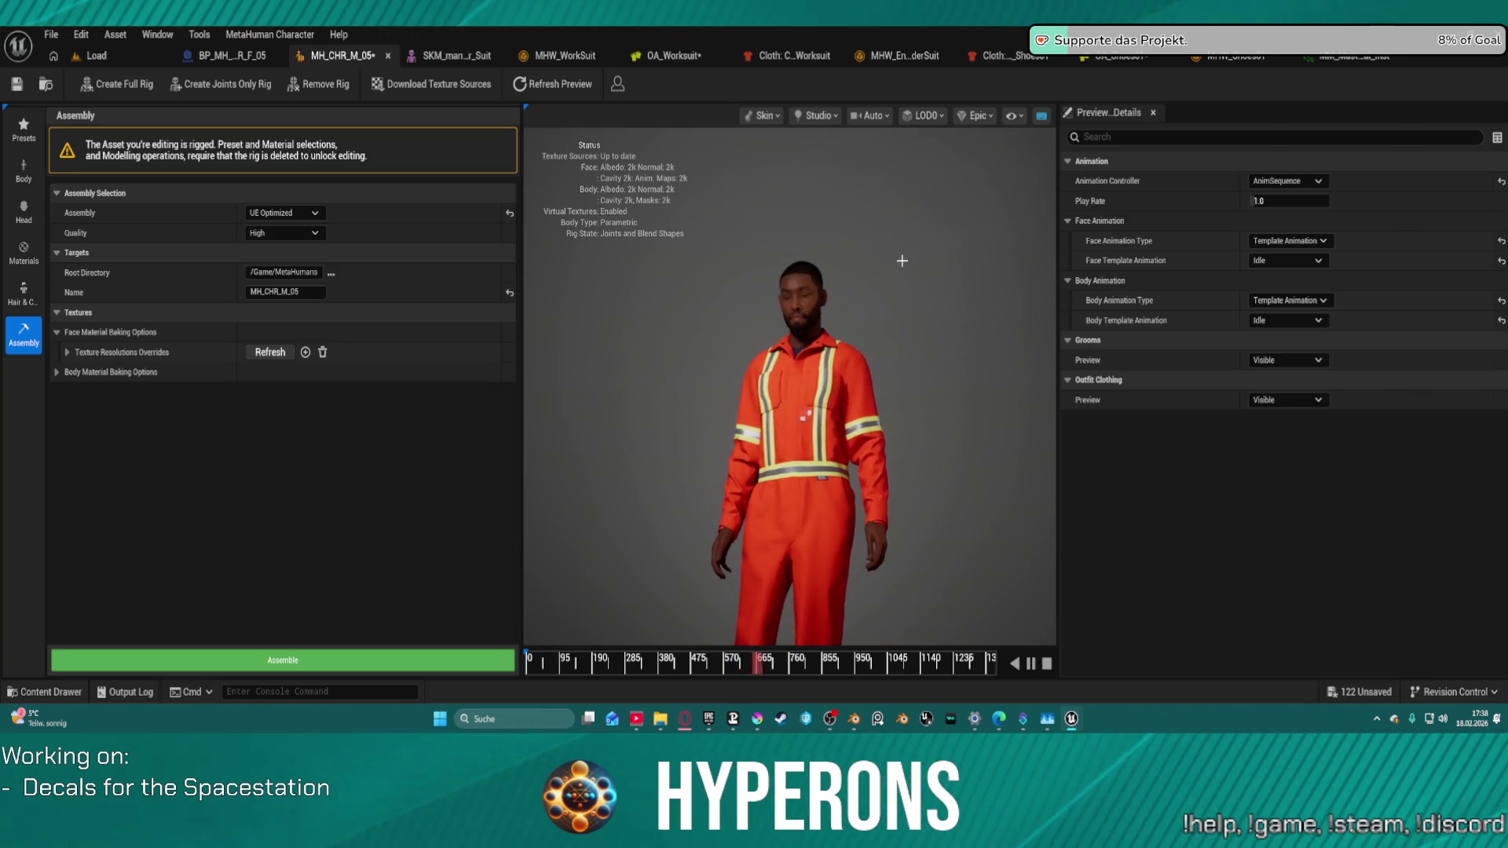
click(877, 116)
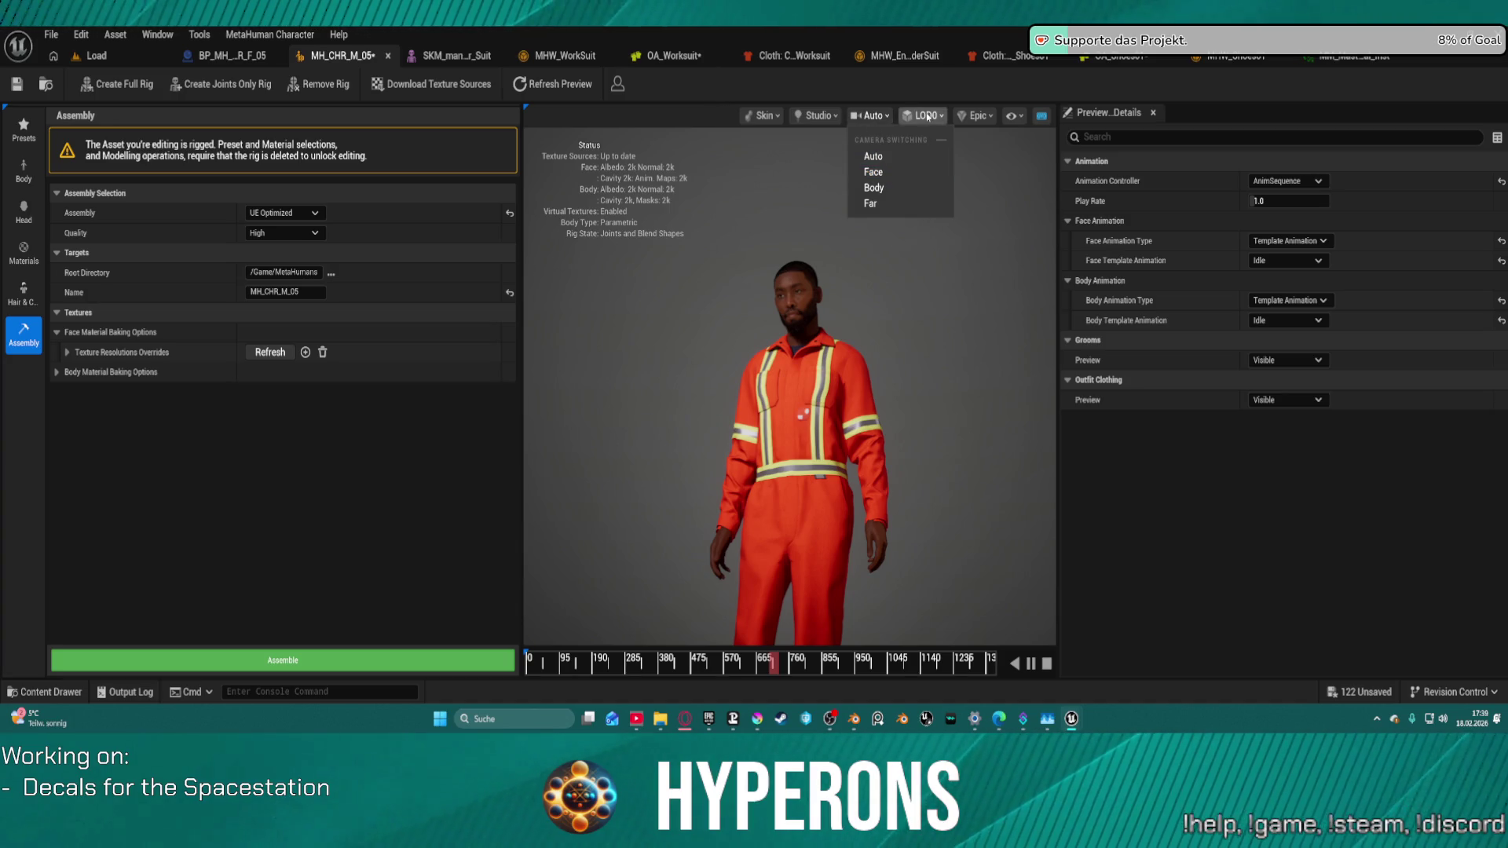
Step: Try Fireside and Tungsten preview lighting, then settle on the Texture Booth rig
mouse_move(817, 117)
click(954, 187)
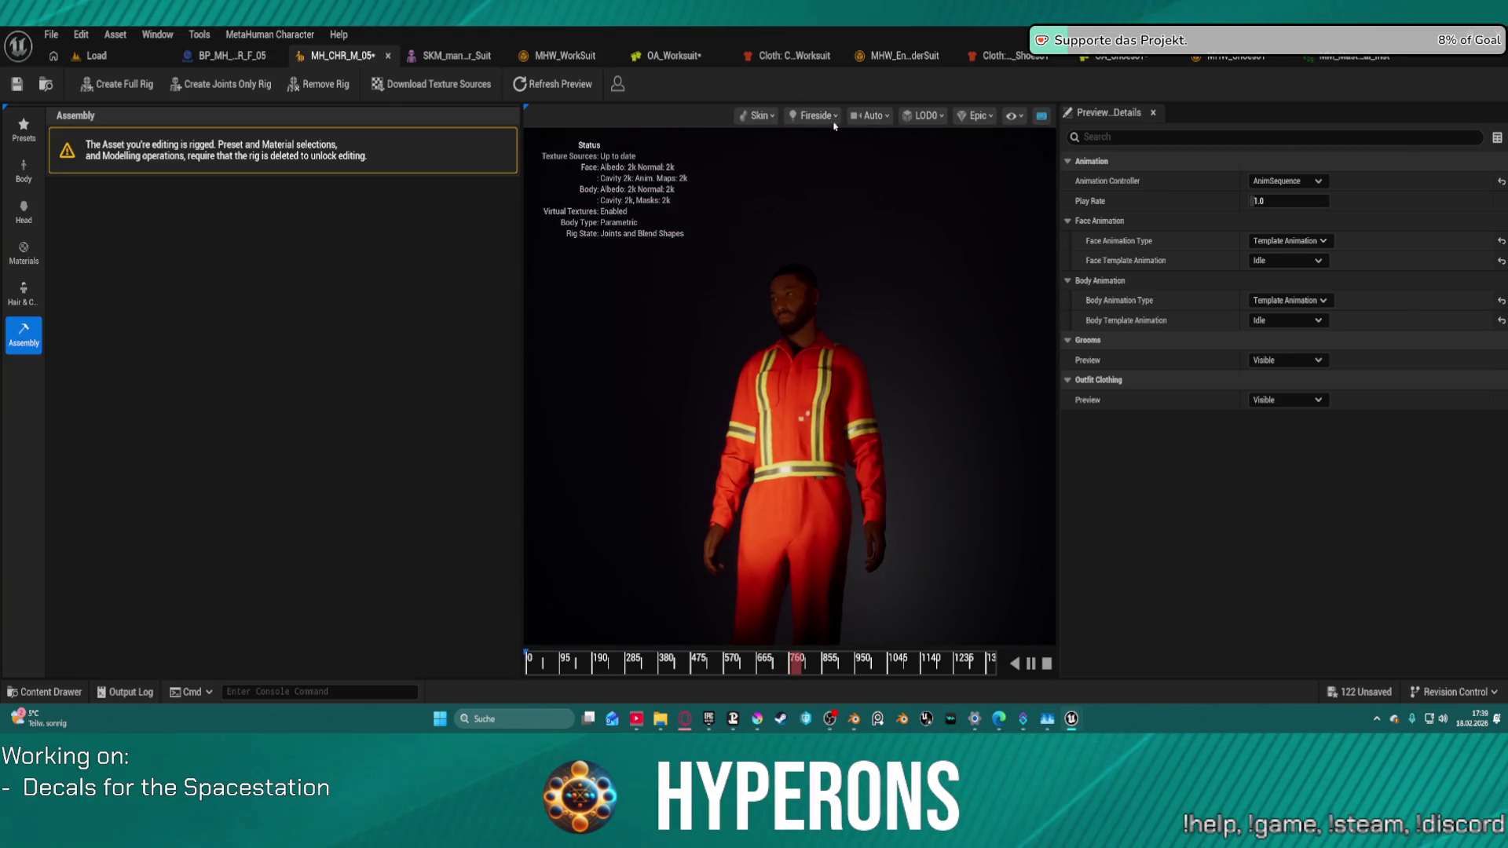
mouse_move(814, 116)
click(848, 385)
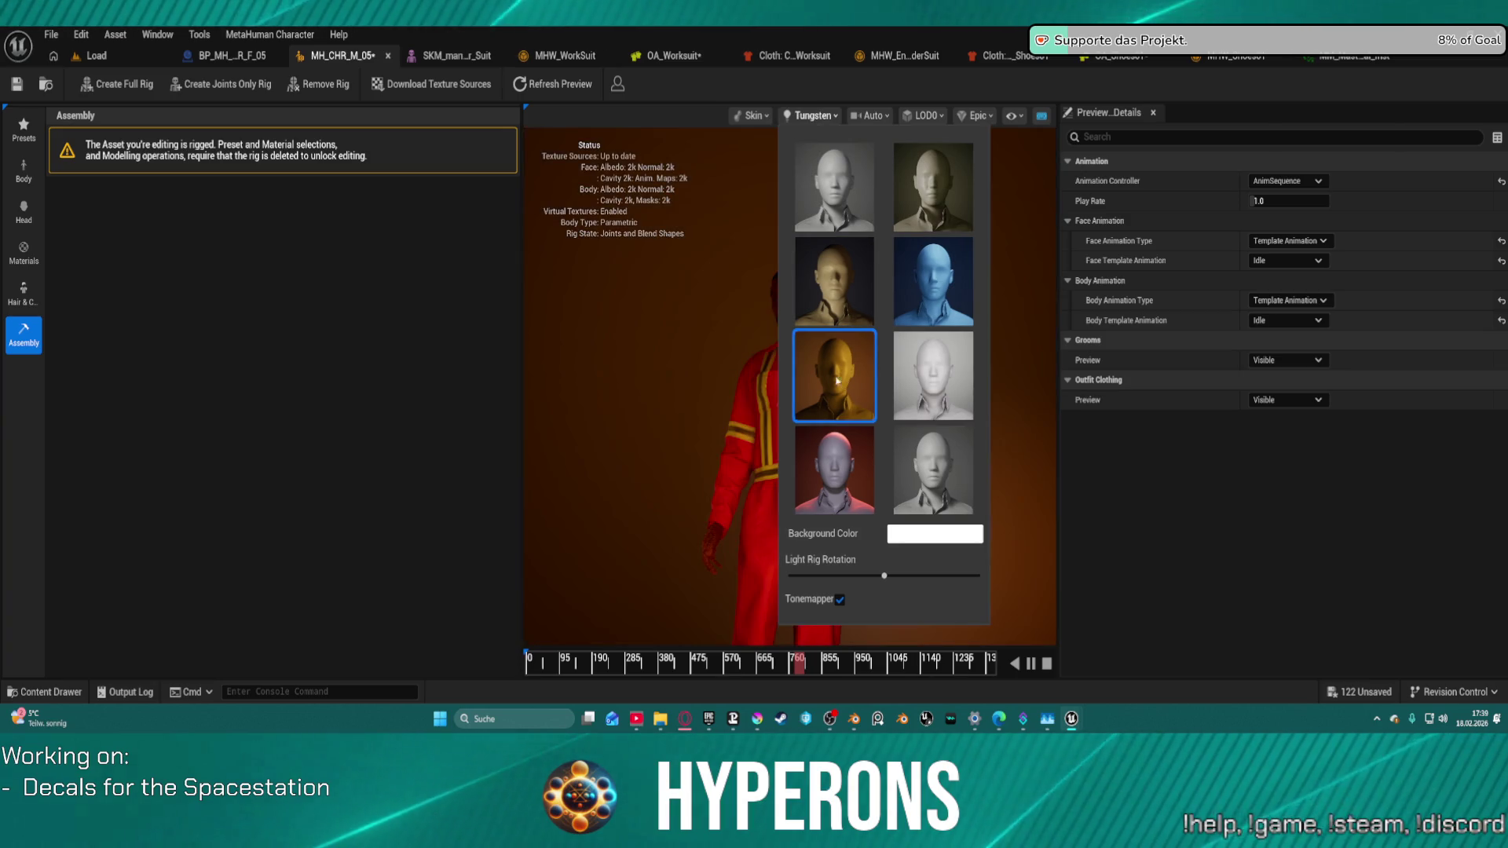
mouse_move(813, 117)
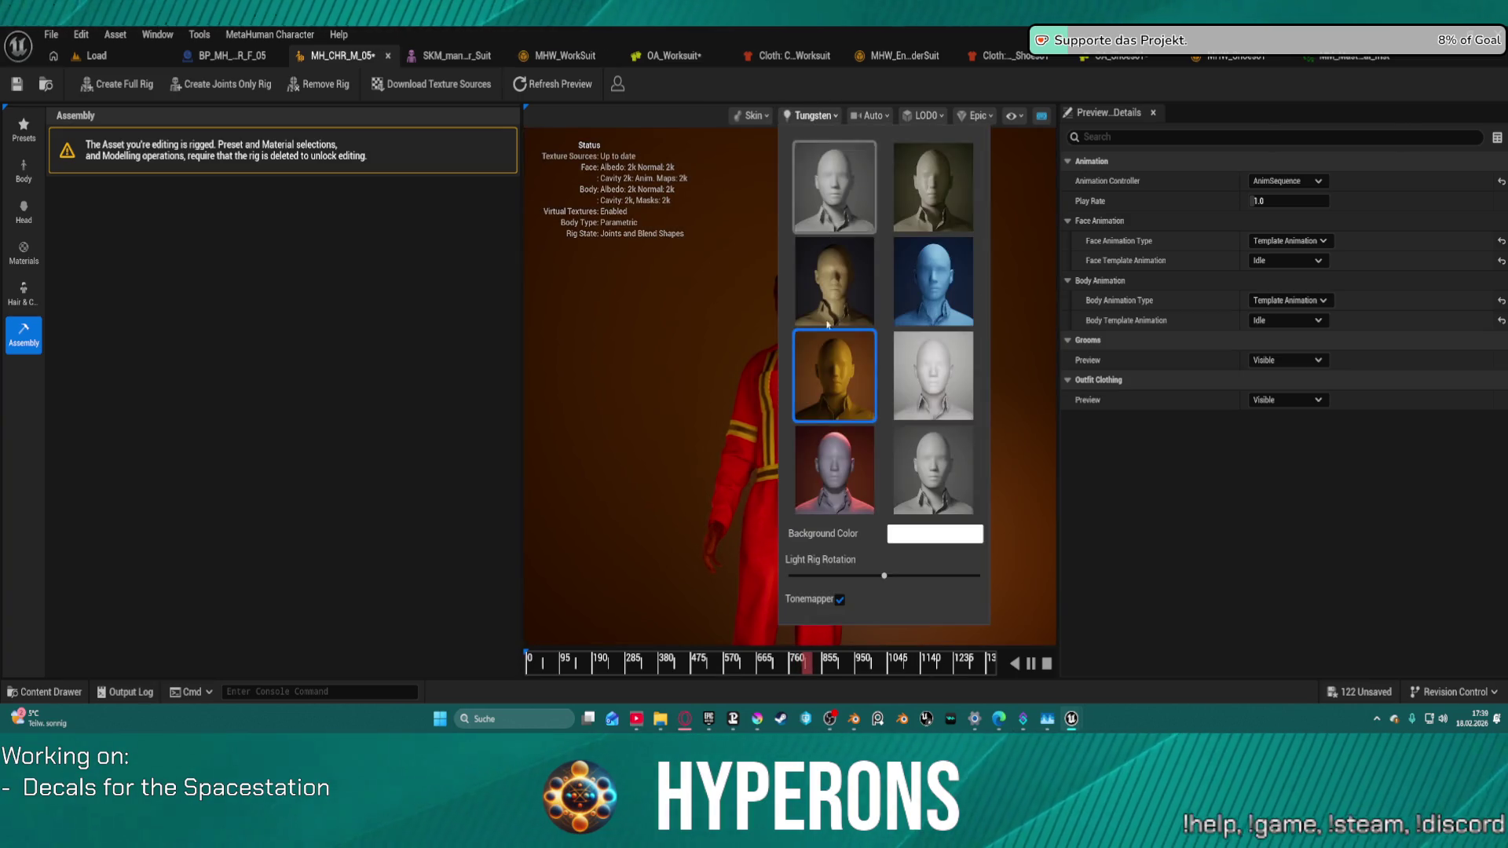
click(927, 476)
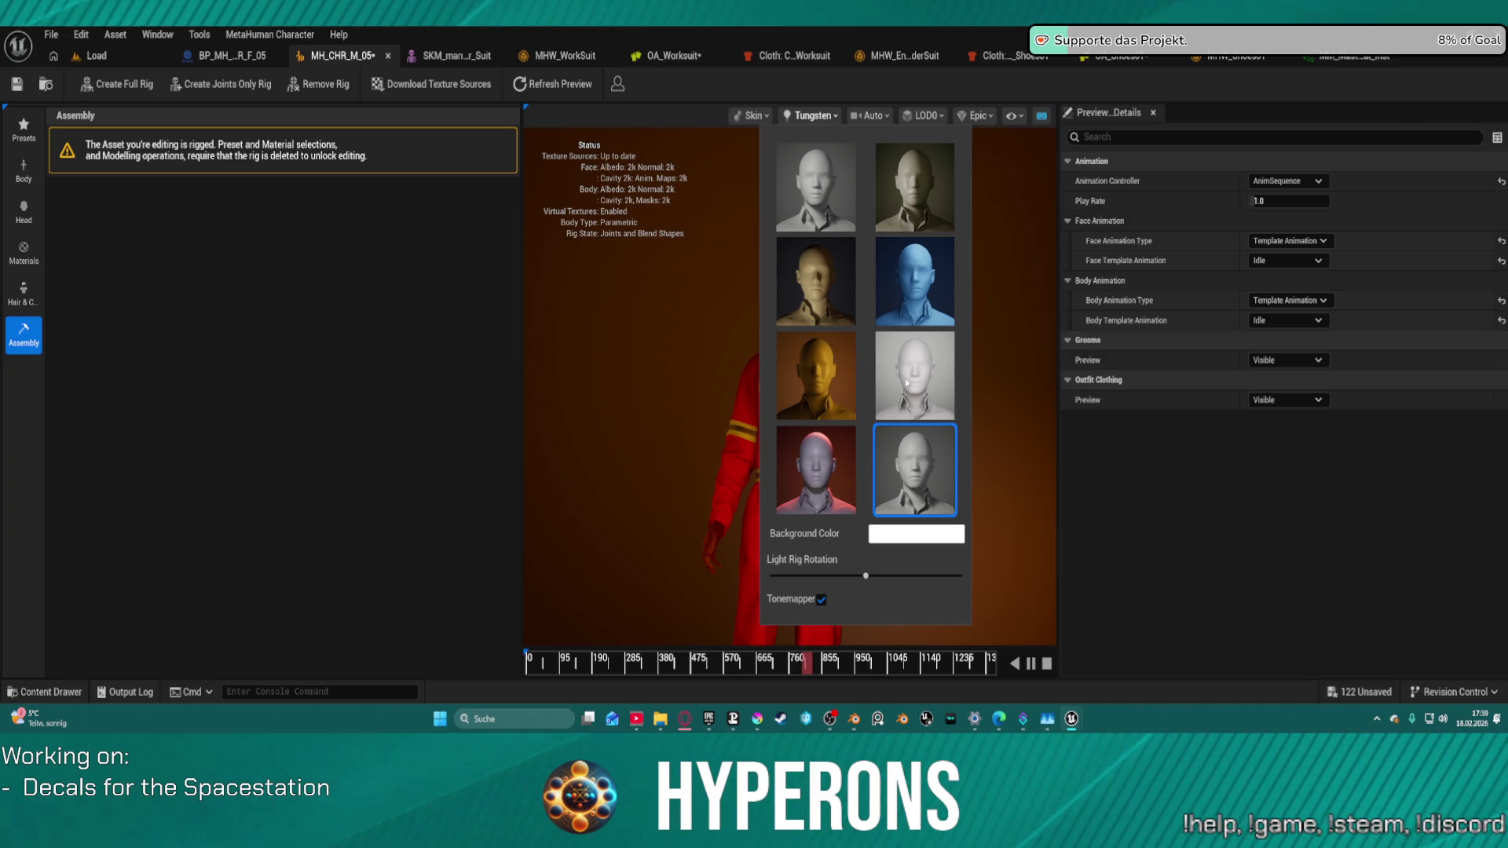
click(915, 470)
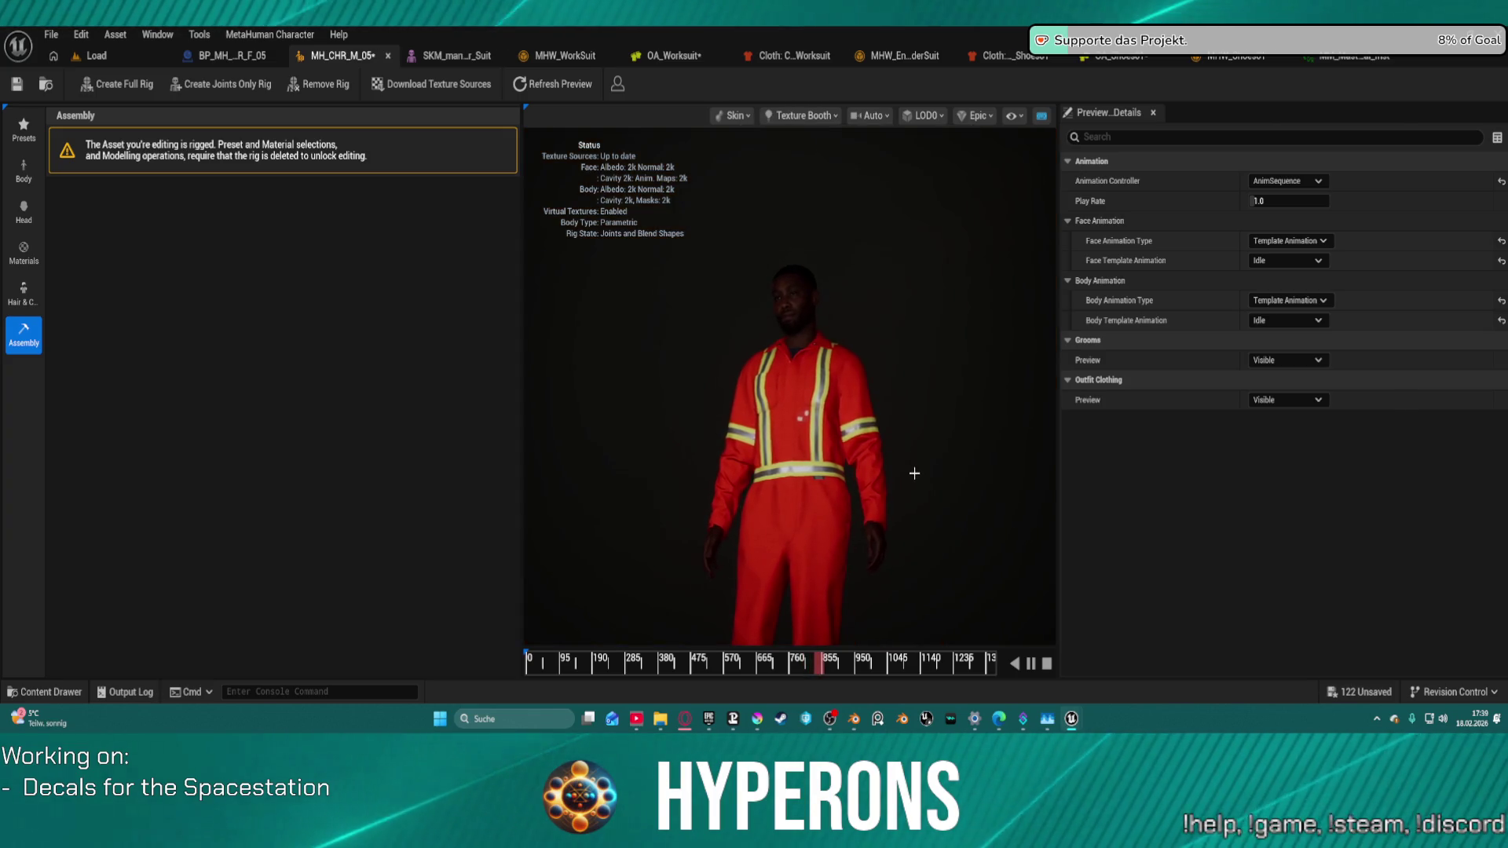
Step: Reframe the preview onto the jacket's reflective stripes and upper body
mouse_move(811, 253)
mouse_down()
mouse_move(734, 200)
mouse_move(761, 224)
mouse_up()
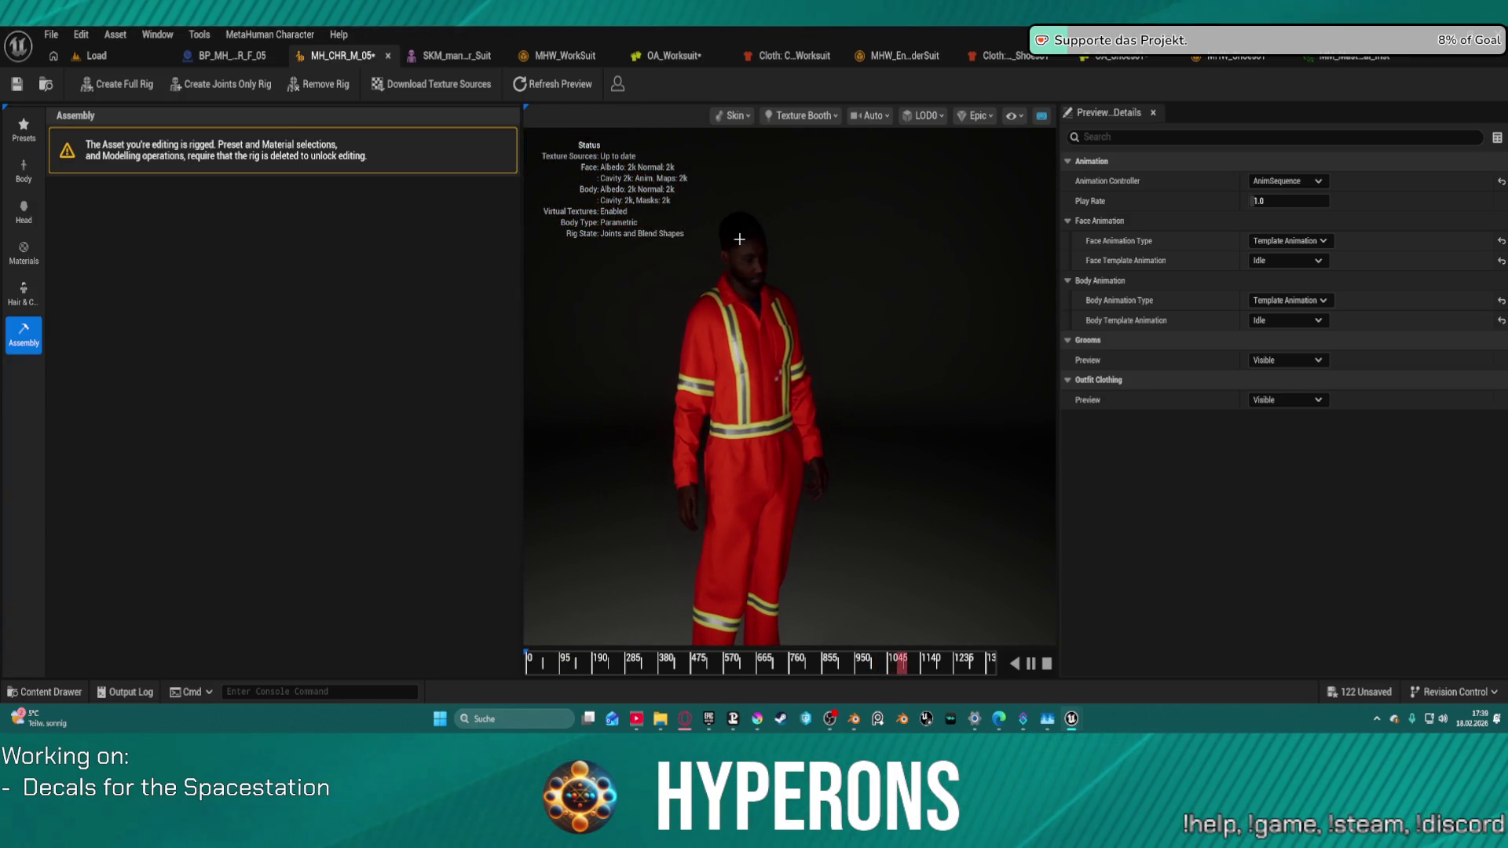
scroll(761, 224, up, 5)
scroll(760, 222, down, 2)
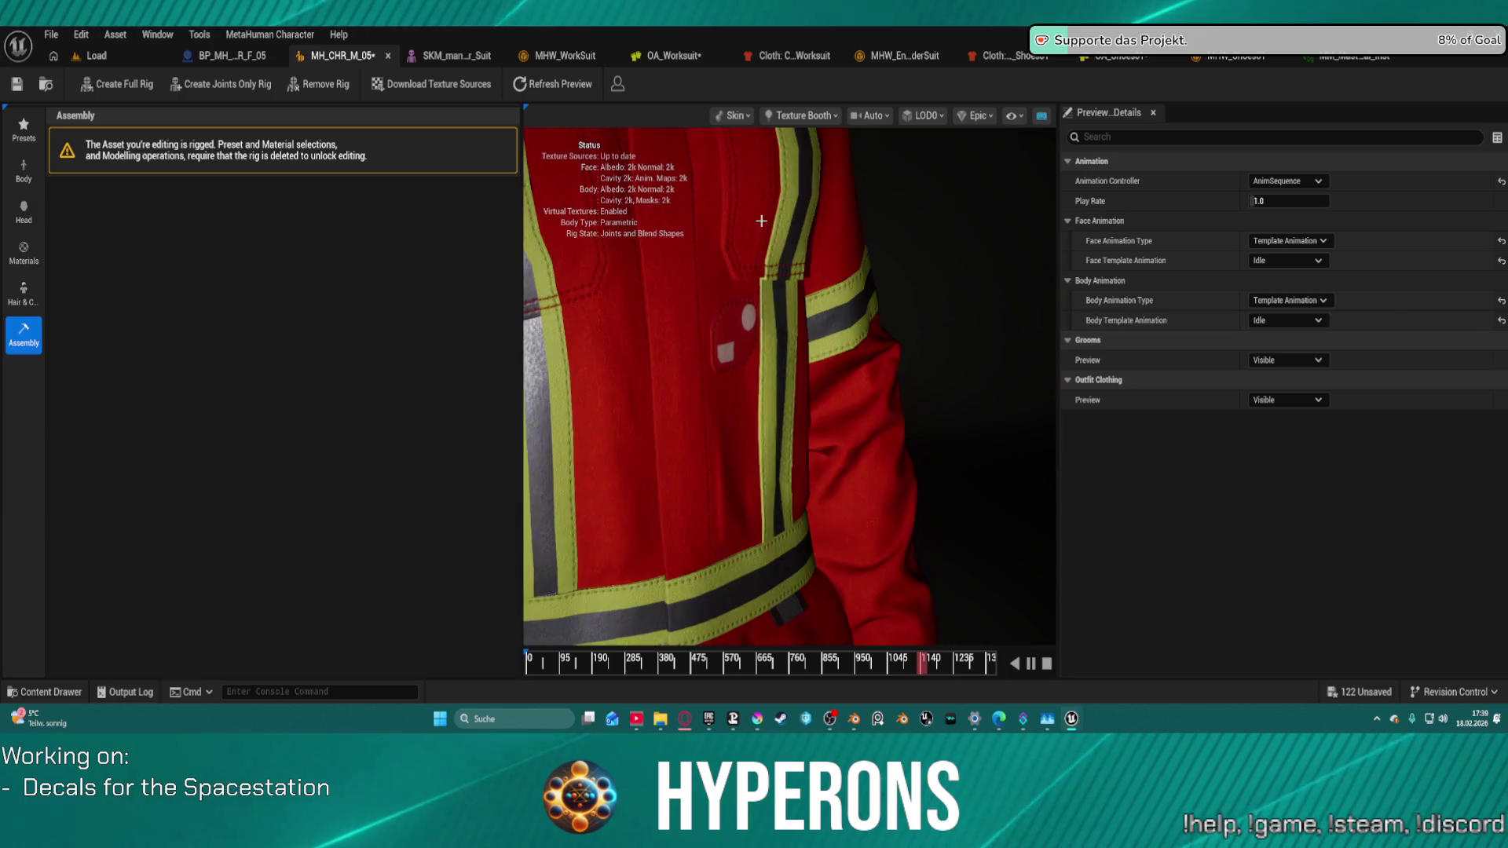
scroll(760, 220, down, 5)
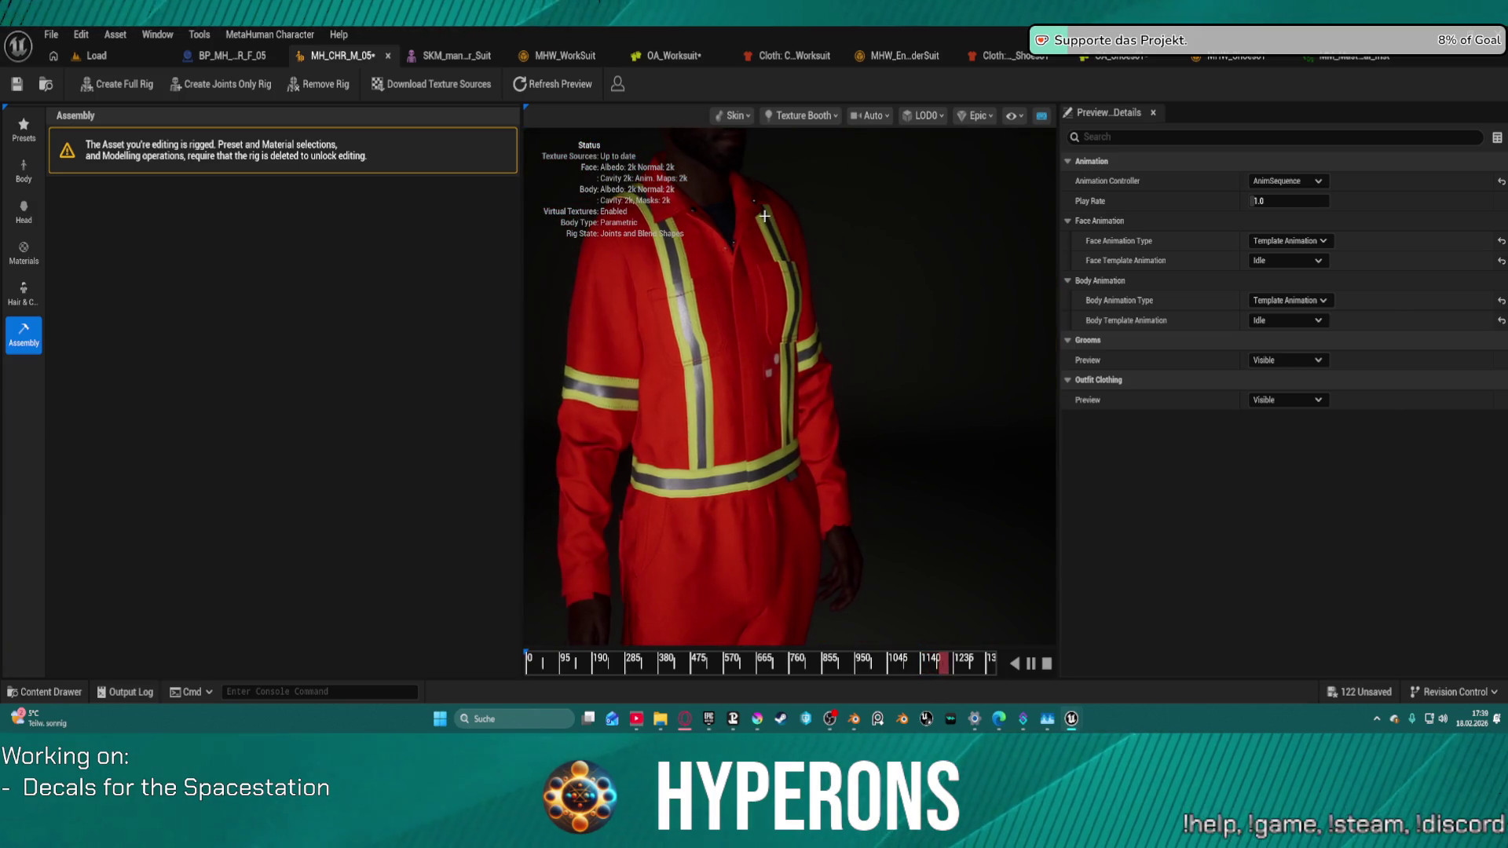
drag(761, 221, 761, 157)
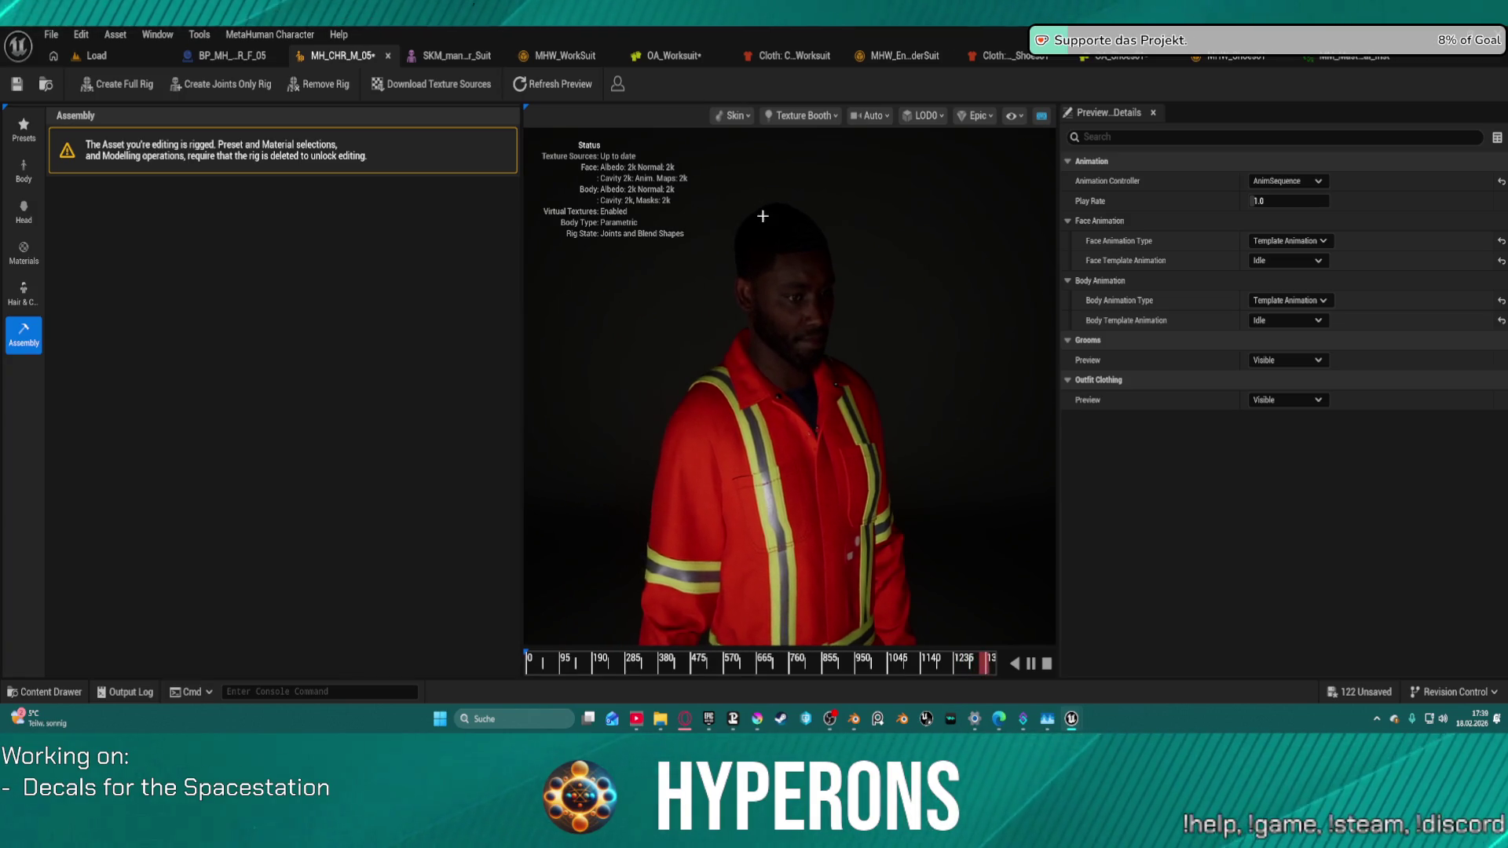
Step: Set the Face Template Animation to HappyA and save the character
click(1288, 260)
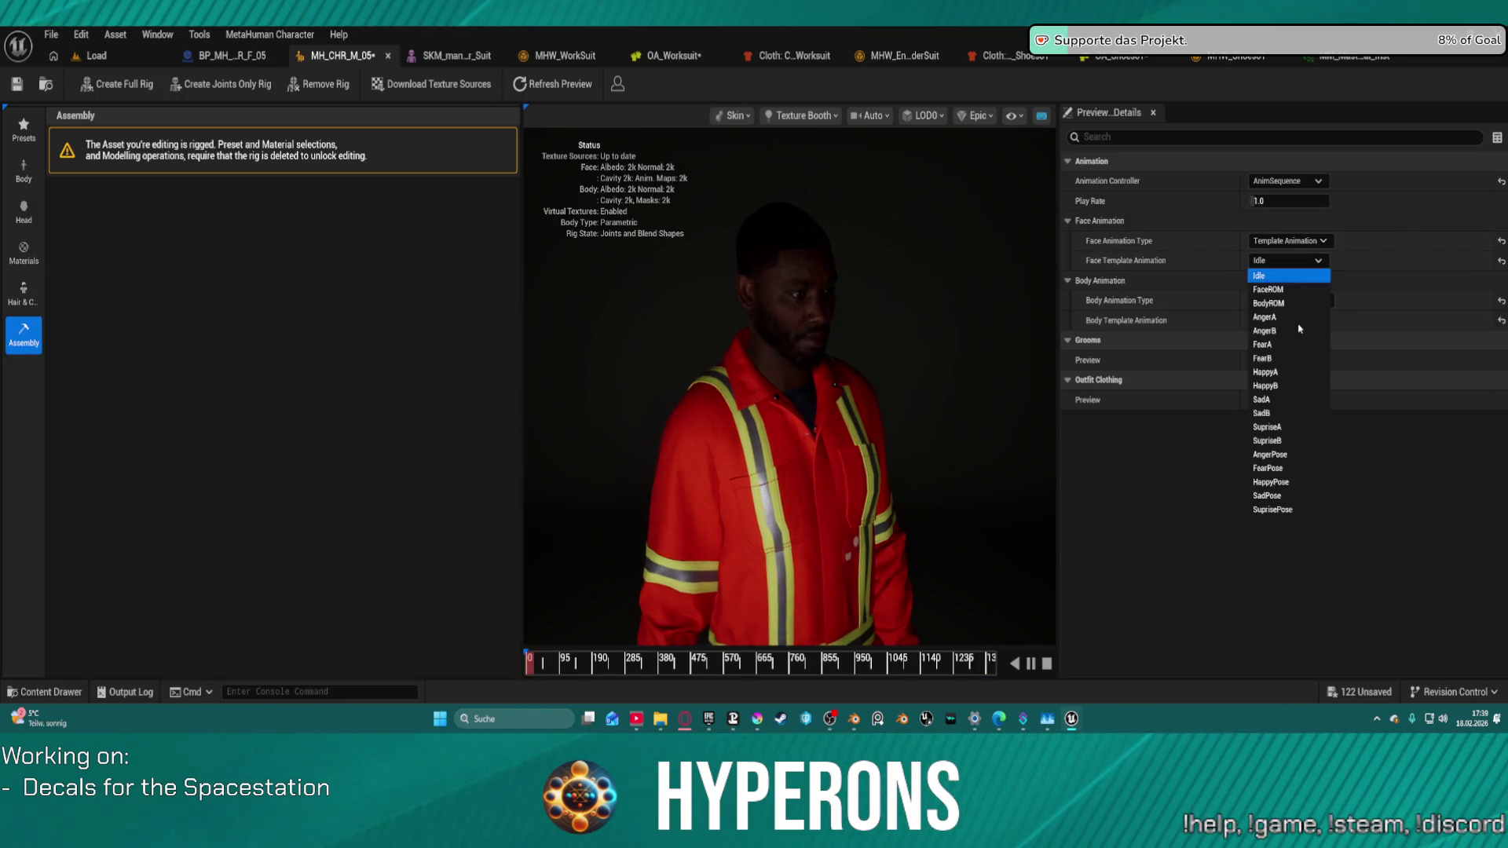
click(1286, 372)
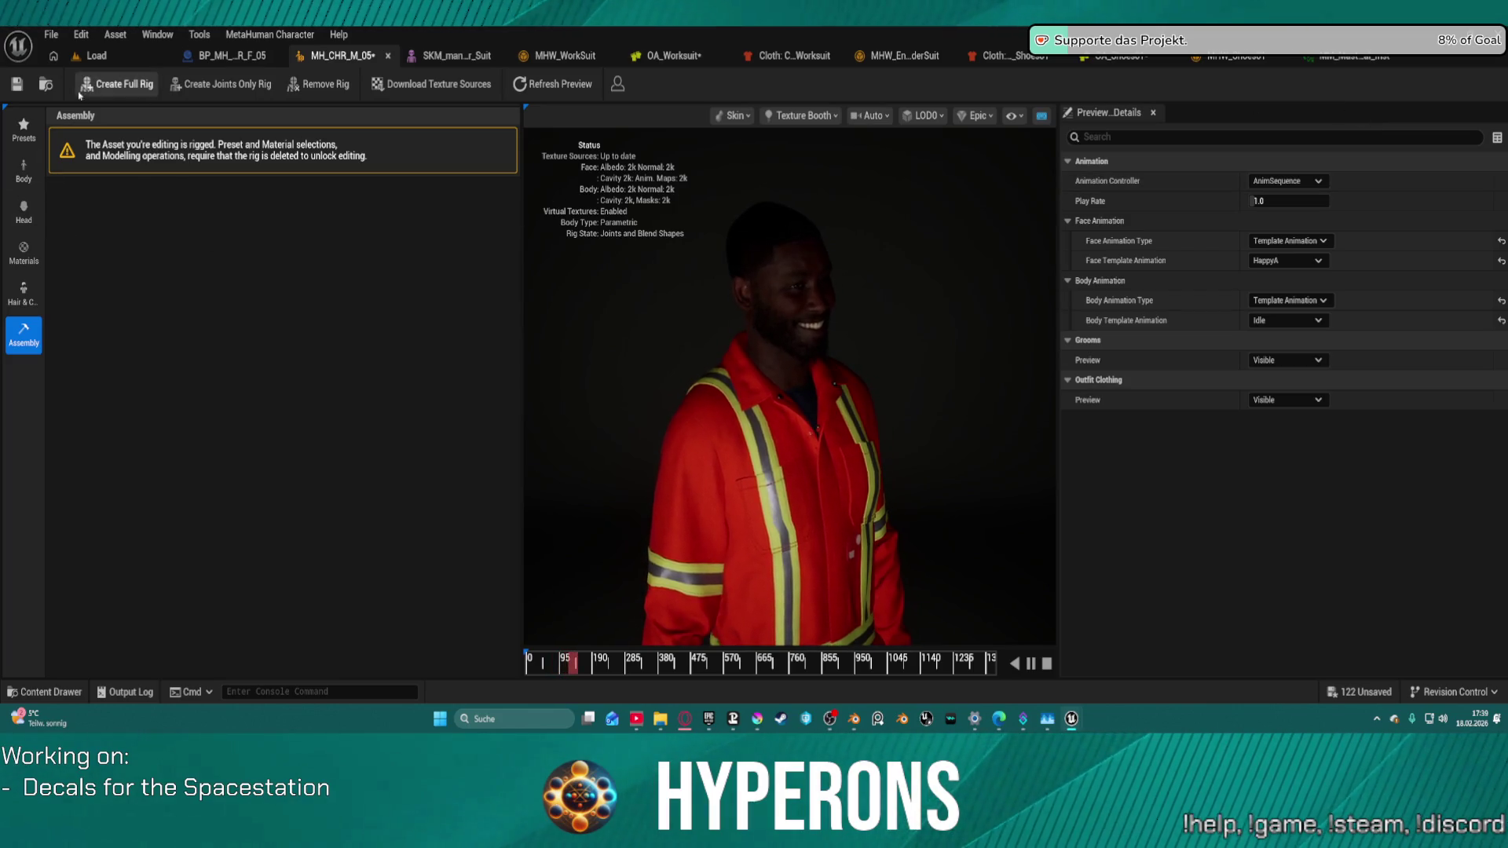
click(17, 84)
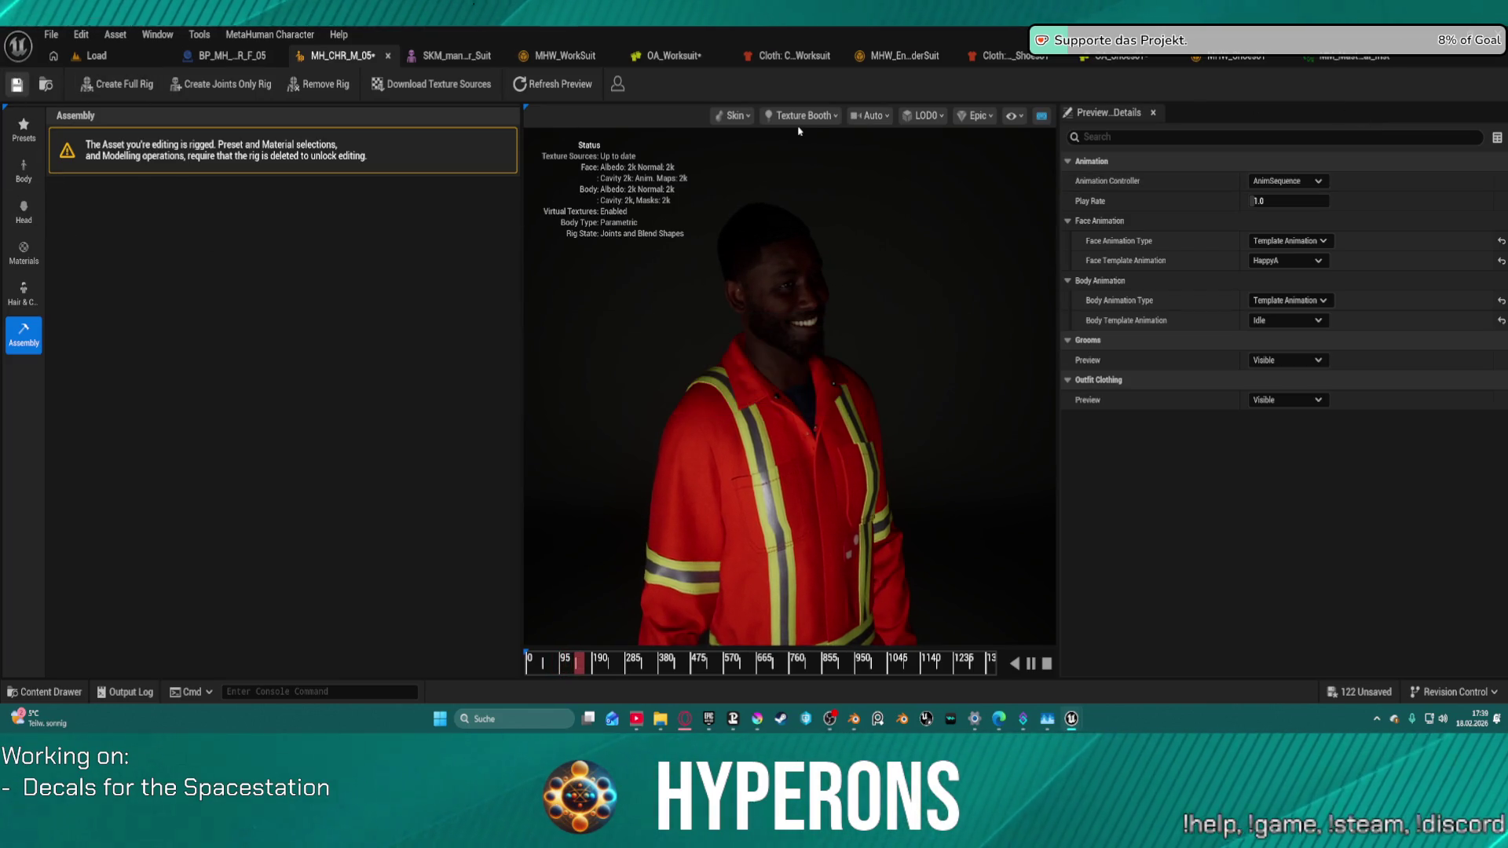
Step: Close the workwear suit, shoes, material instance, and miner suit asset editors
middle_click(688, 59)
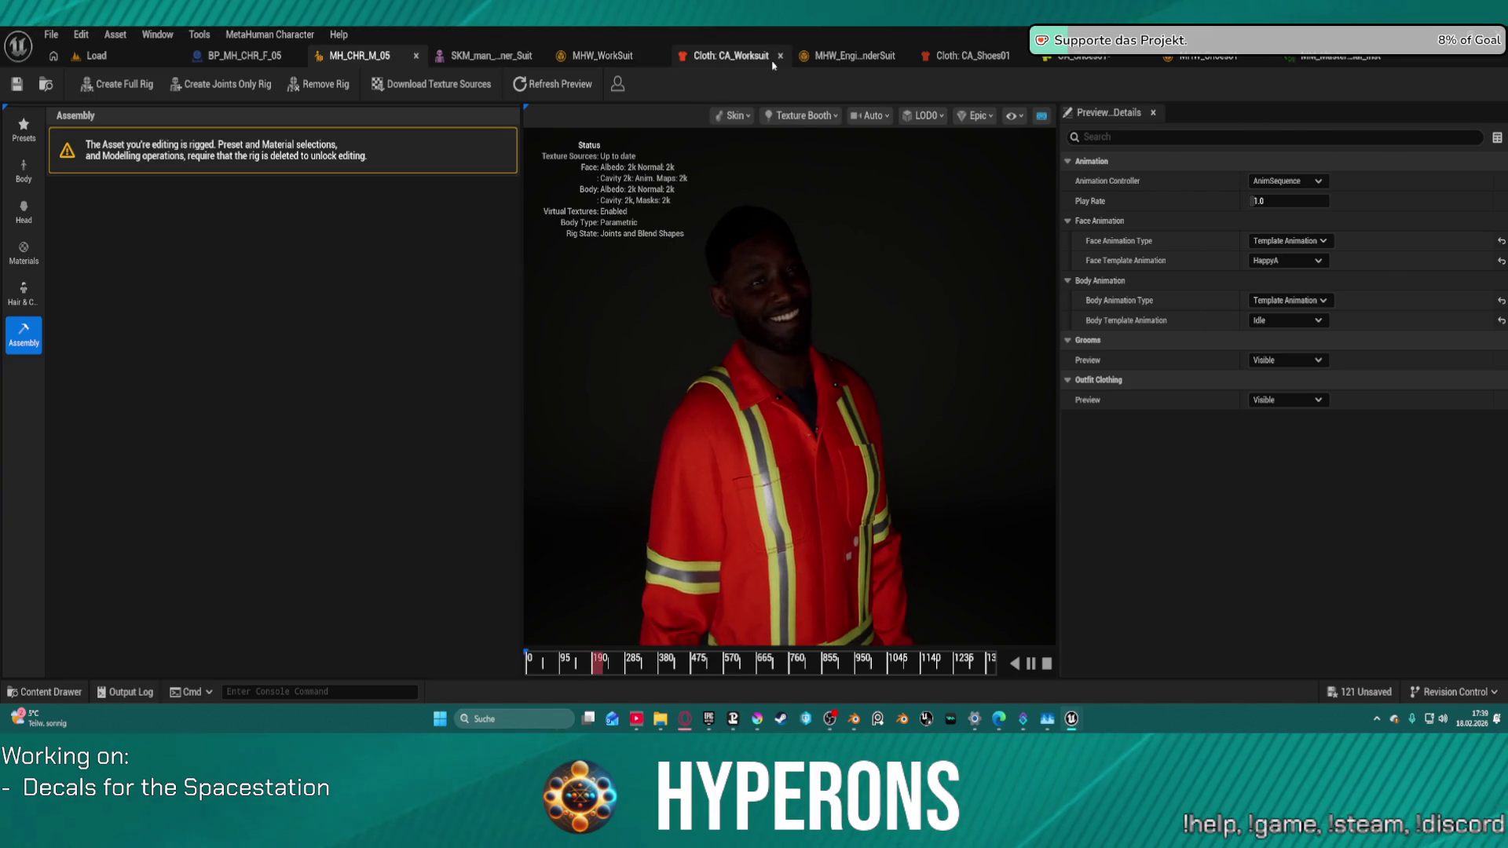
middle_click(774, 60)
middle_click(892, 61)
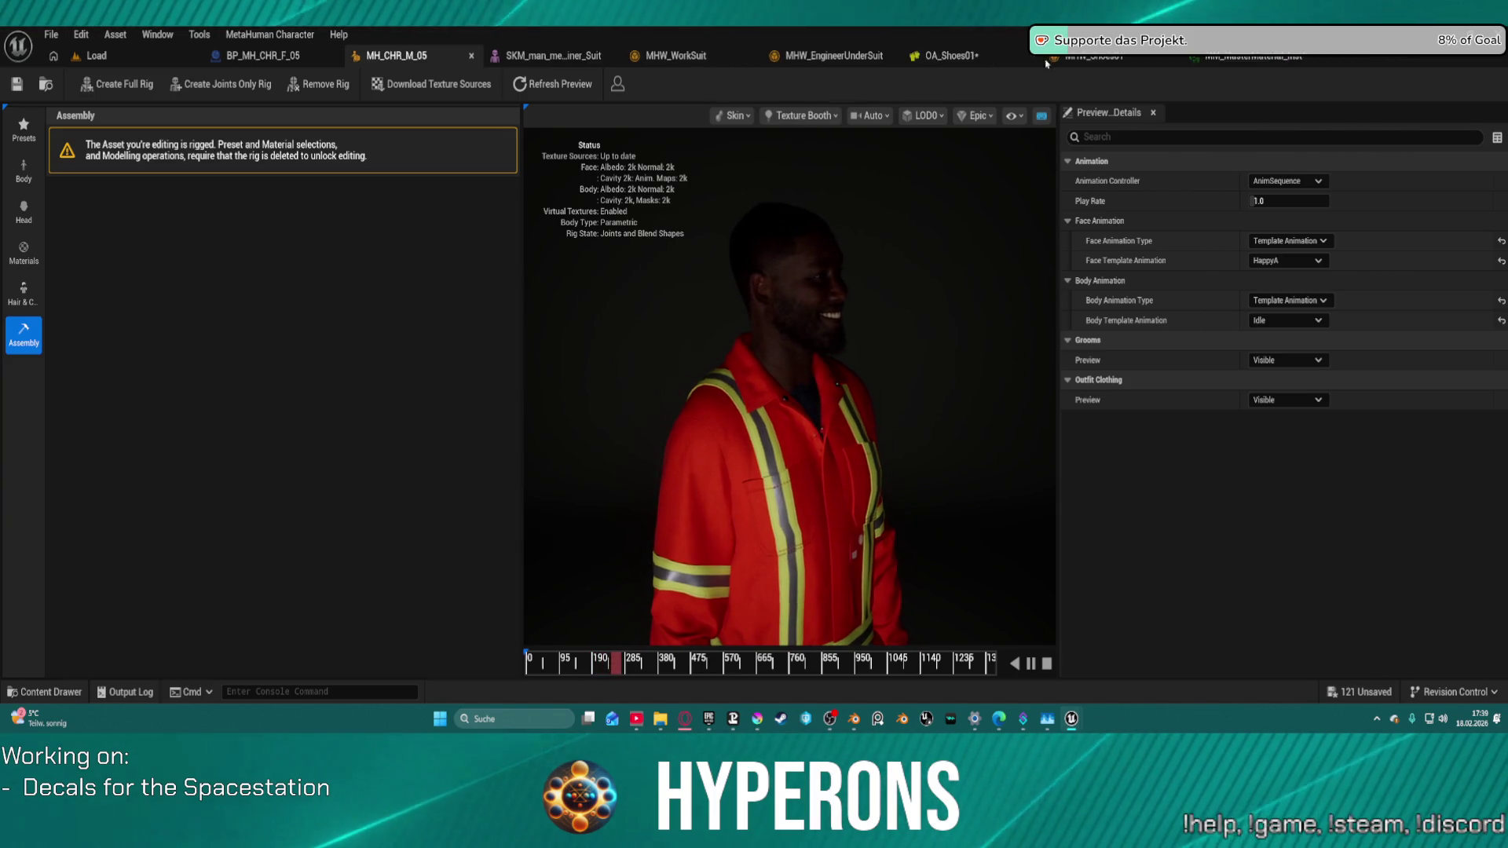
middle_click(1042, 61)
middle_click(1051, 63)
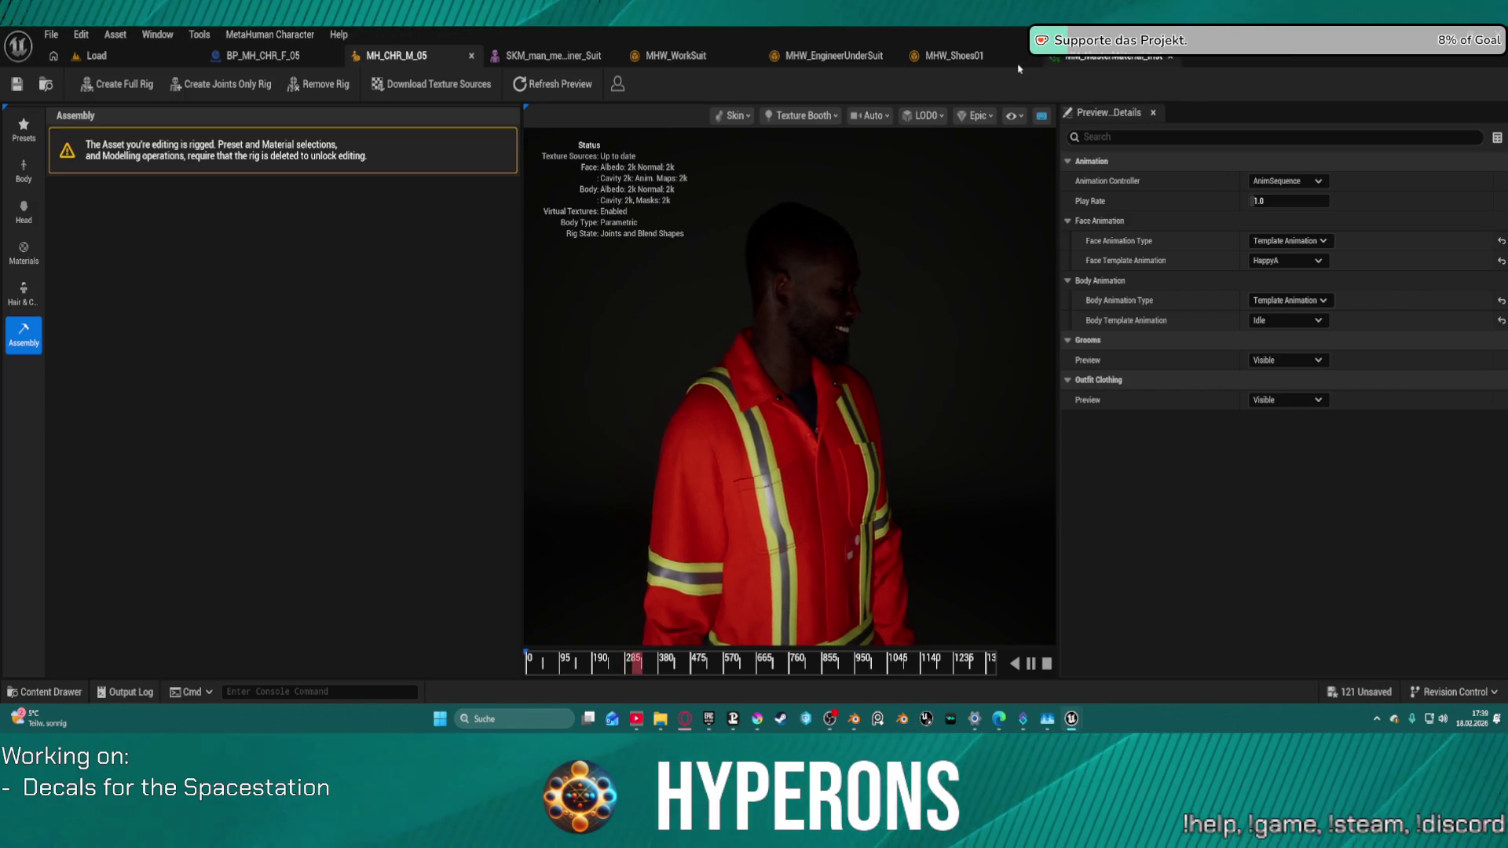
middle_click(927, 63)
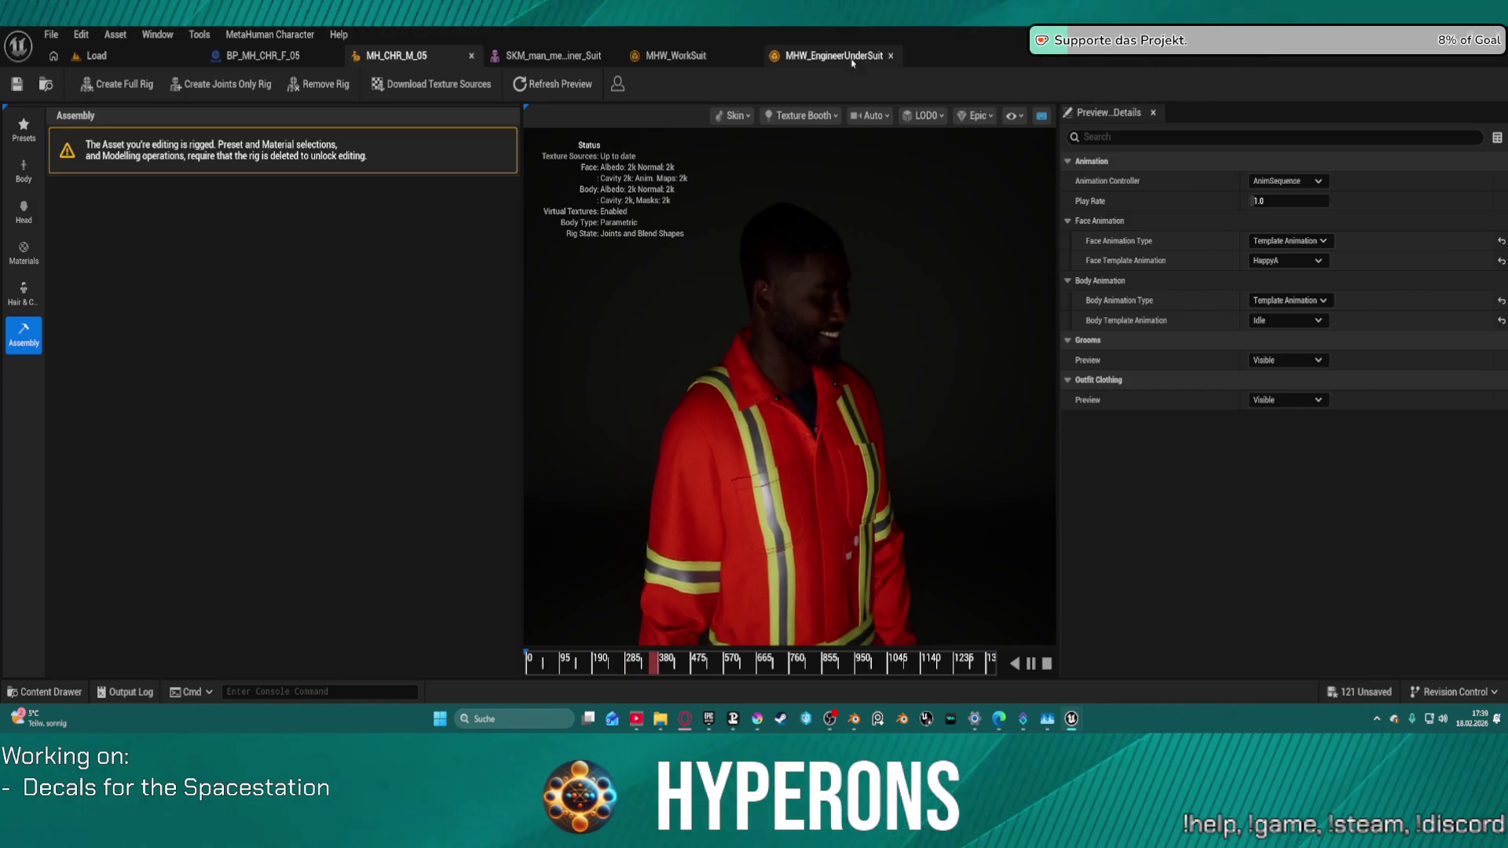
middle_click(871, 60)
middle_click(684, 58)
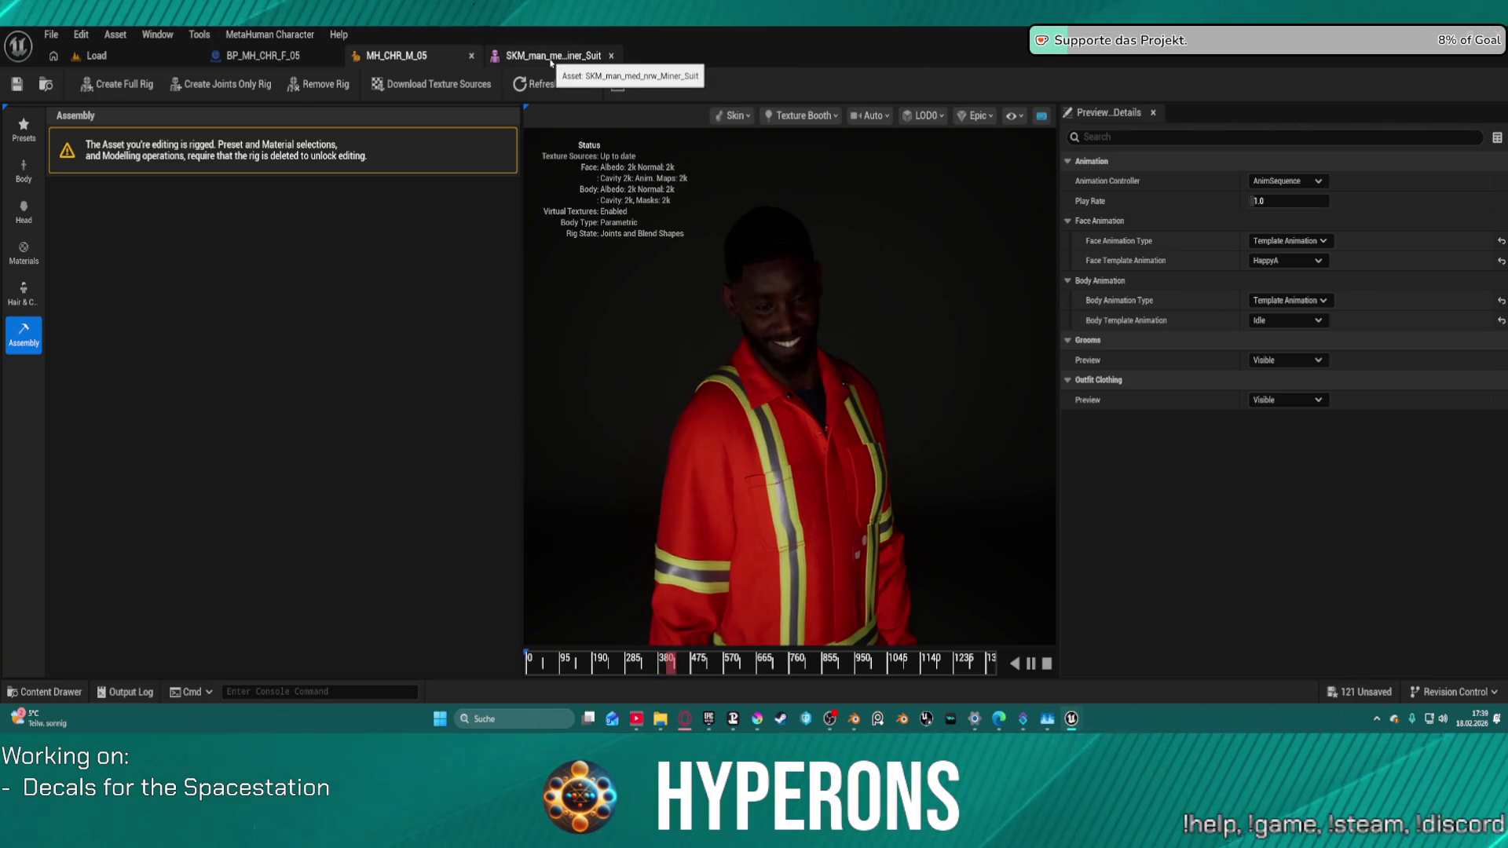
middle_click(554, 57)
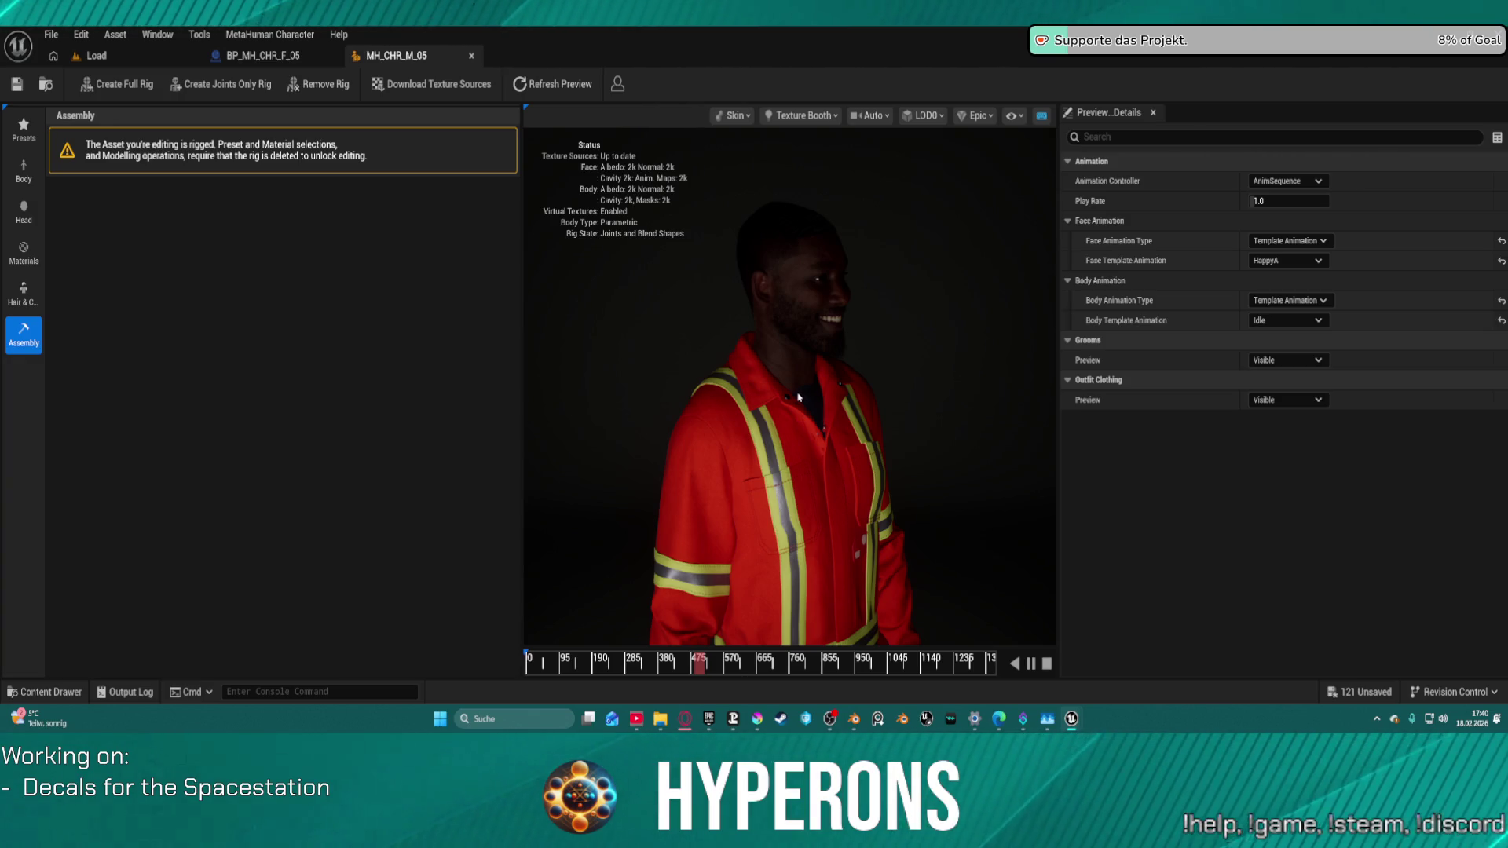
Step: Save all unsaved assets, including the character asset
mouse_move(589, 717)
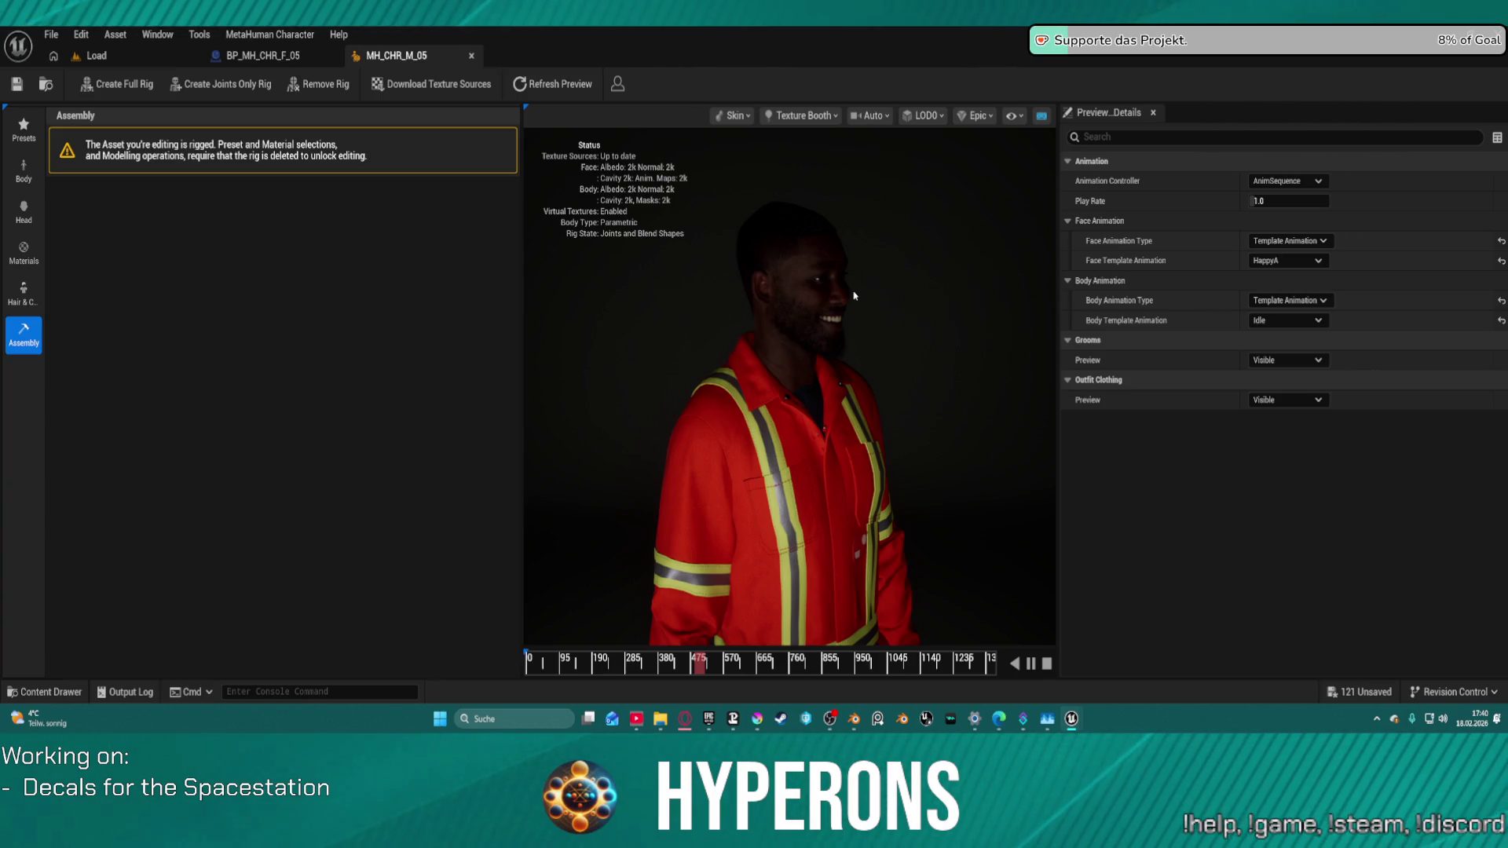
key(ctrl+shift+s)
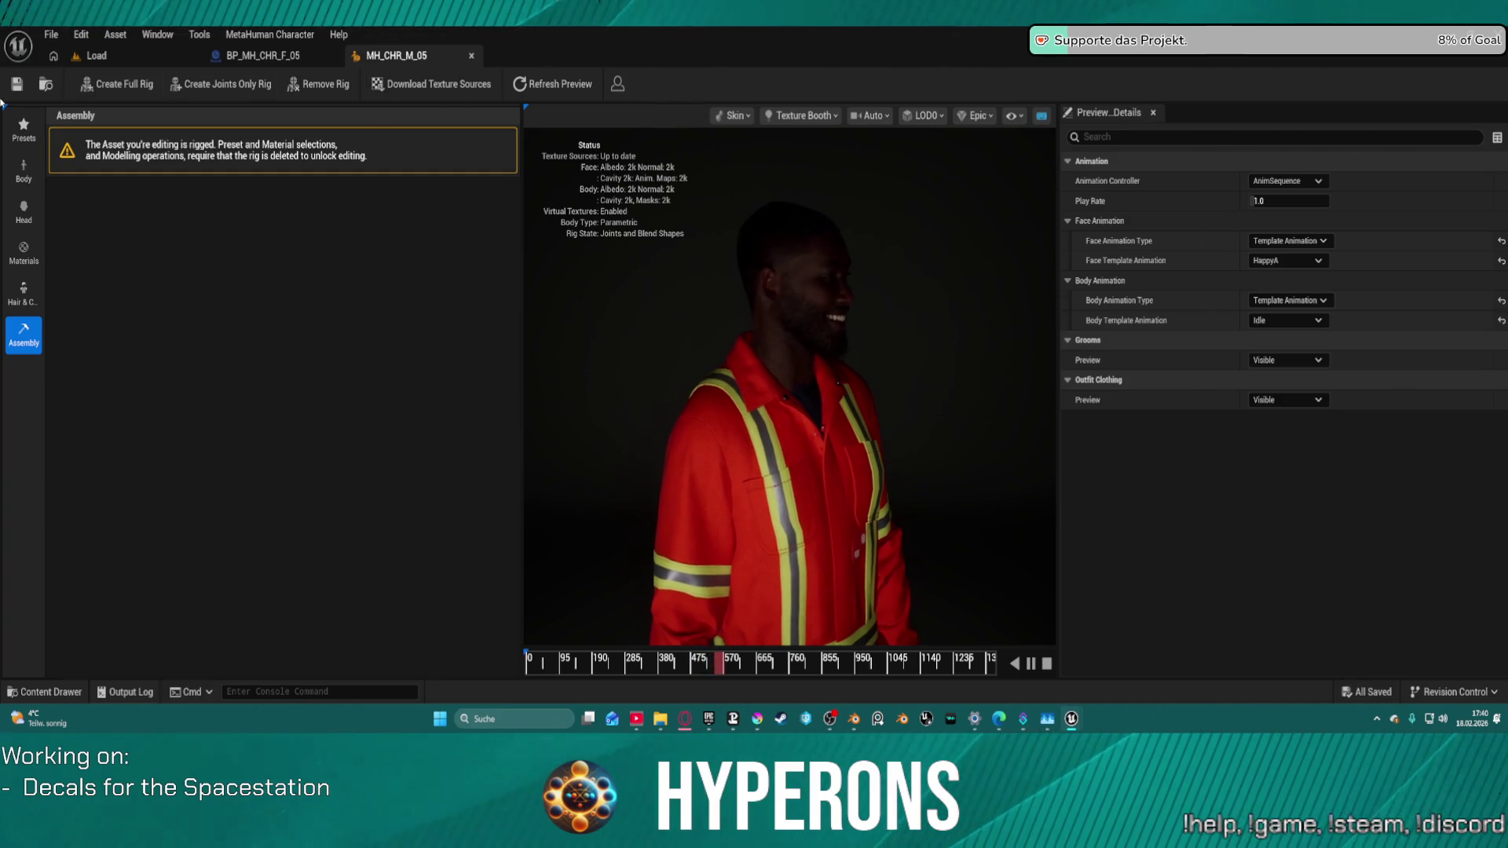
click(17, 84)
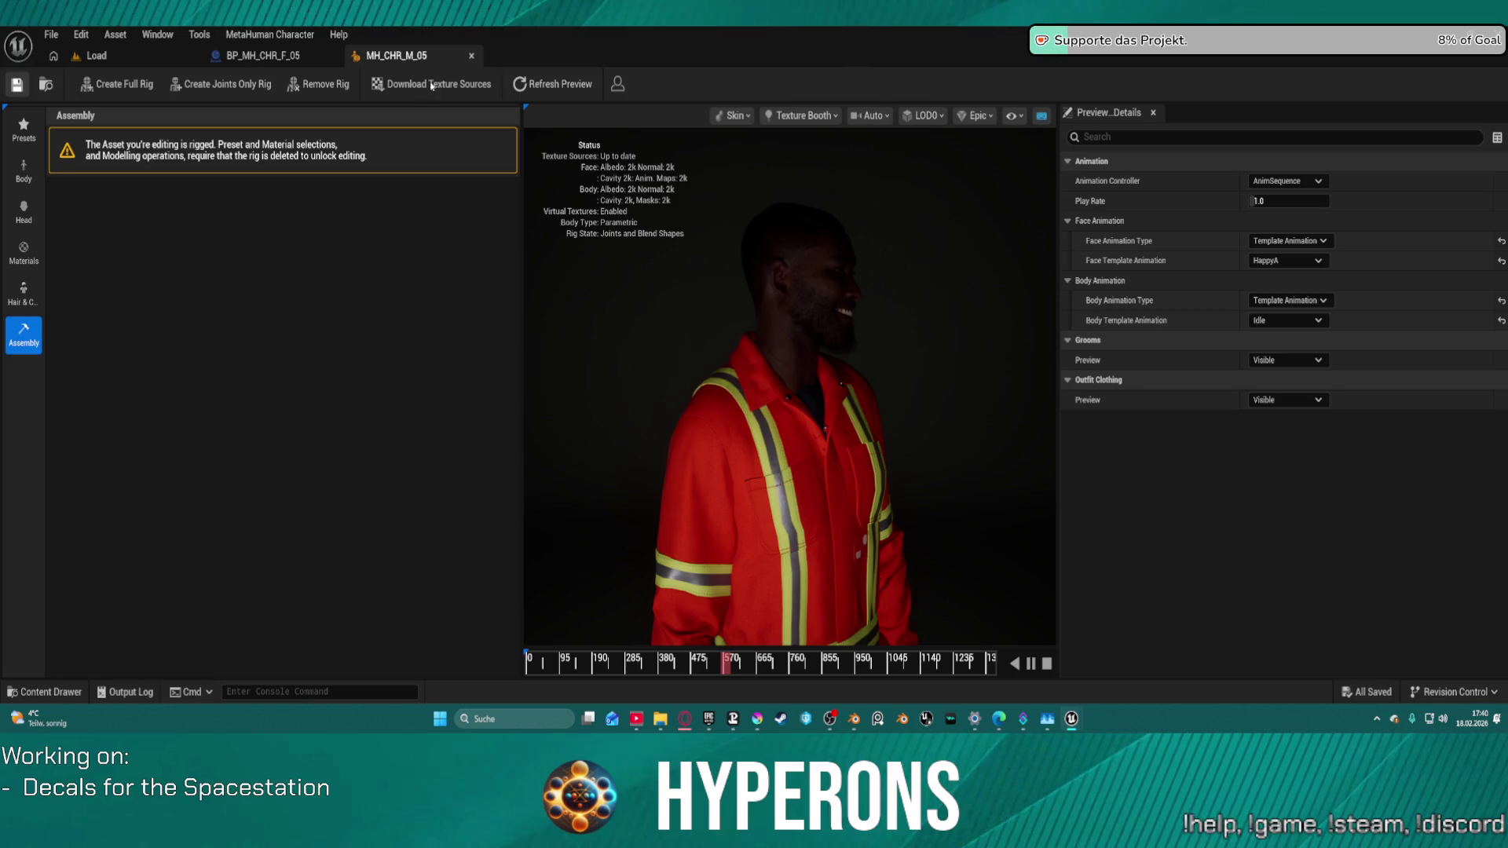
Step: Close the MH_CHR_M_05 and BP_MH_CHR_F_05 editors and browse the project's Content folder
click(472, 56)
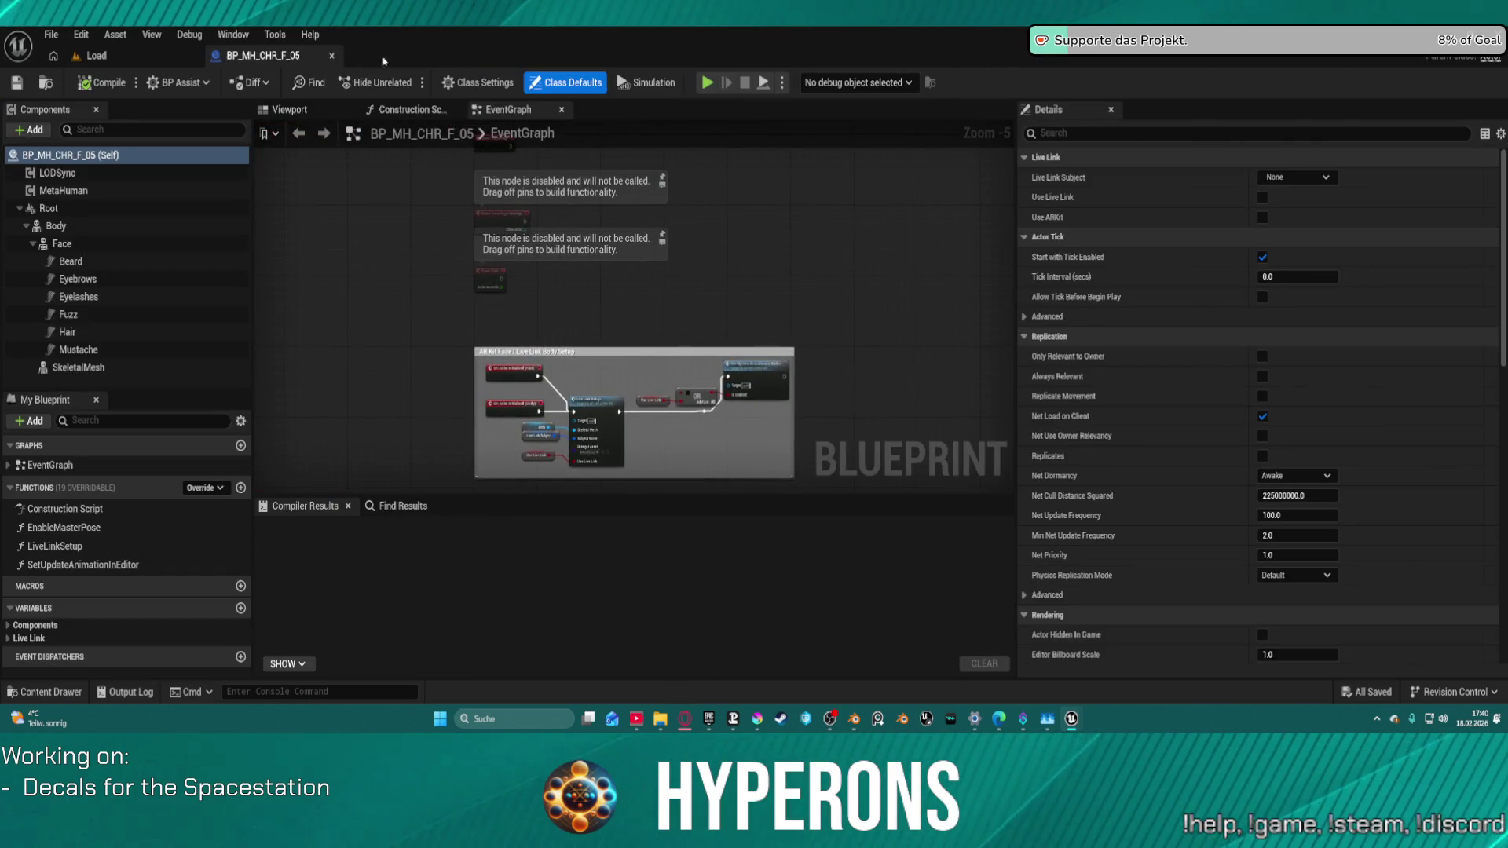
click(332, 56)
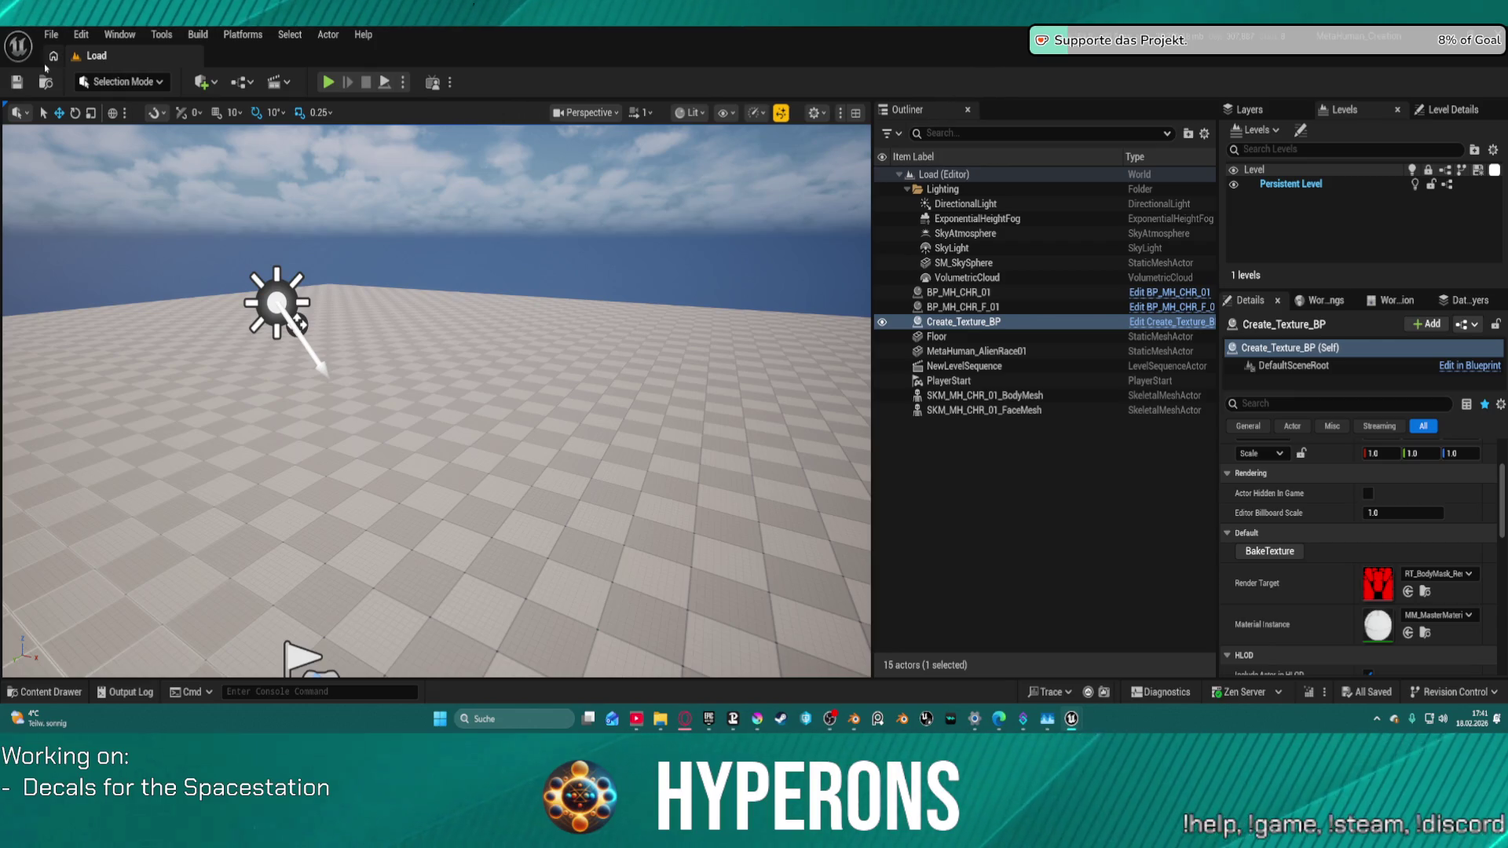
click(51, 692)
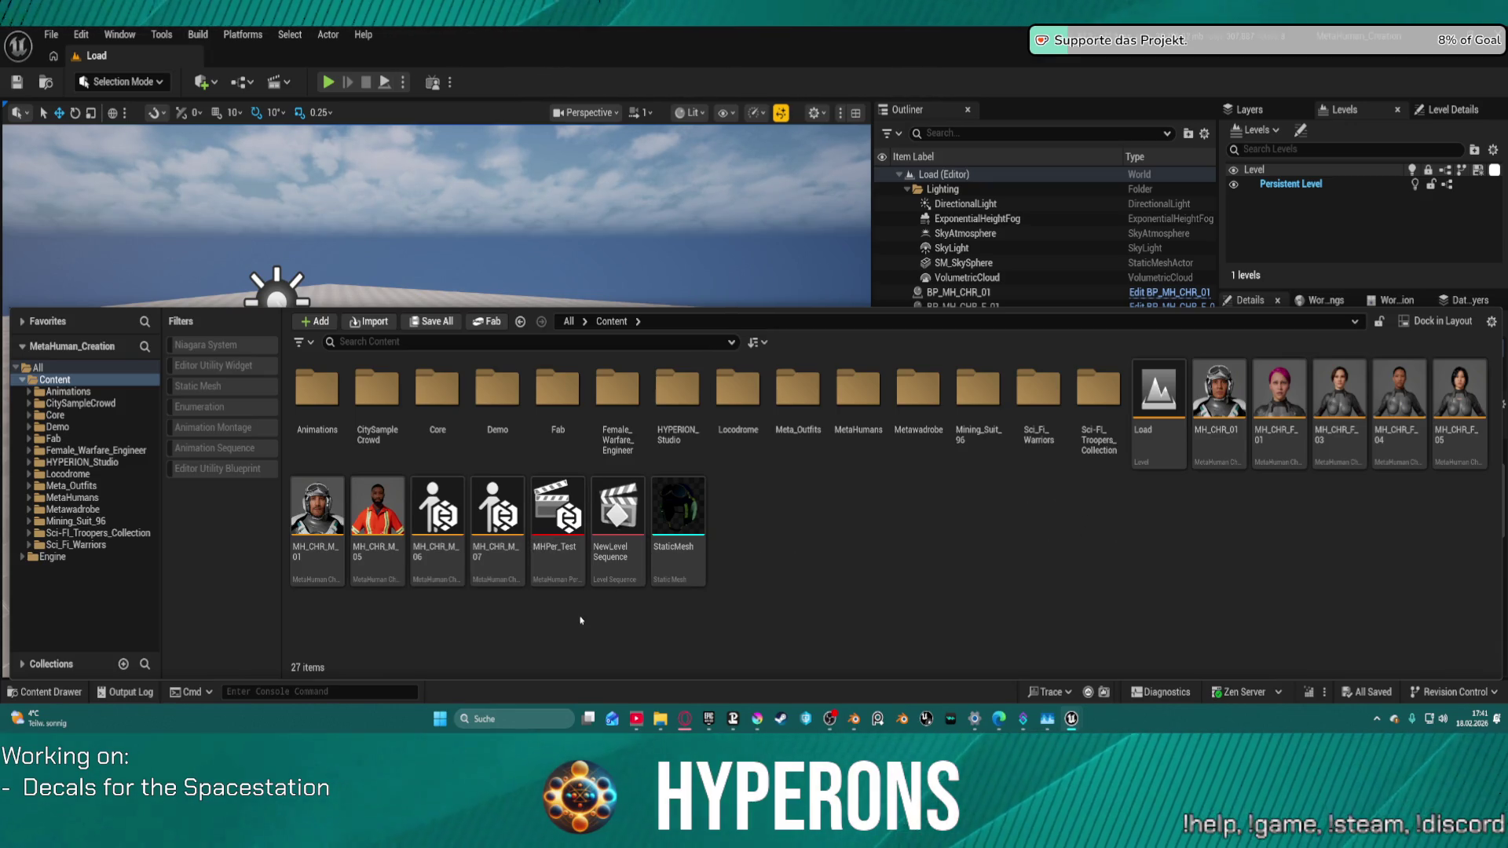
Step: Open MH_CHR_M_06 from the Content Drawer's Content folder
mouse_move(429, 567)
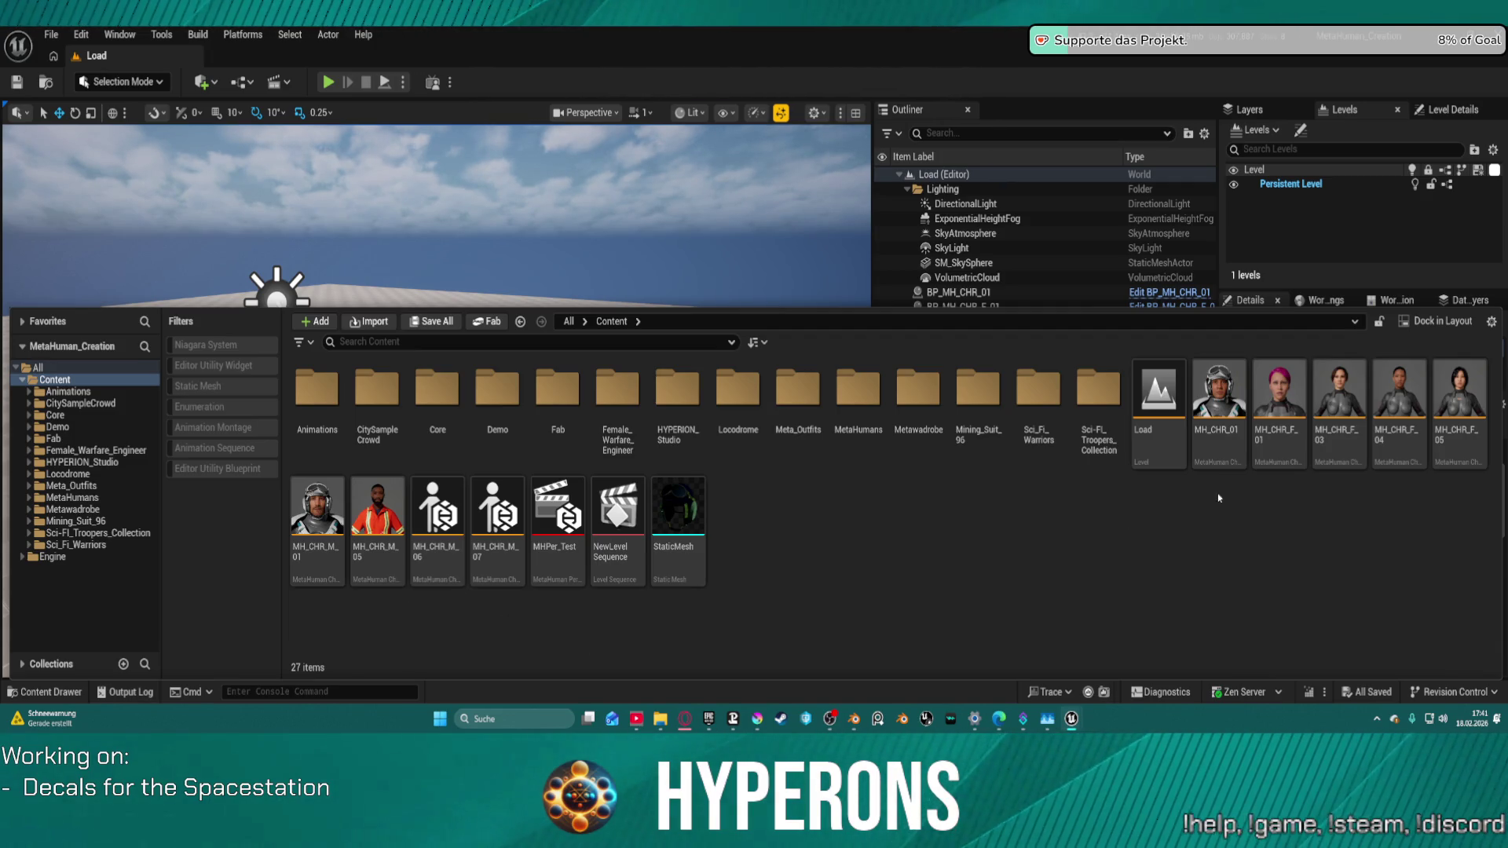
double_click(437, 514)
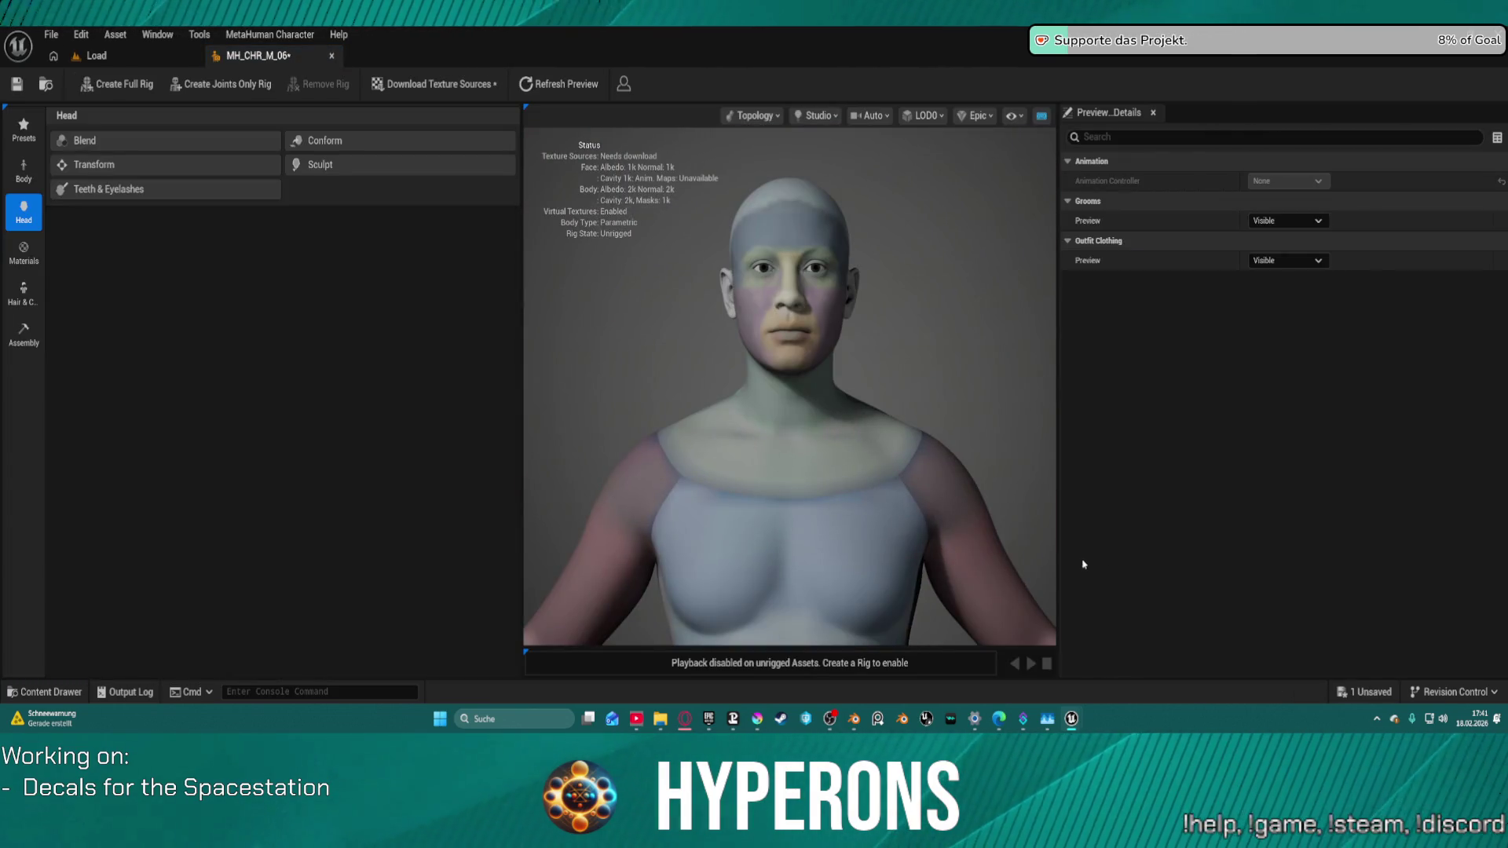
Step: Apply the Kelvin preset to MH_CHR_M_06 and download its face and body texture sources
click(23, 128)
scroll(430, 537, down, 3)
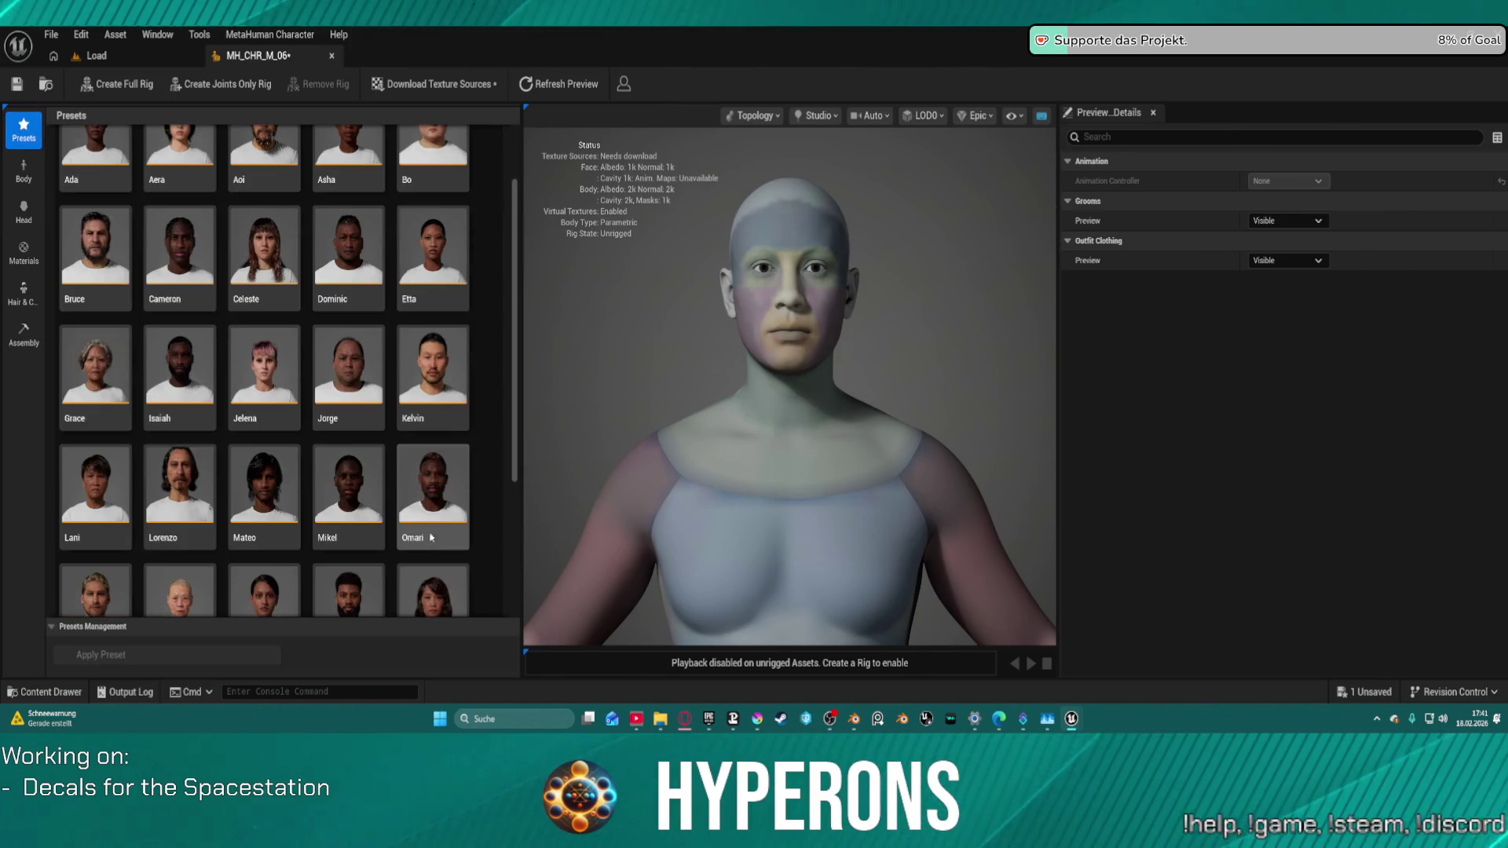
scroll(430, 537, down, 5)
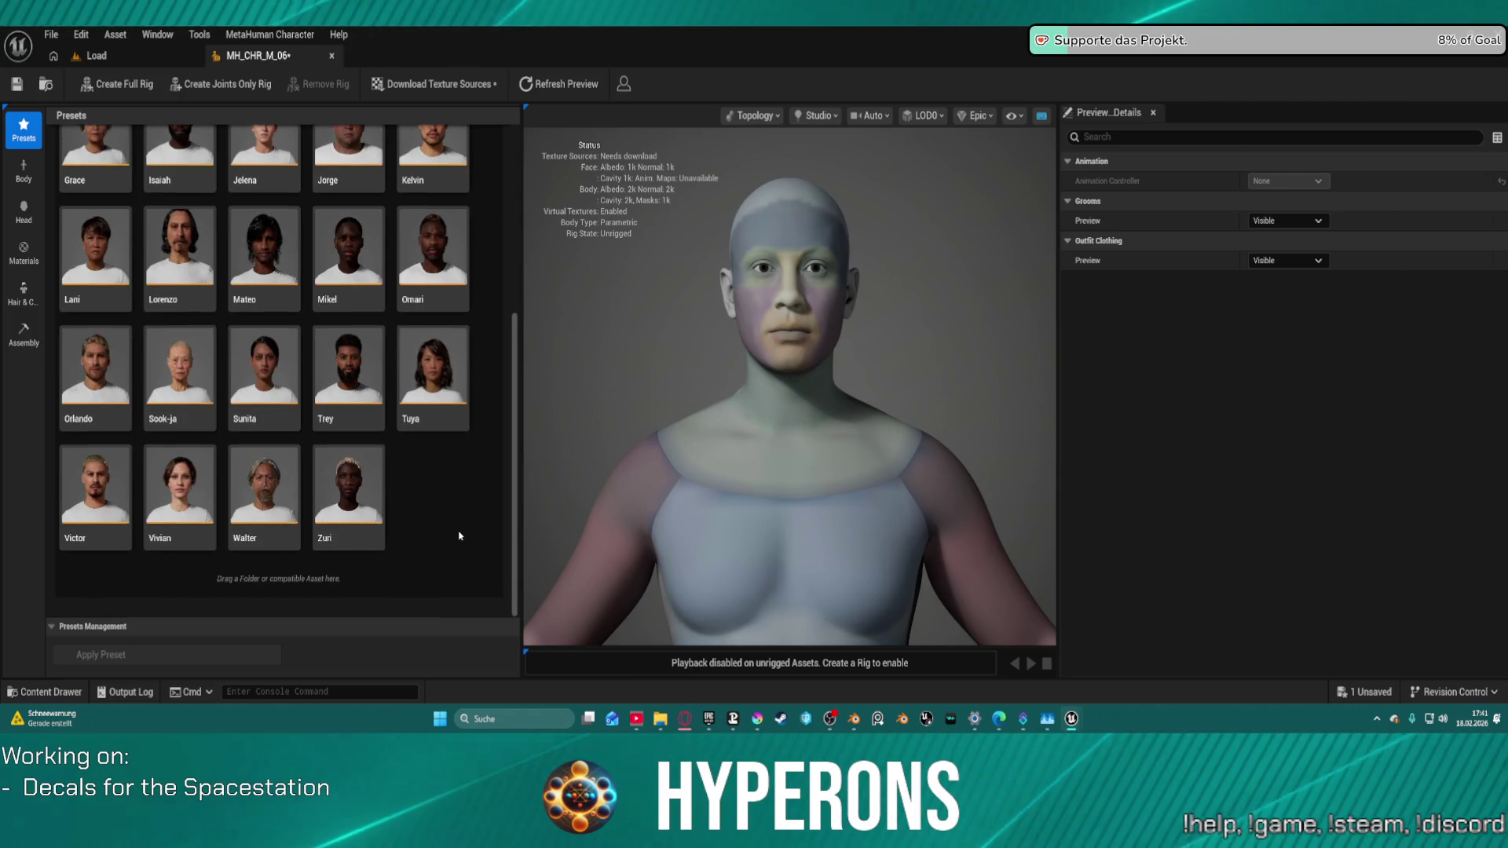
scroll(219, 460, up, 2)
scroll(219, 460, up, 4)
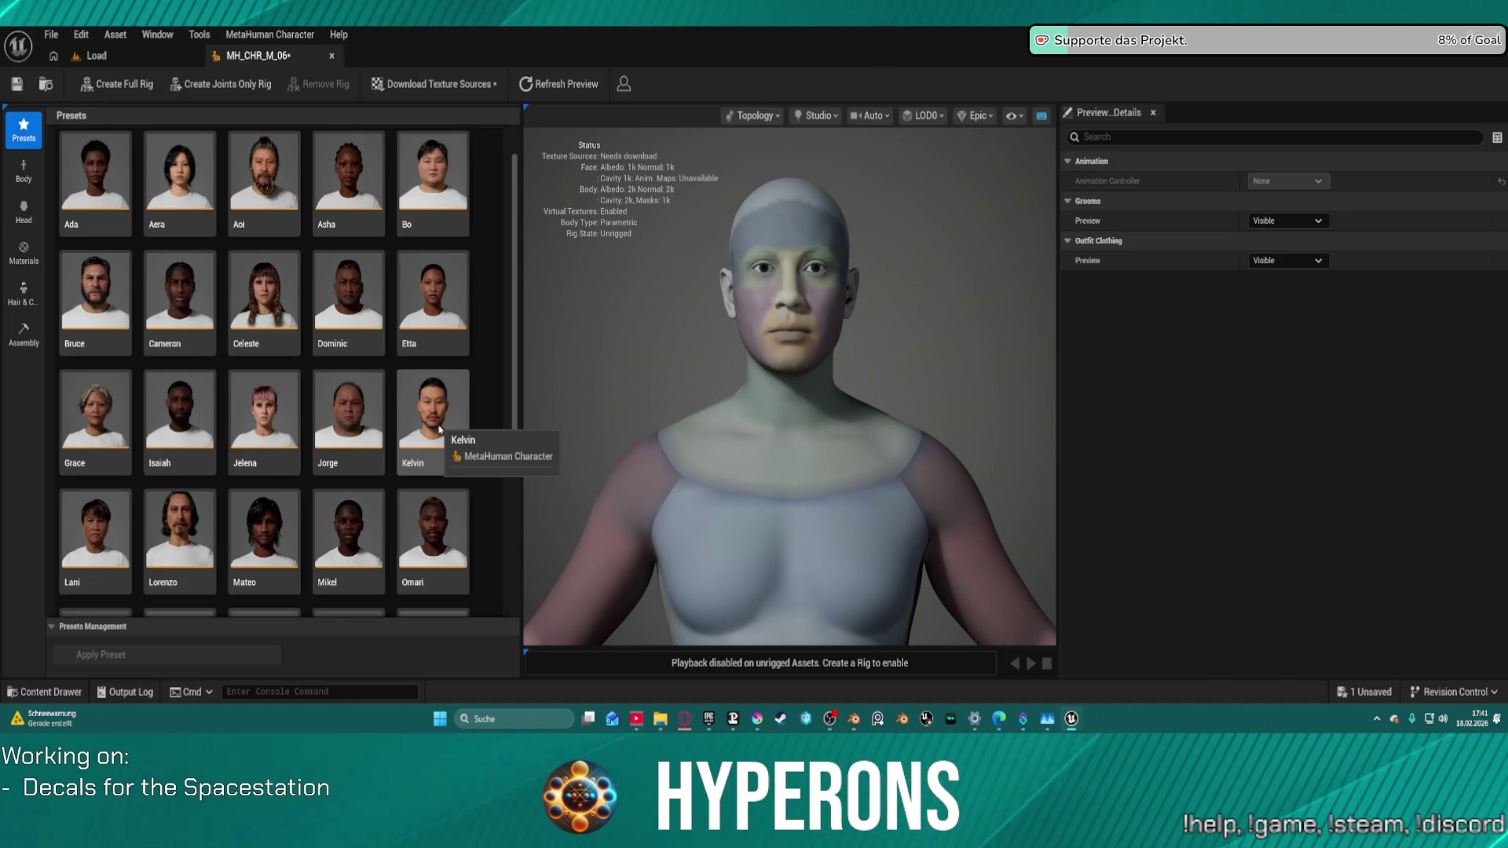
double_click(440, 429)
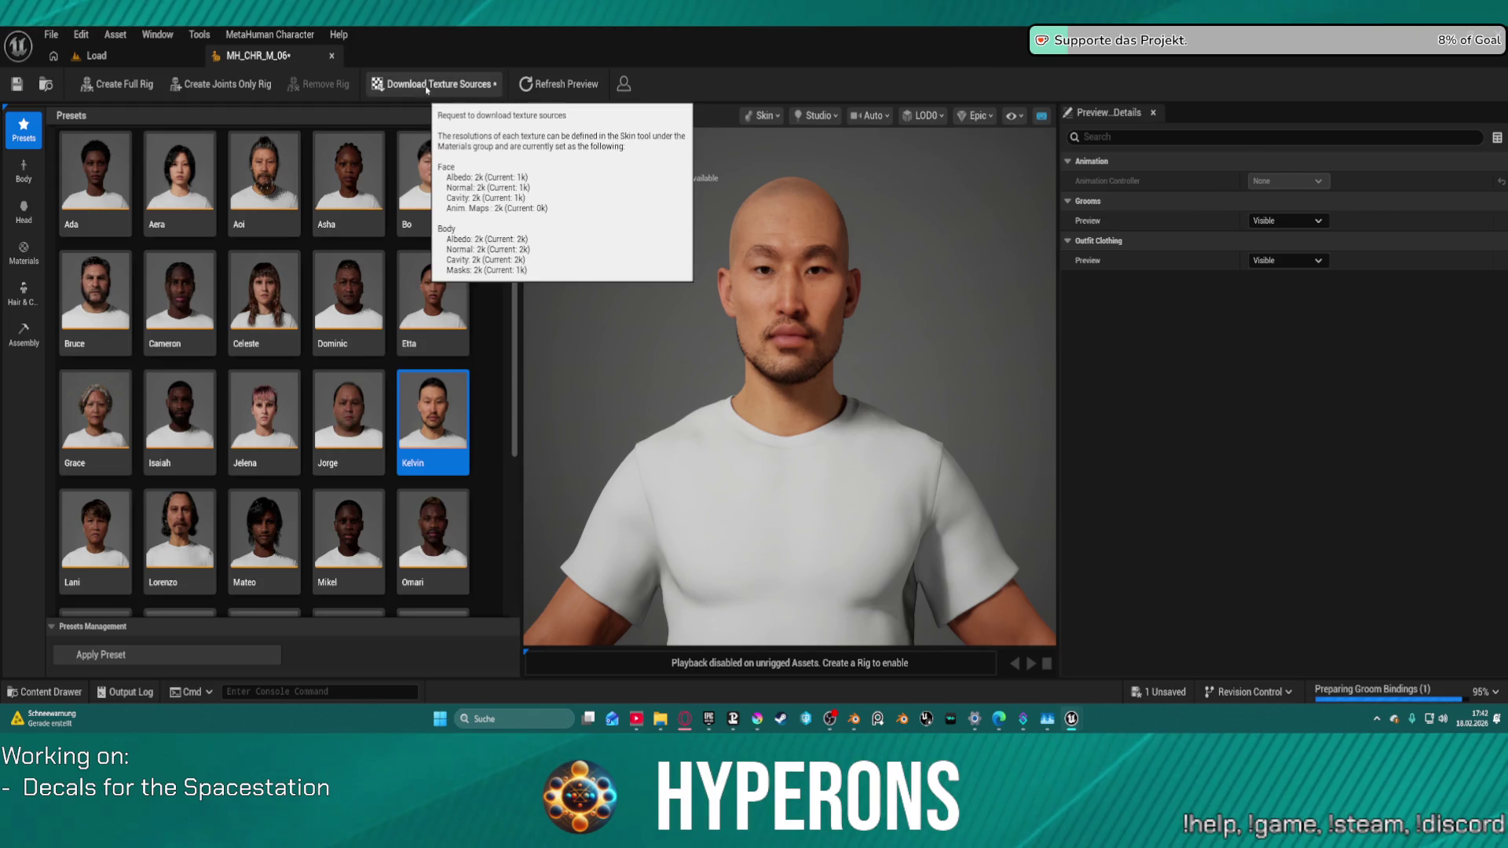
click(427, 85)
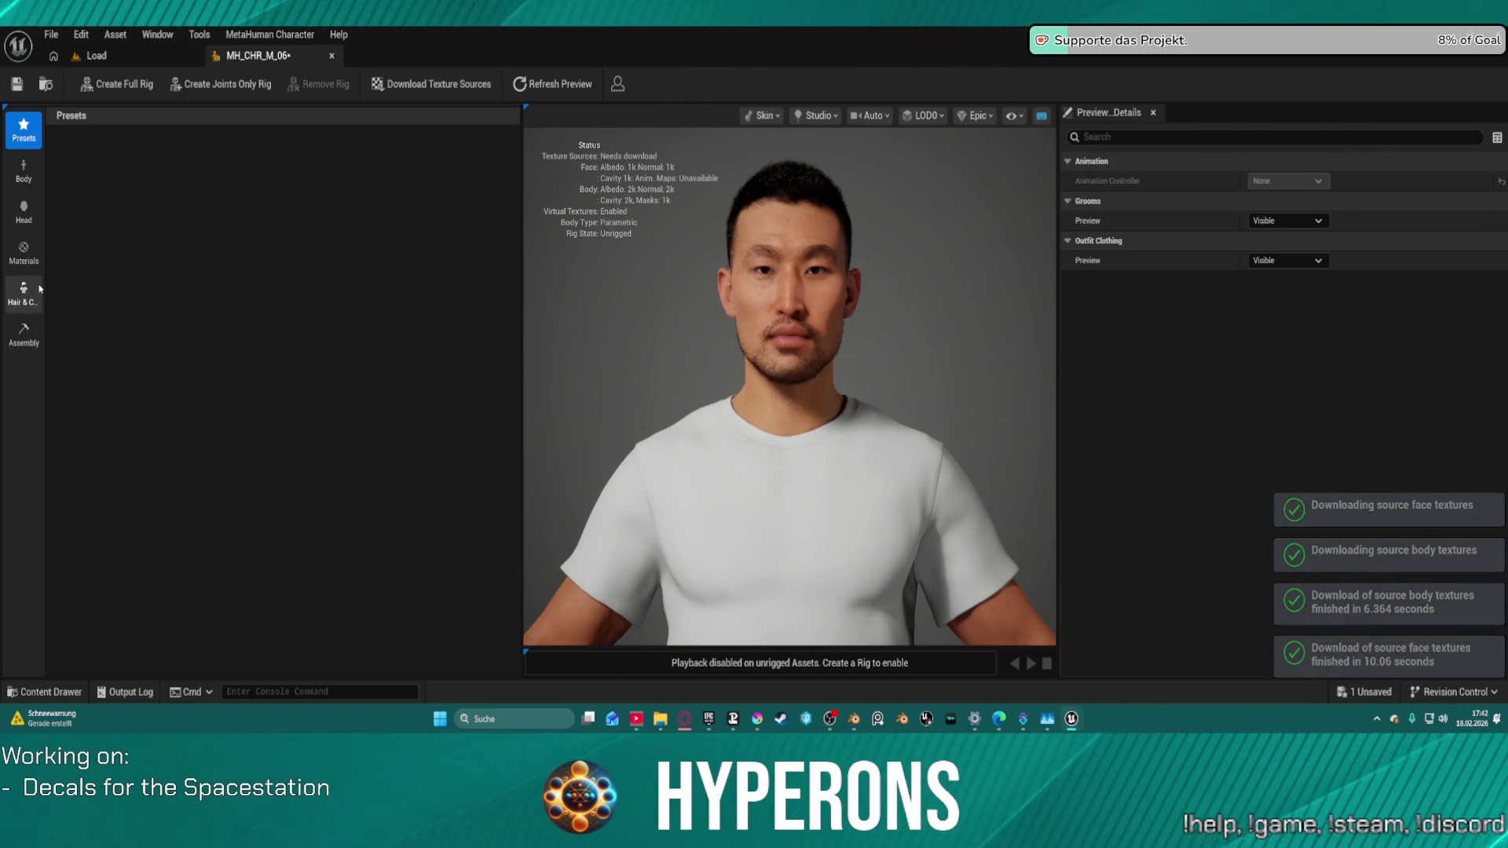
Step: Unequip WI_DefaultGarment to take Kelvin's white T-shirt off
click(25, 294)
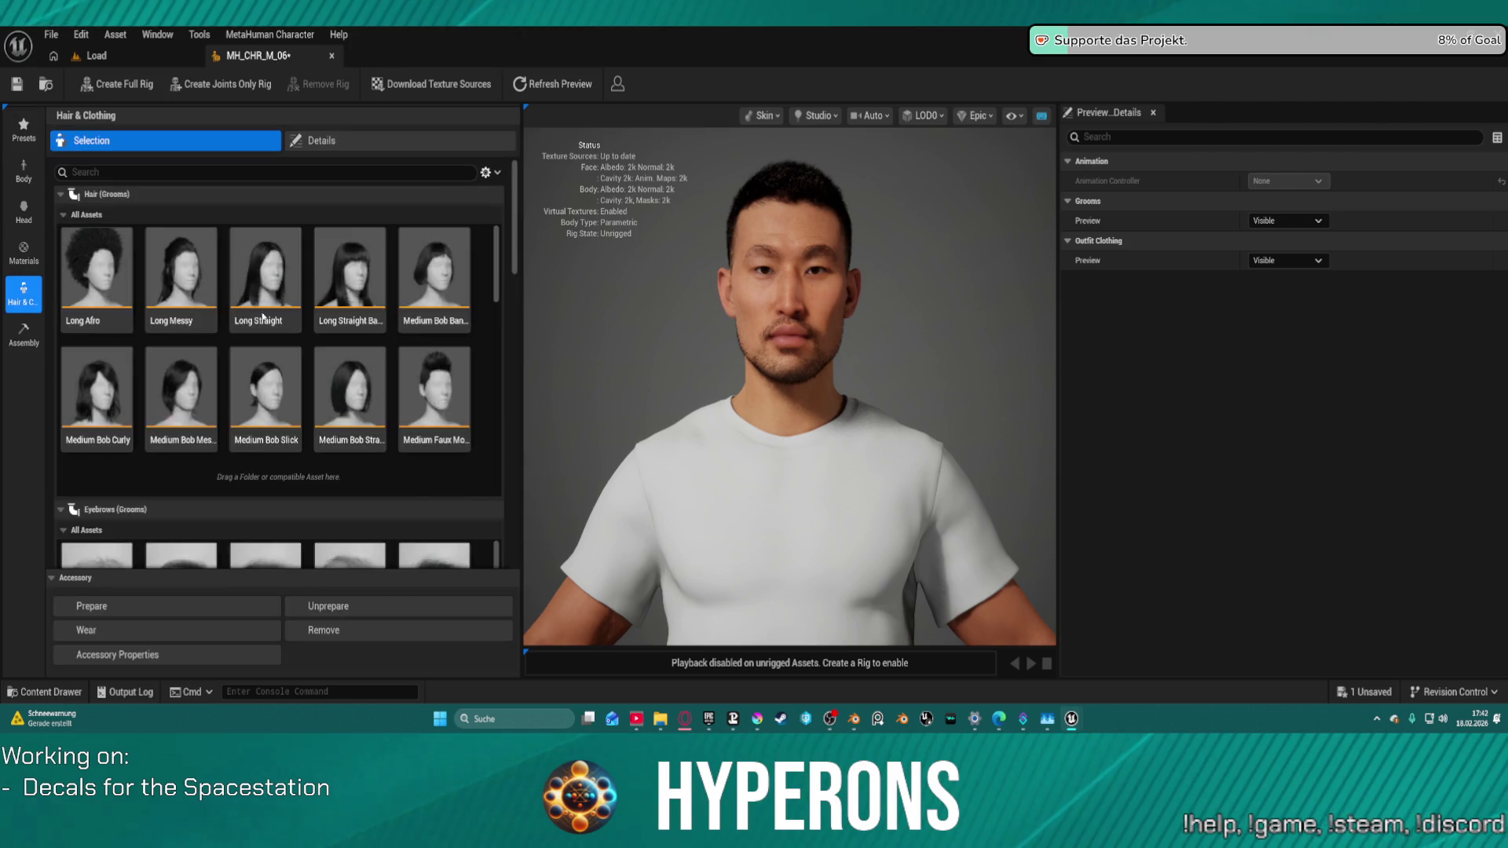
drag(514, 218, 514, 517)
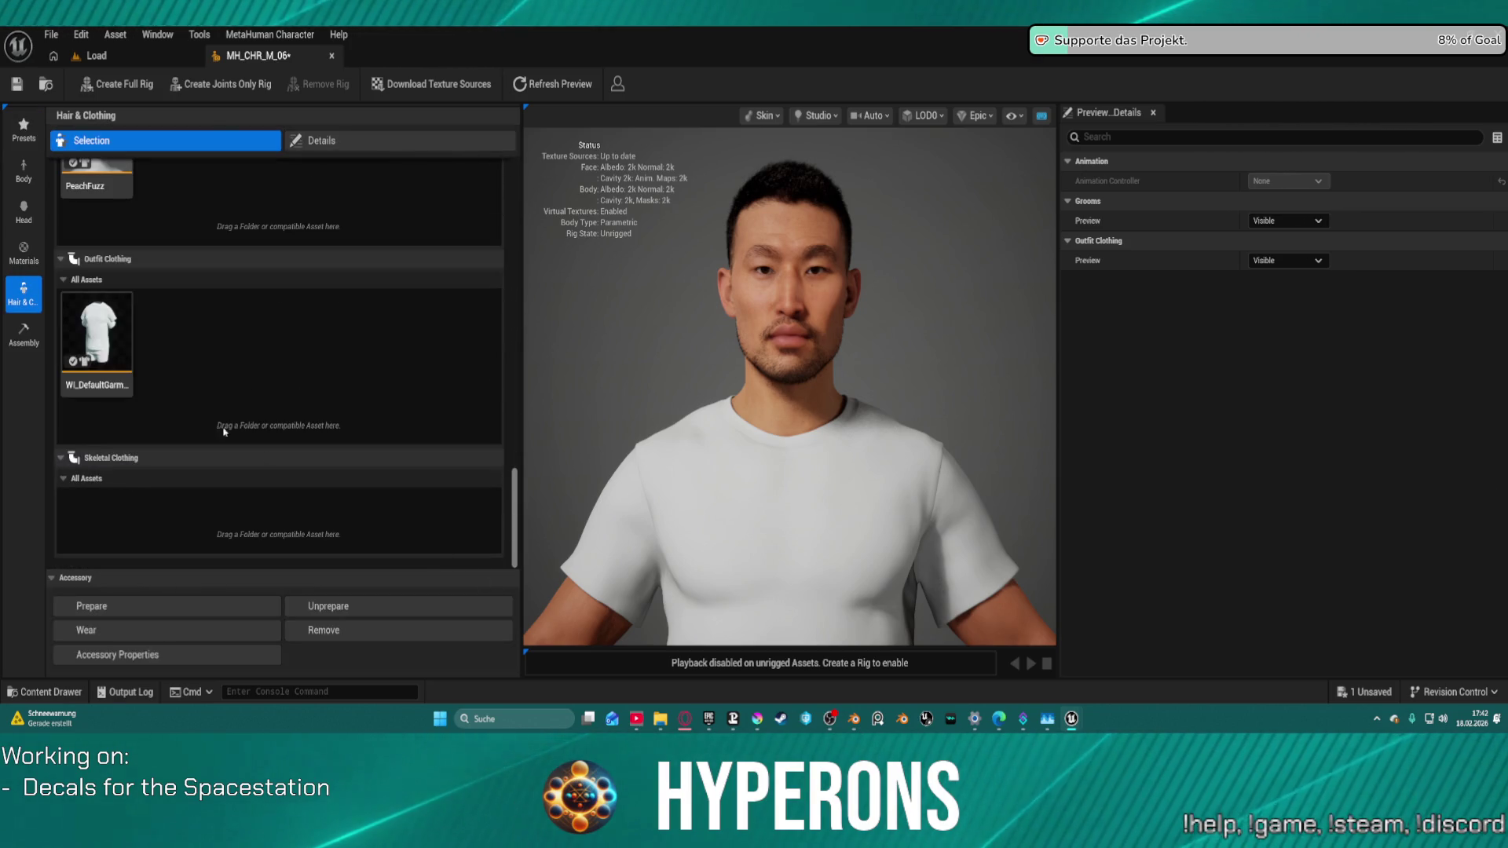
click(105, 331)
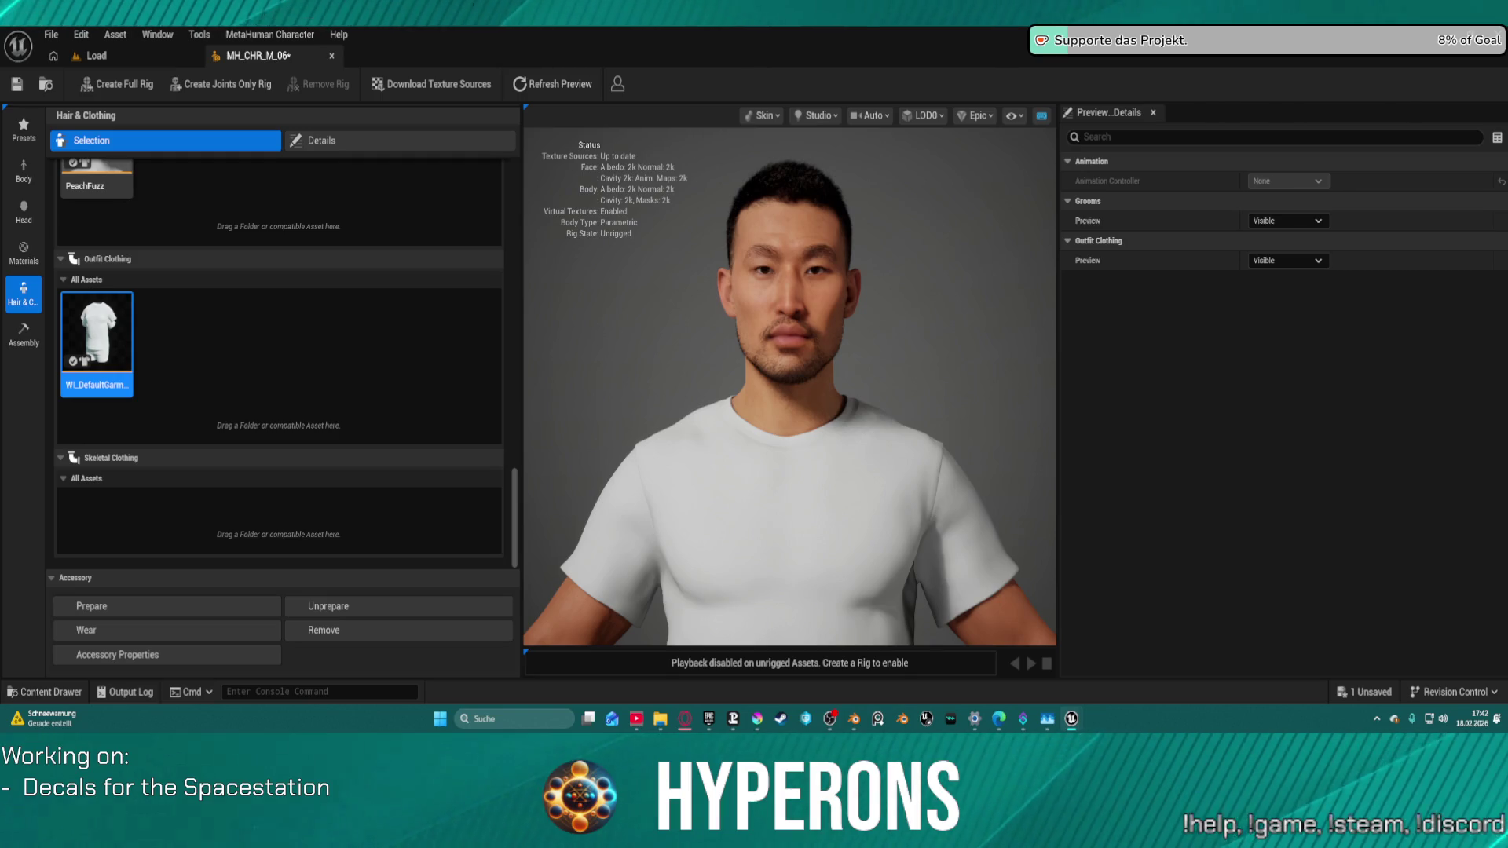
click(105, 331)
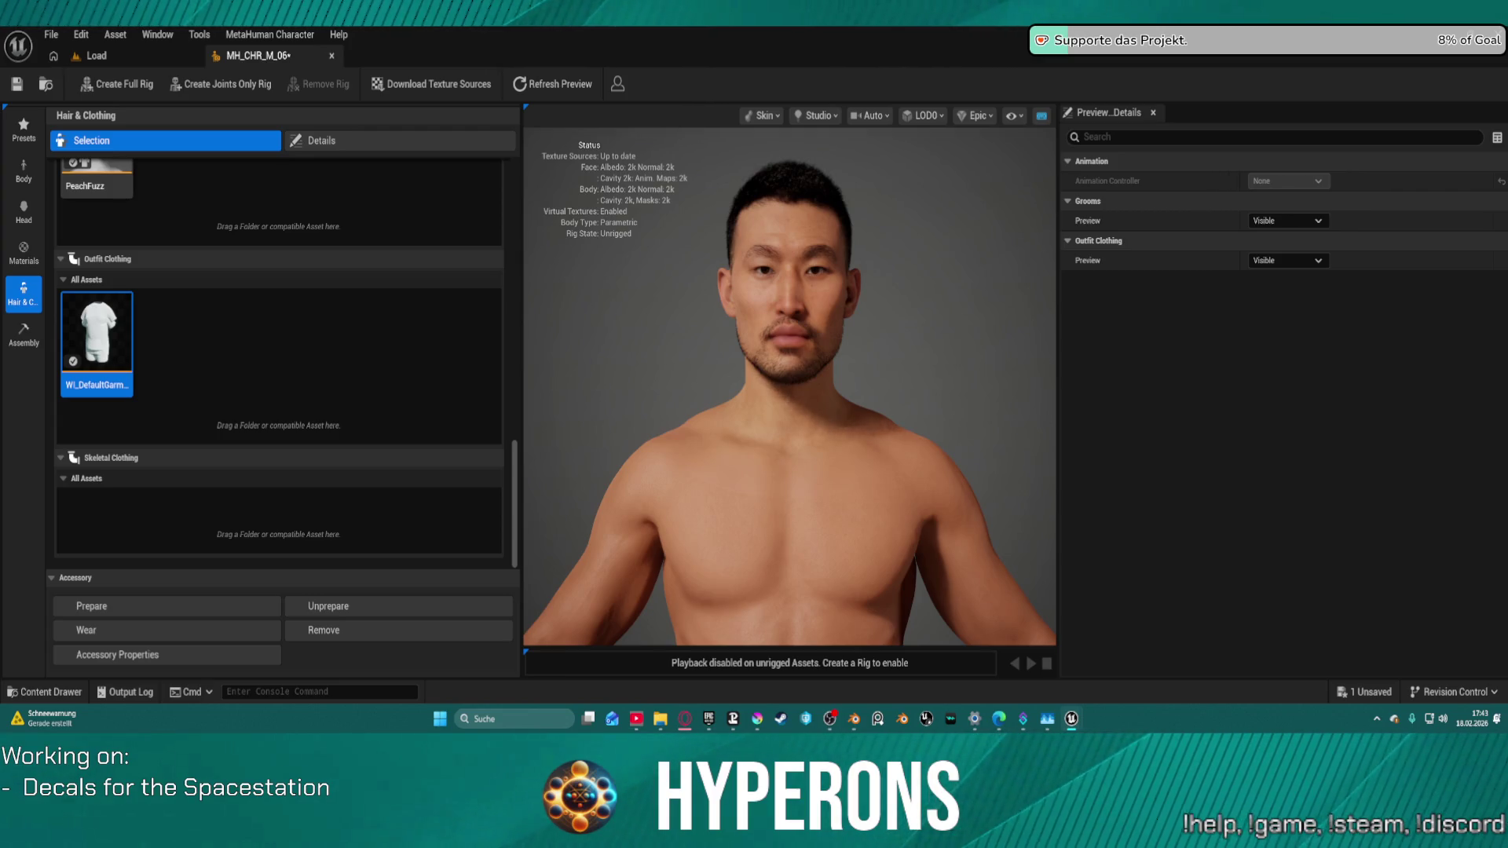
Step: Add WA_Explorer_Suit and WI_Sci_Fi_ExoSuit to Outfit Clothing and dress Kelvin in the ExoSuit
drag(525, 131, 267, 334)
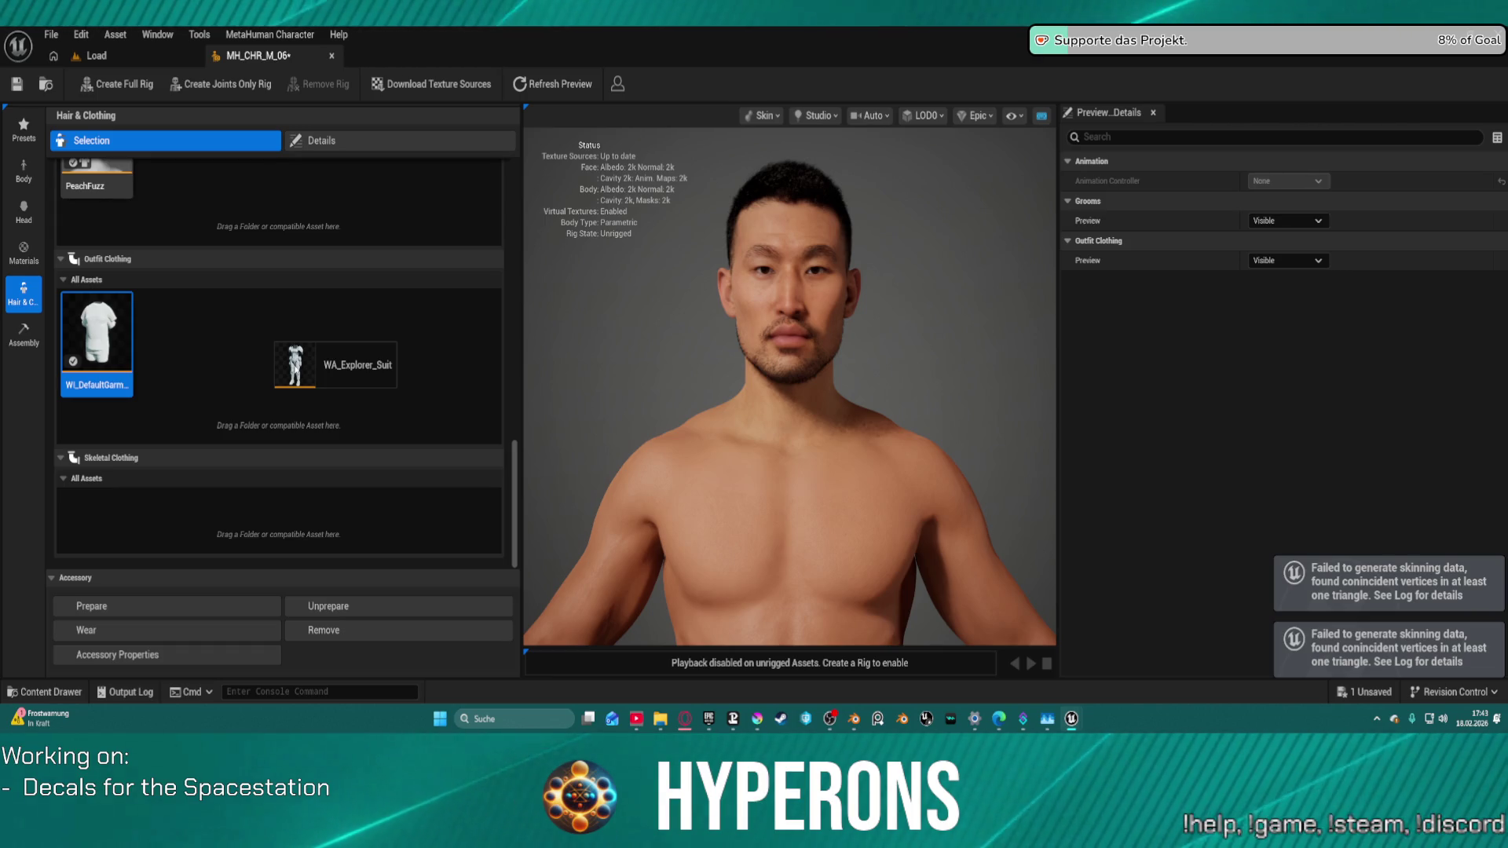
drag(274, 345, 275, 346)
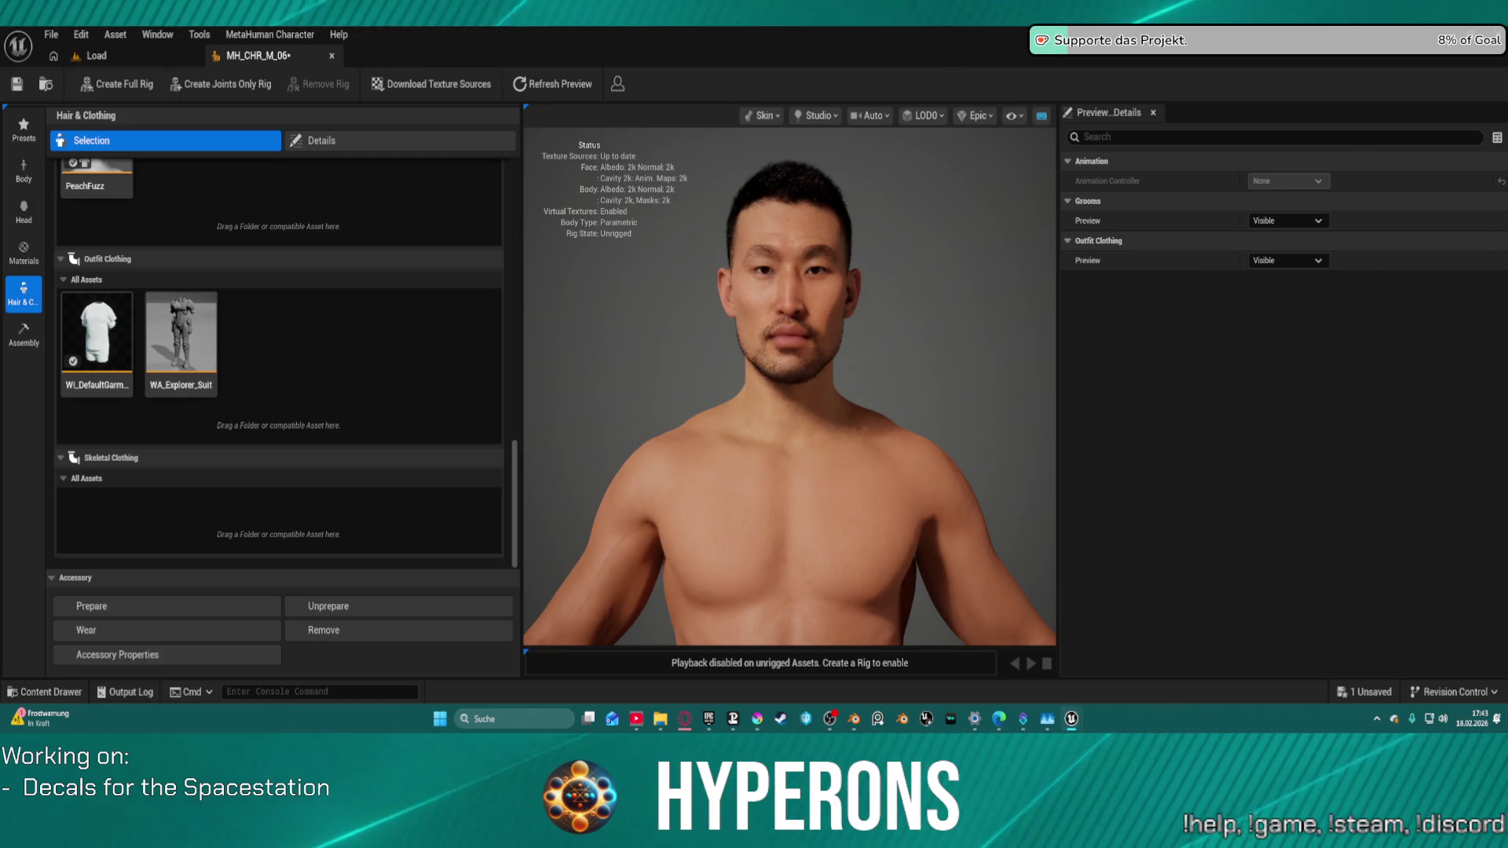
mouse_move(429, 249)
mouse_down()
mouse_move(360, 388)
mouse_move(345, 346)
mouse_move(515, 378)
mouse_up()
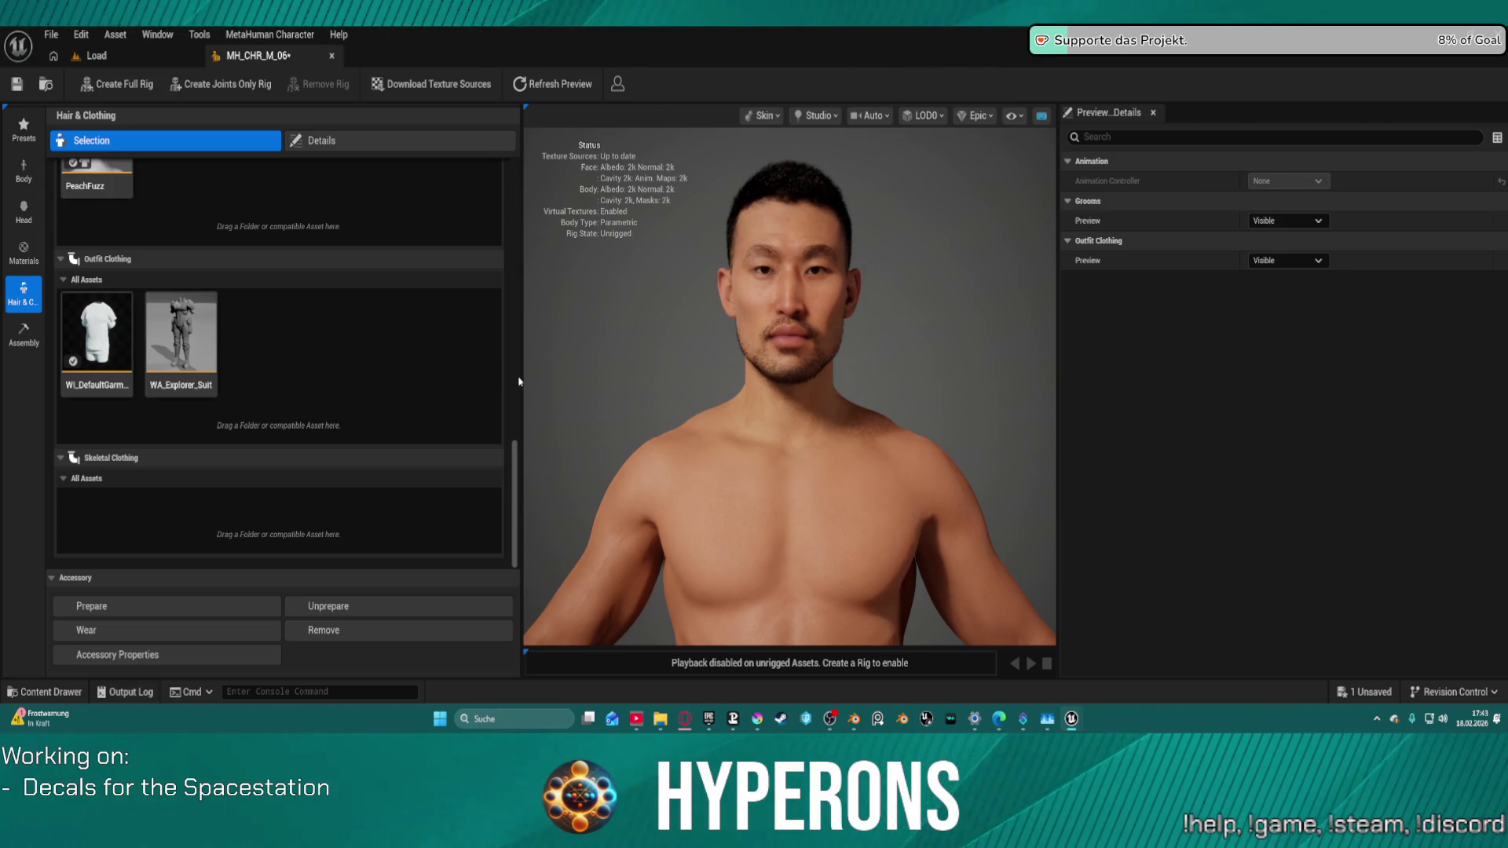
click(278, 335)
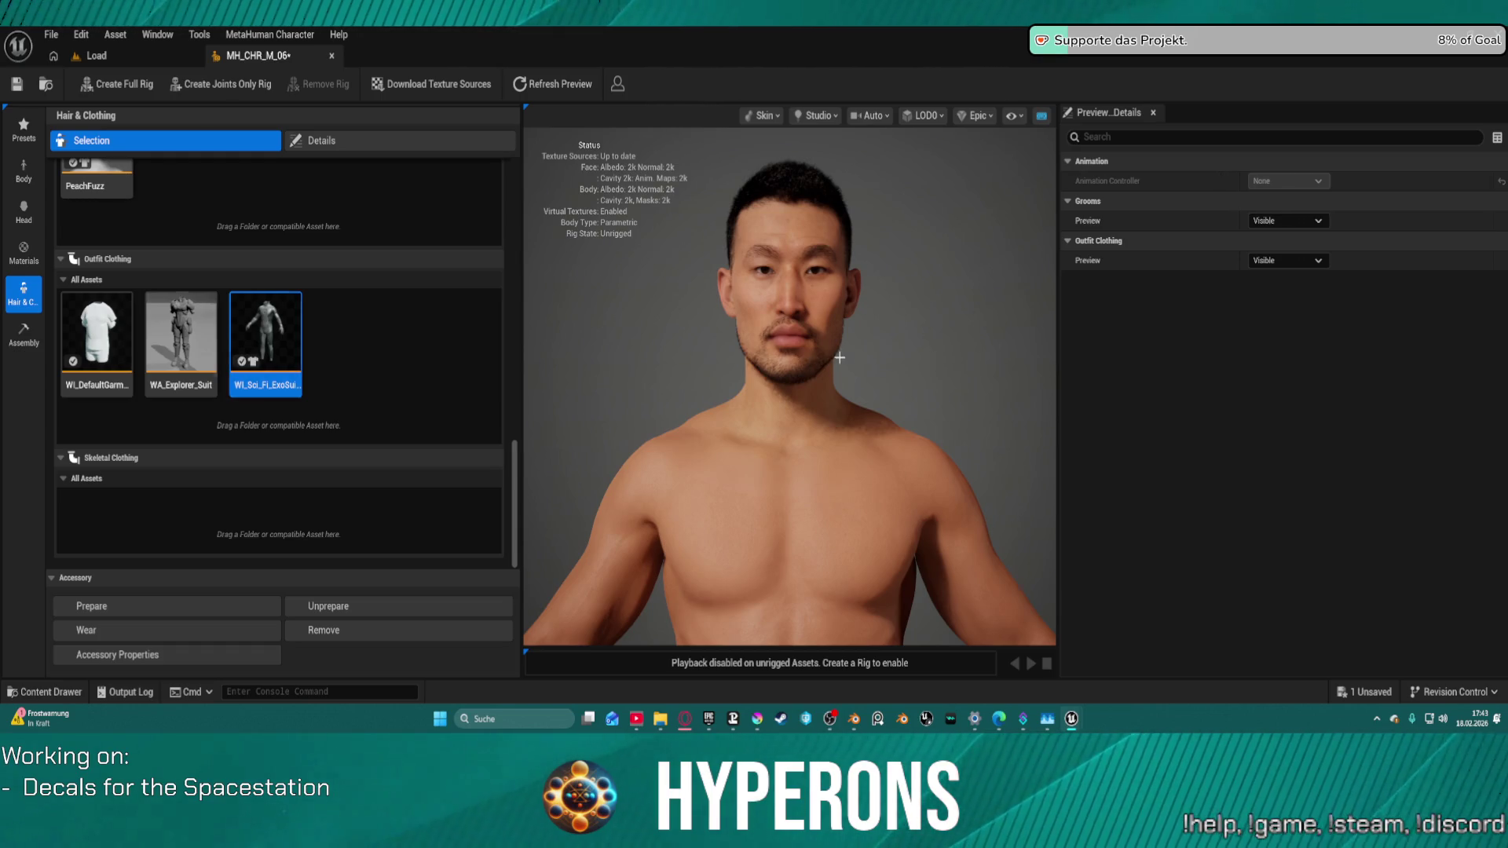
scroll(861, 434, down, 3)
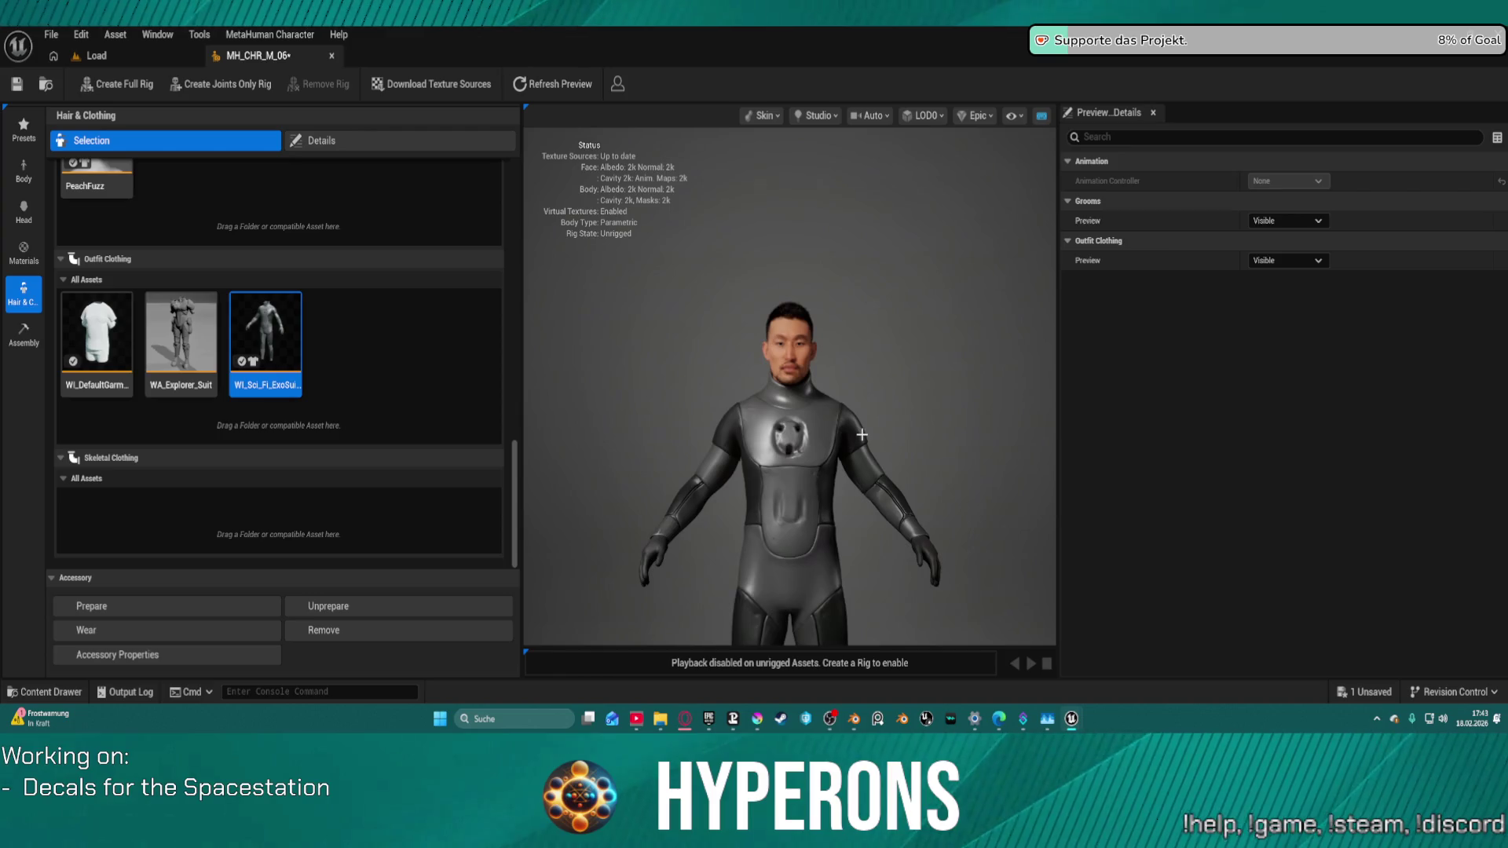
Step: Dress MH_CHR_M_06 in the white WA_Explorer_Suit armour and enlarge the view to check the fit
scroll(861, 434, down, 2)
click(181, 333)
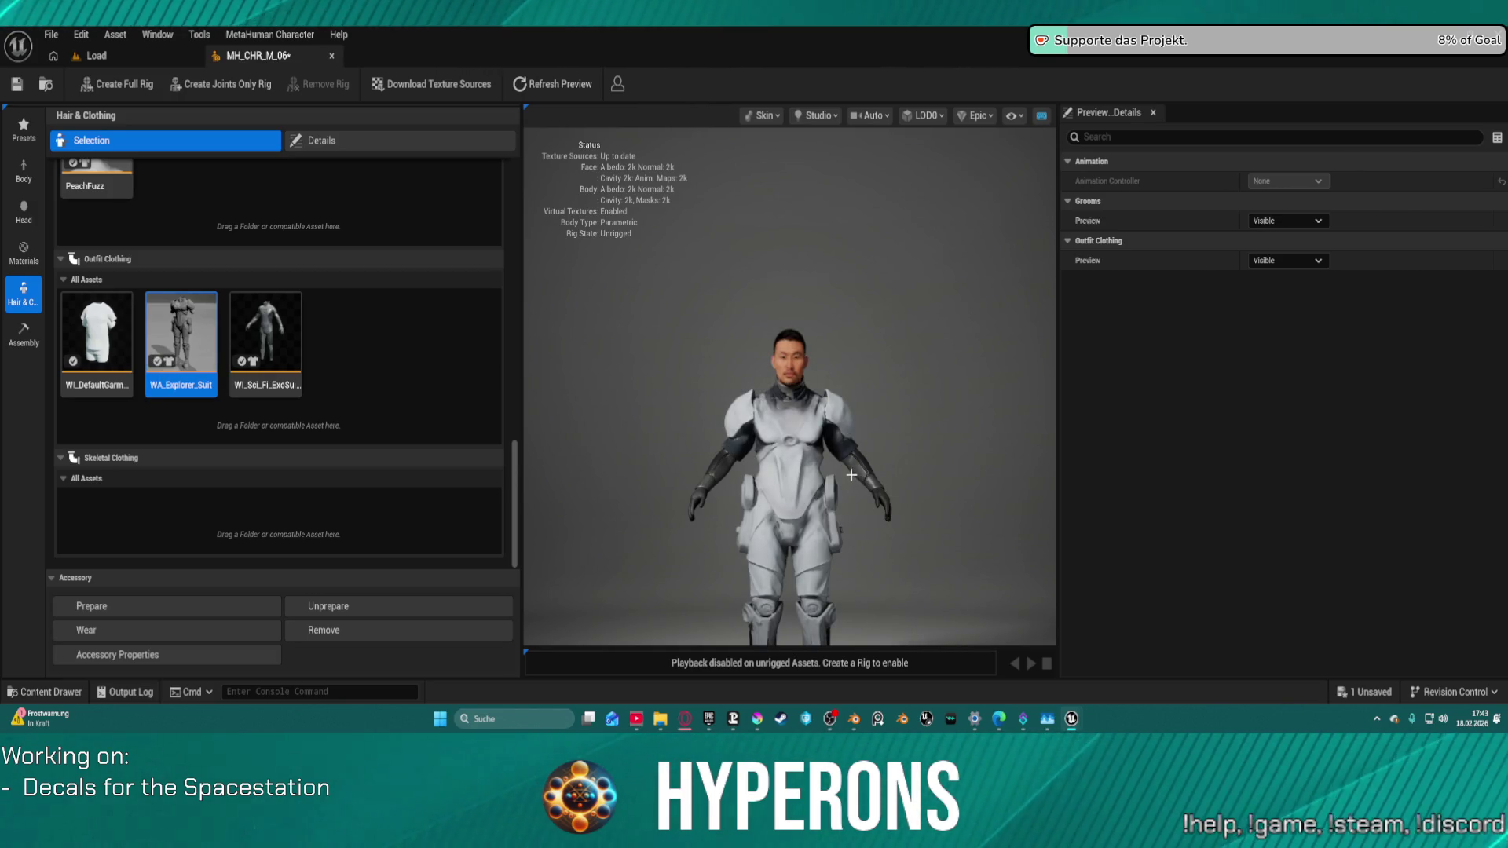
mouse_move(657, 430)
mouse_down()
mouse_move(613, 384)
mouse_move(993, 384)
mouse_up()
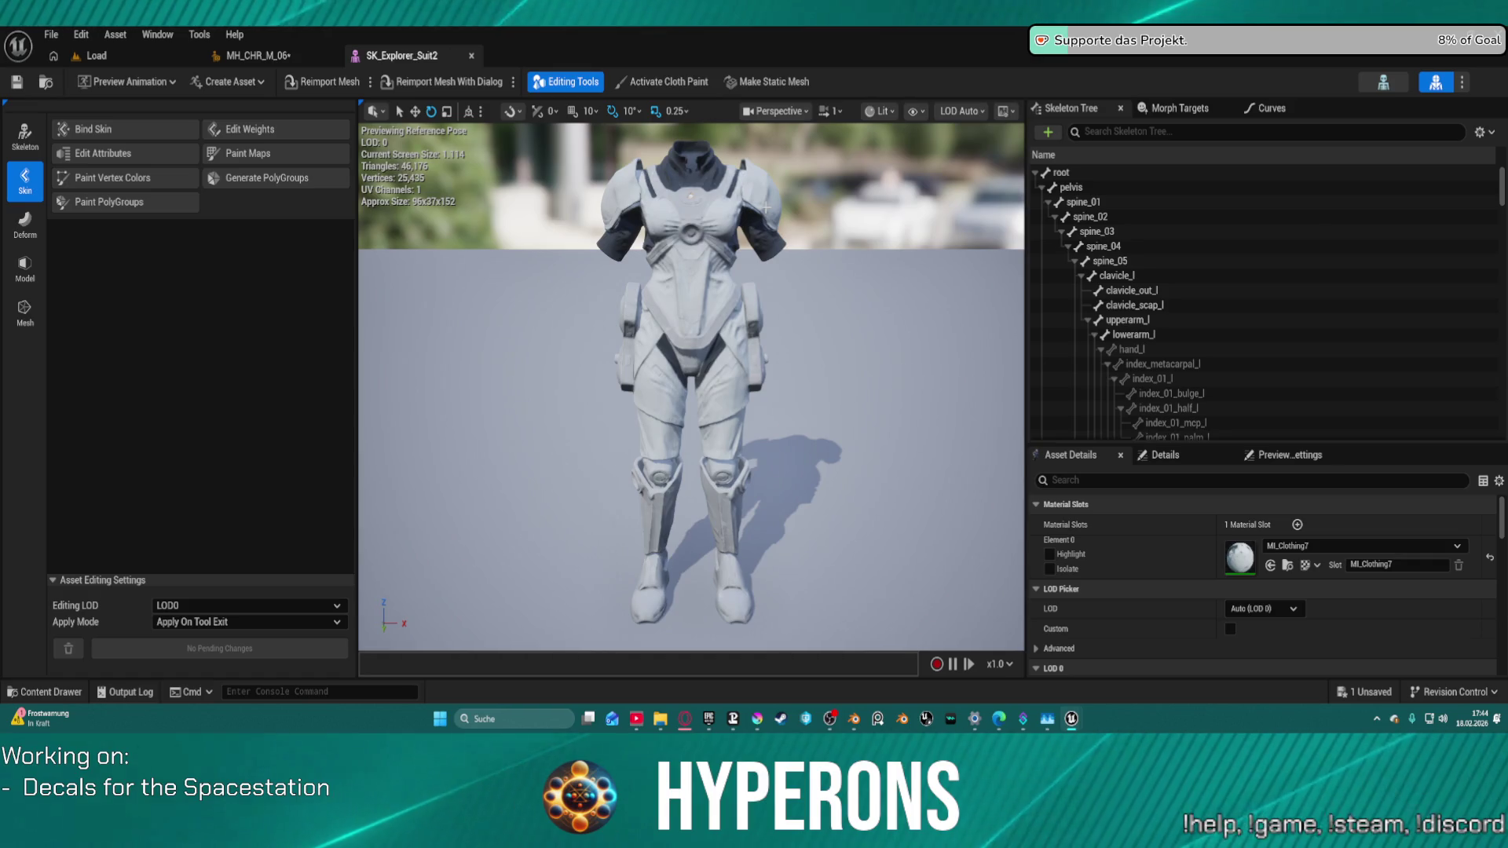
Step: Zoom out around the SK_Explorer_Suit2 mesh, then return to the MH_CHR_M_06 character editor
scroll(684, 231, up, 5)
scroll(684, 232, down, 5)
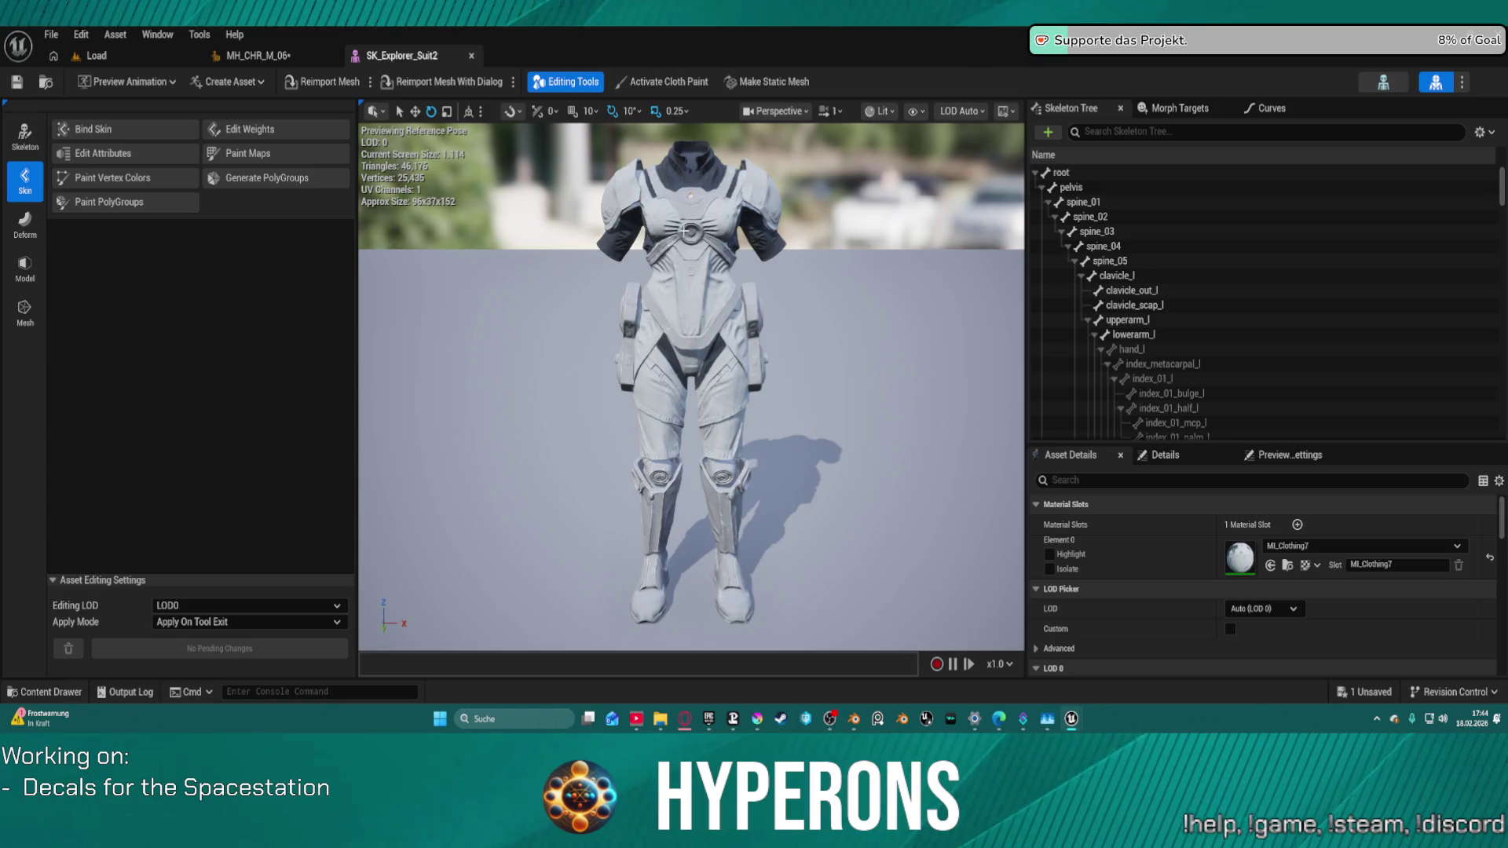
scroll(686, 230, down, 2)
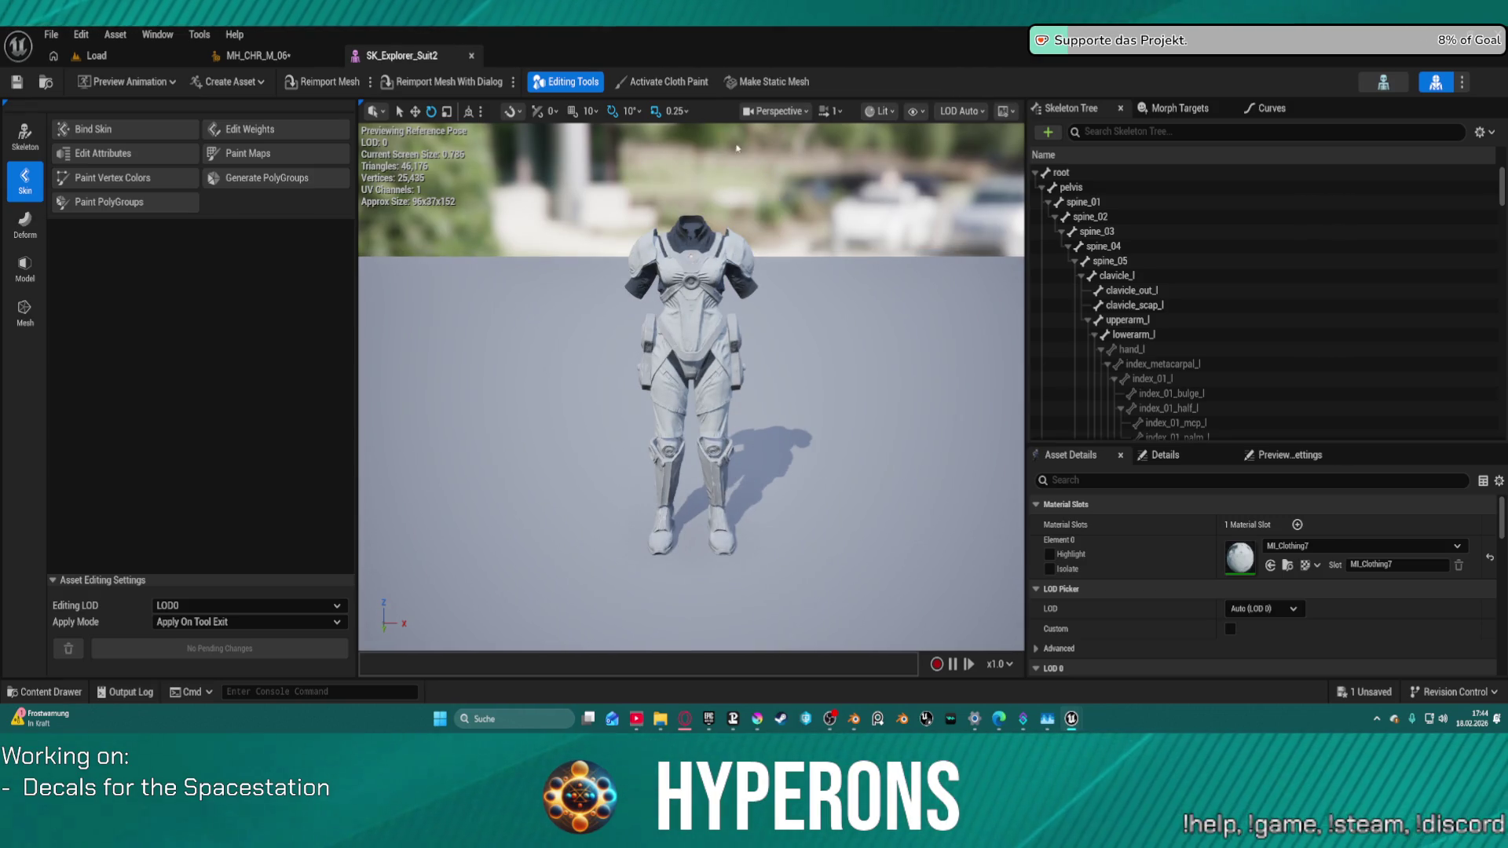
click(252, 56)
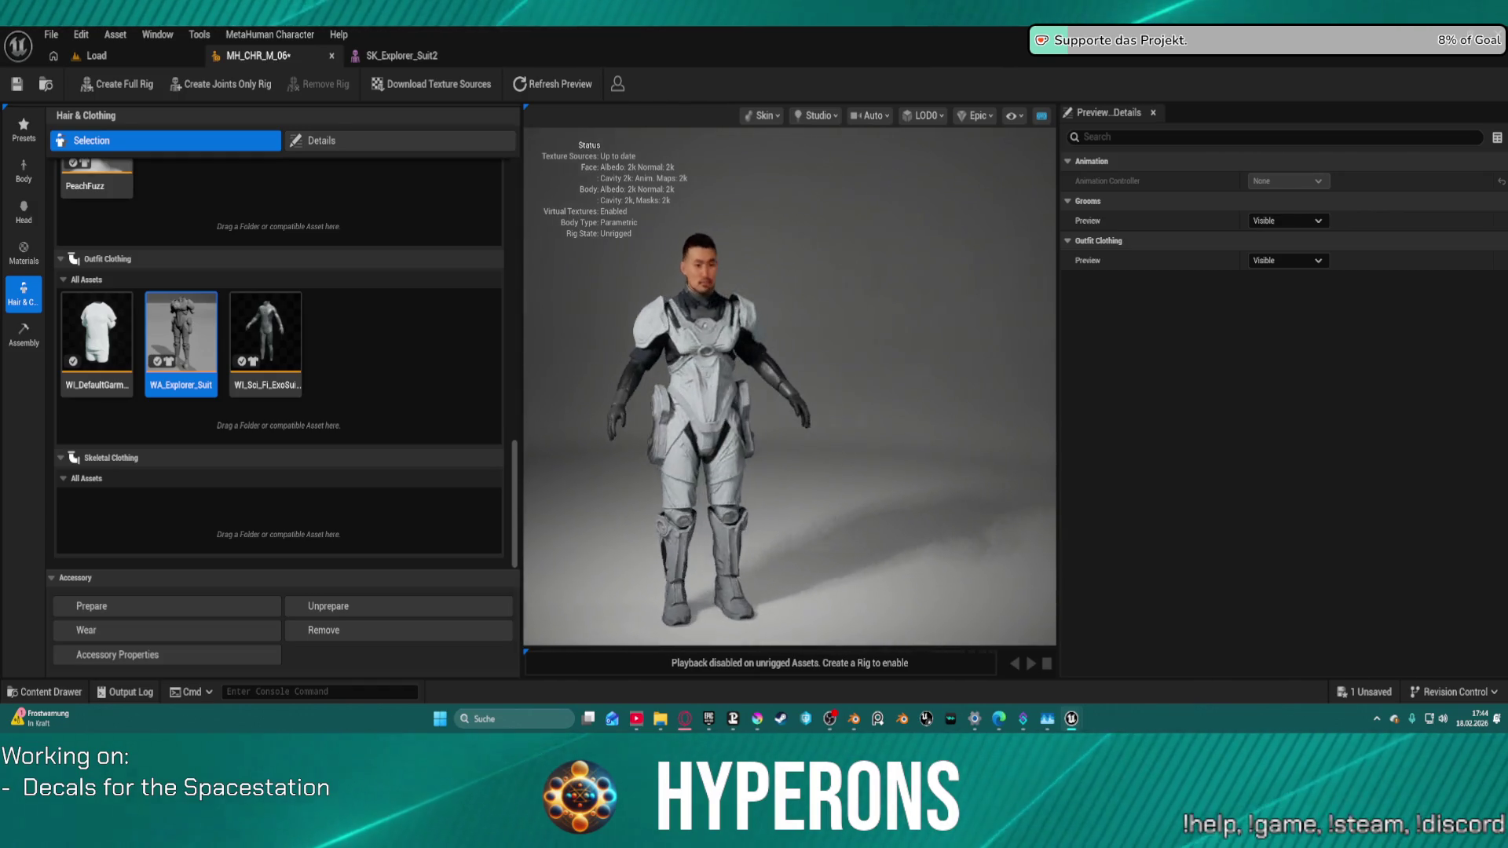
Step: Preview the sci-fi exosuit from behind, then reselect WA_Explorer_Suit in Outfit Clothing
click(265, 338)
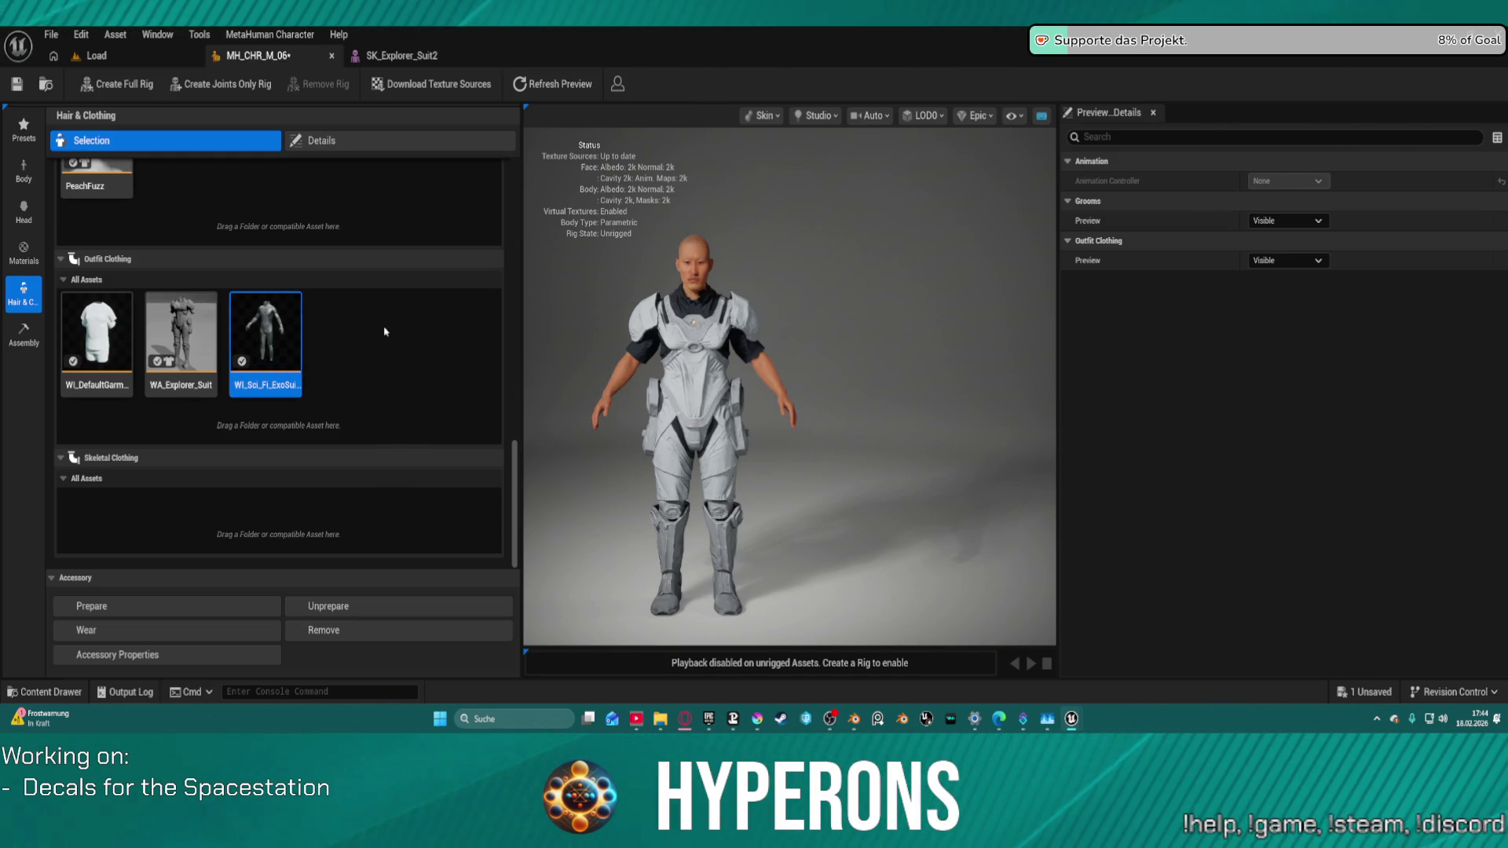
drag(691, 424, 1029, 424)
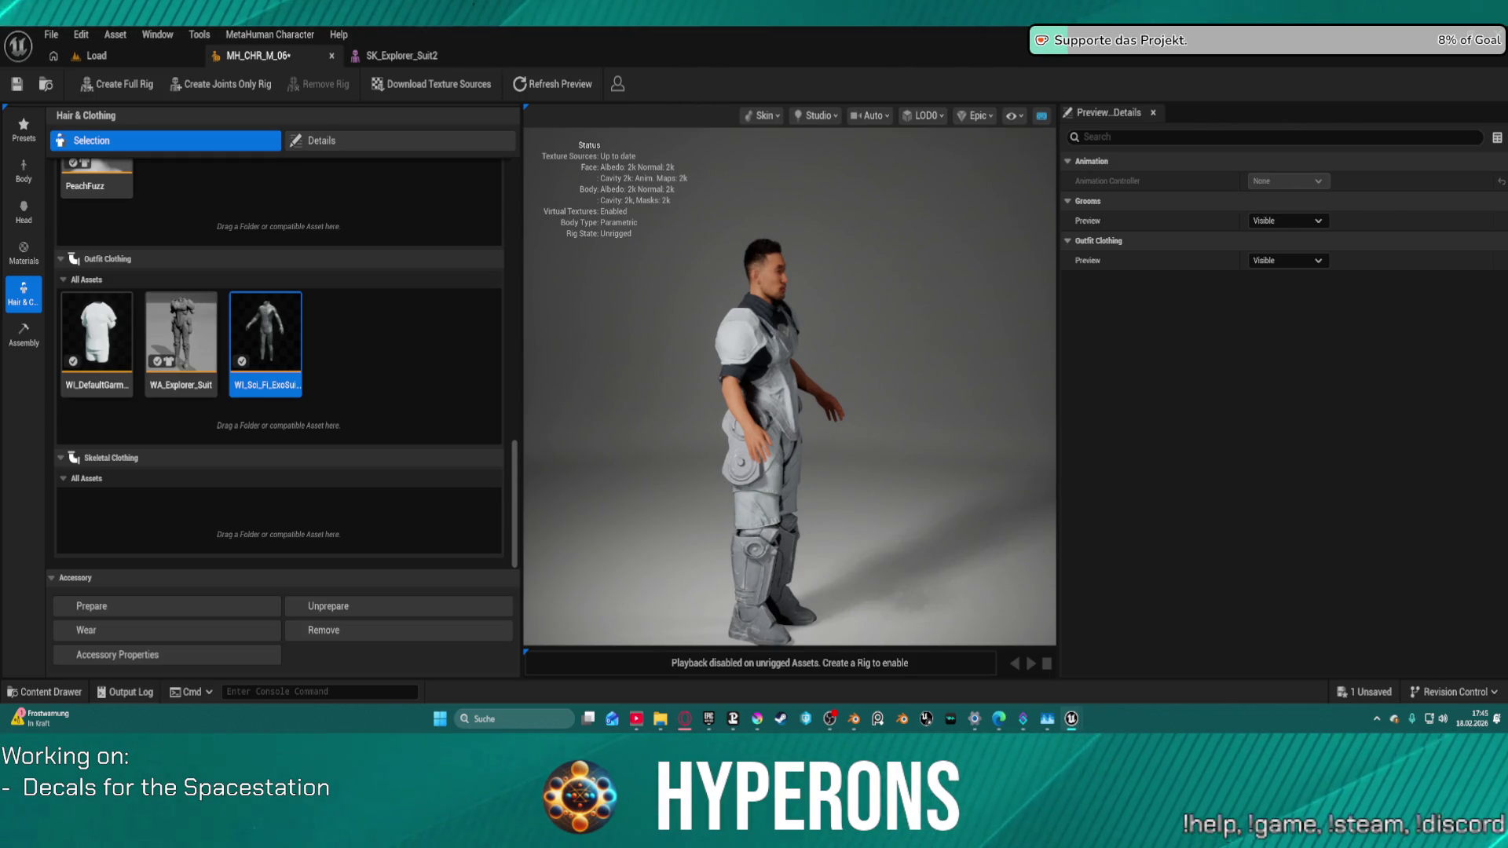
click(174, 336)
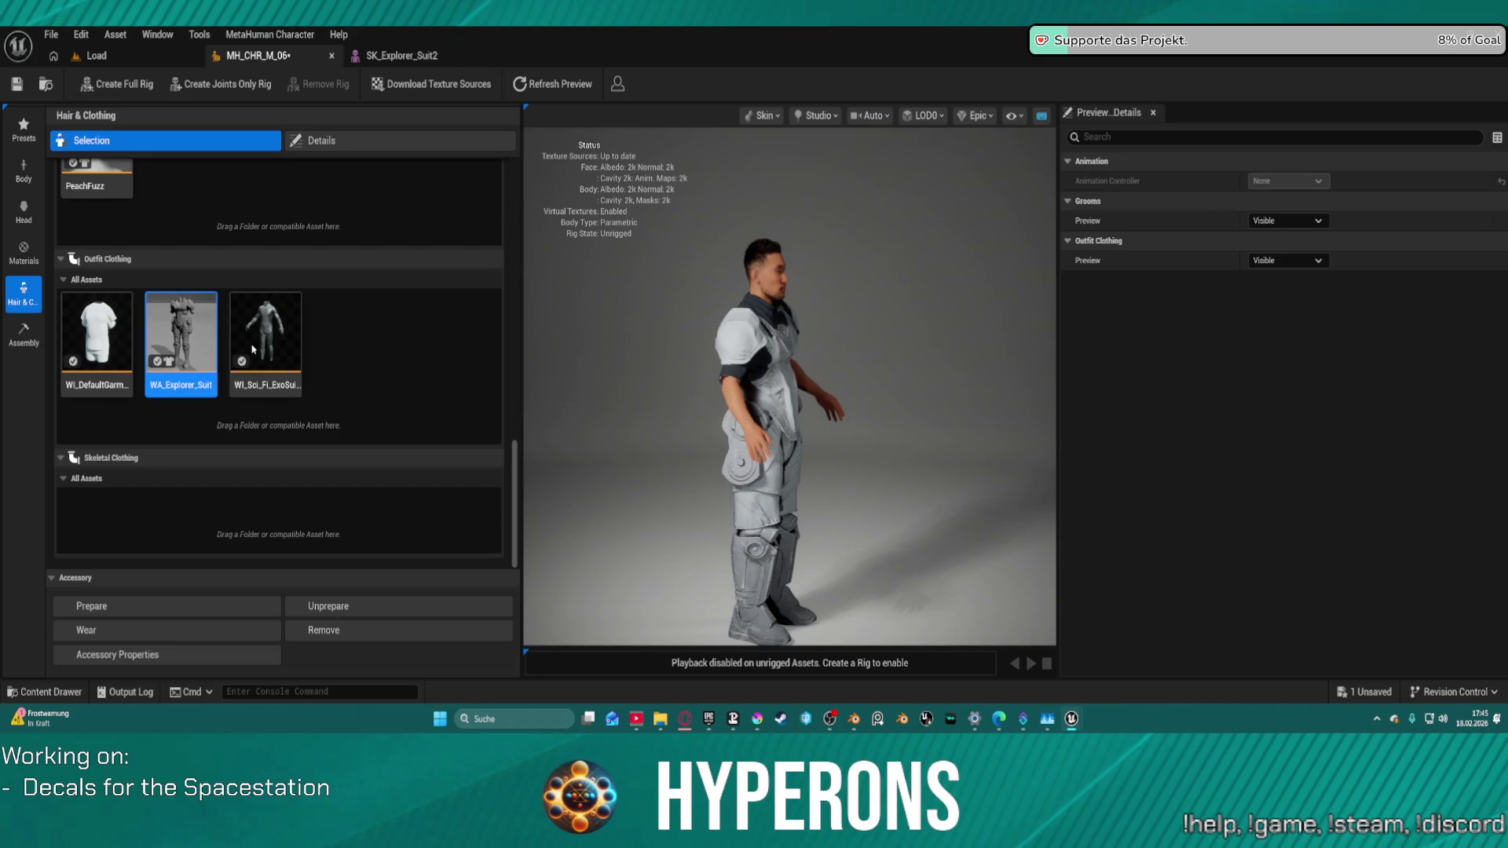
Step: Remove WA_Explorer_Suit from Outfit Clothing, select the sci-fi exosuit, and drag in the black heavy armour top
right_click(185, 335)
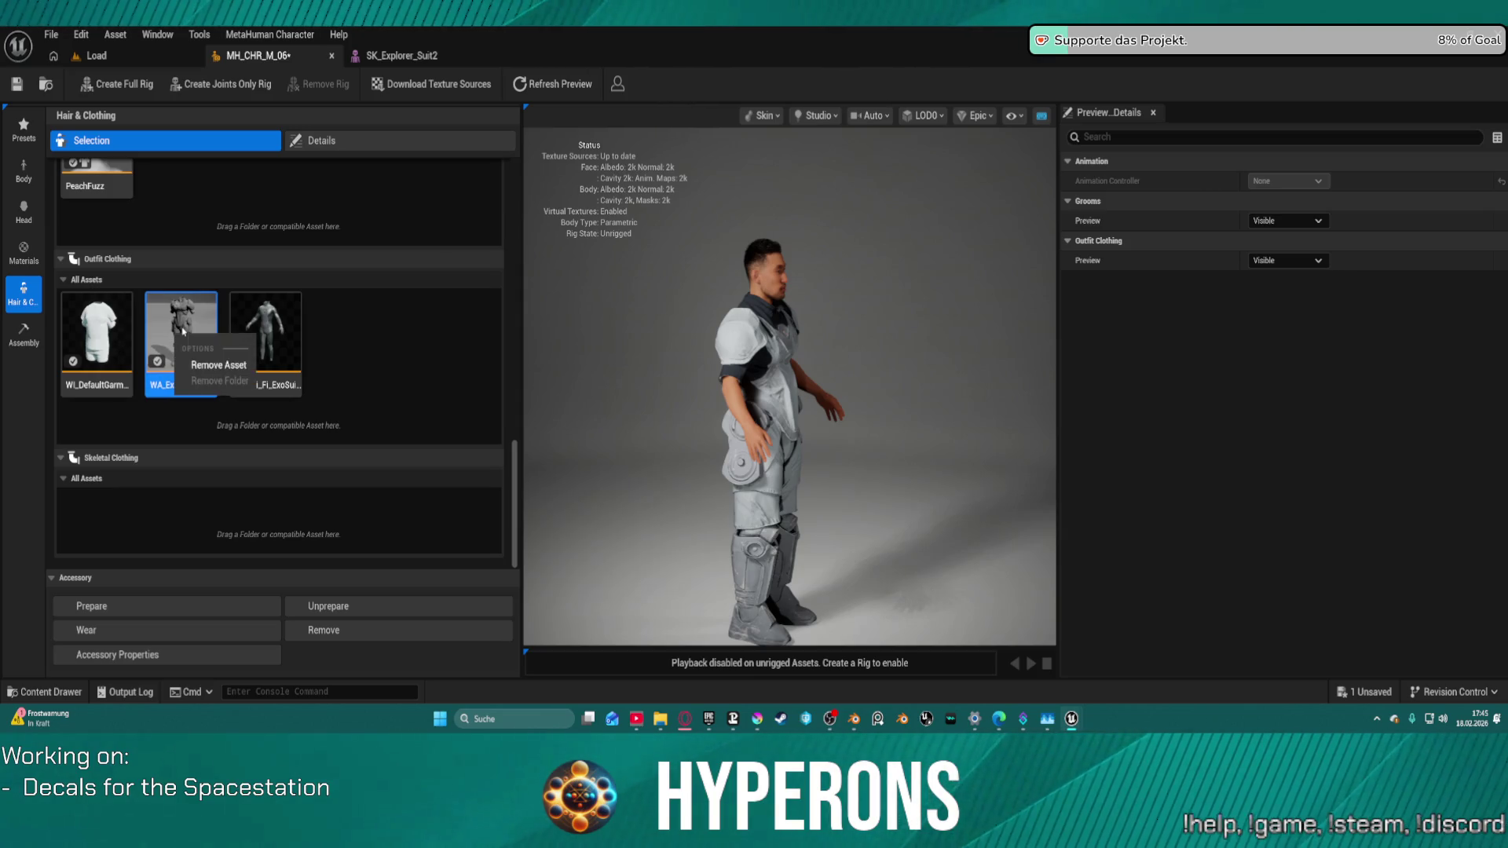
click(230, 366)
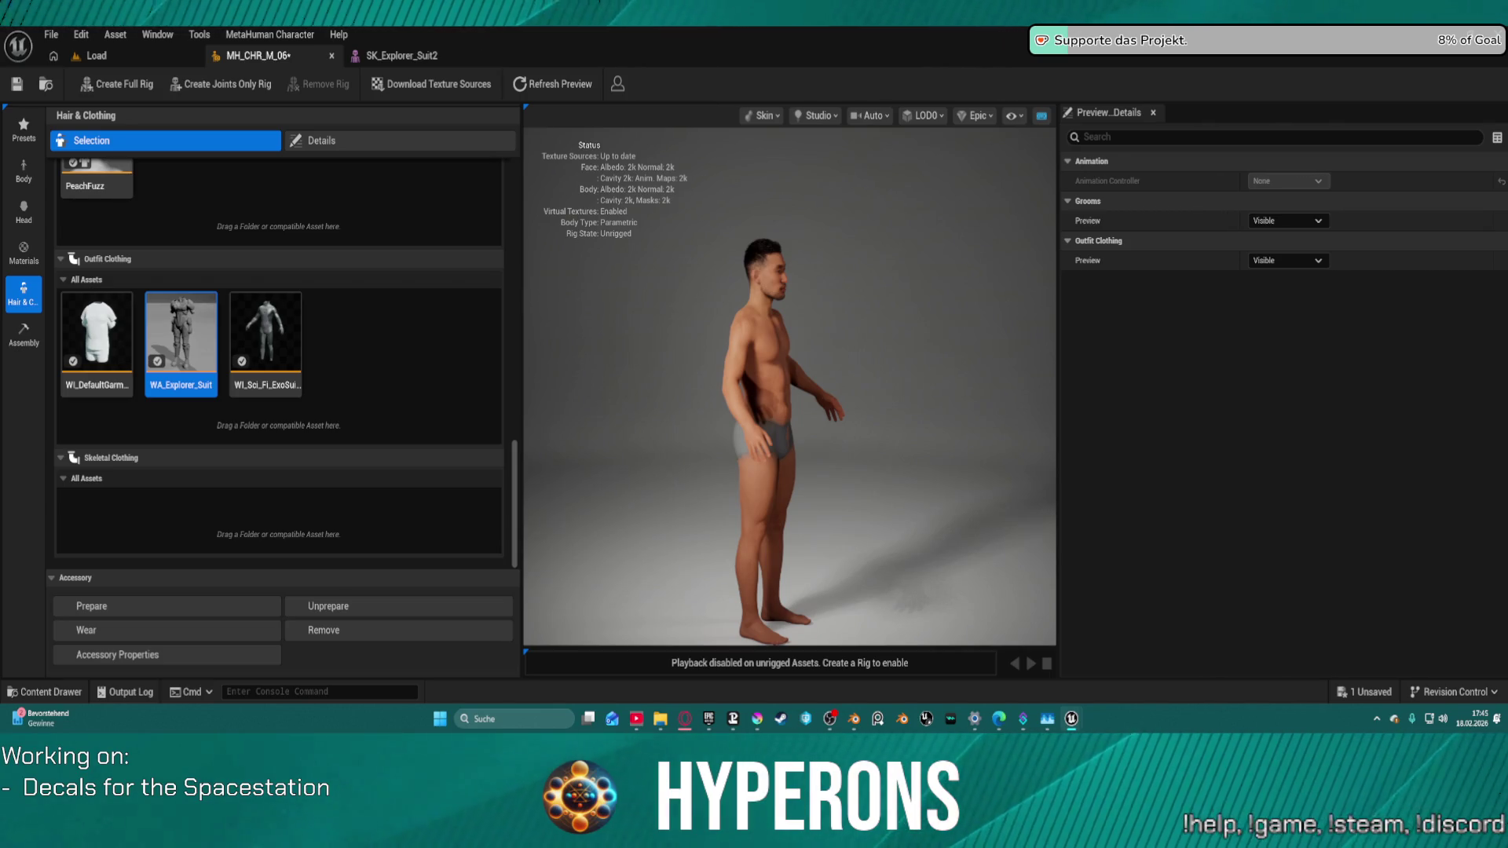
click(286, 330)
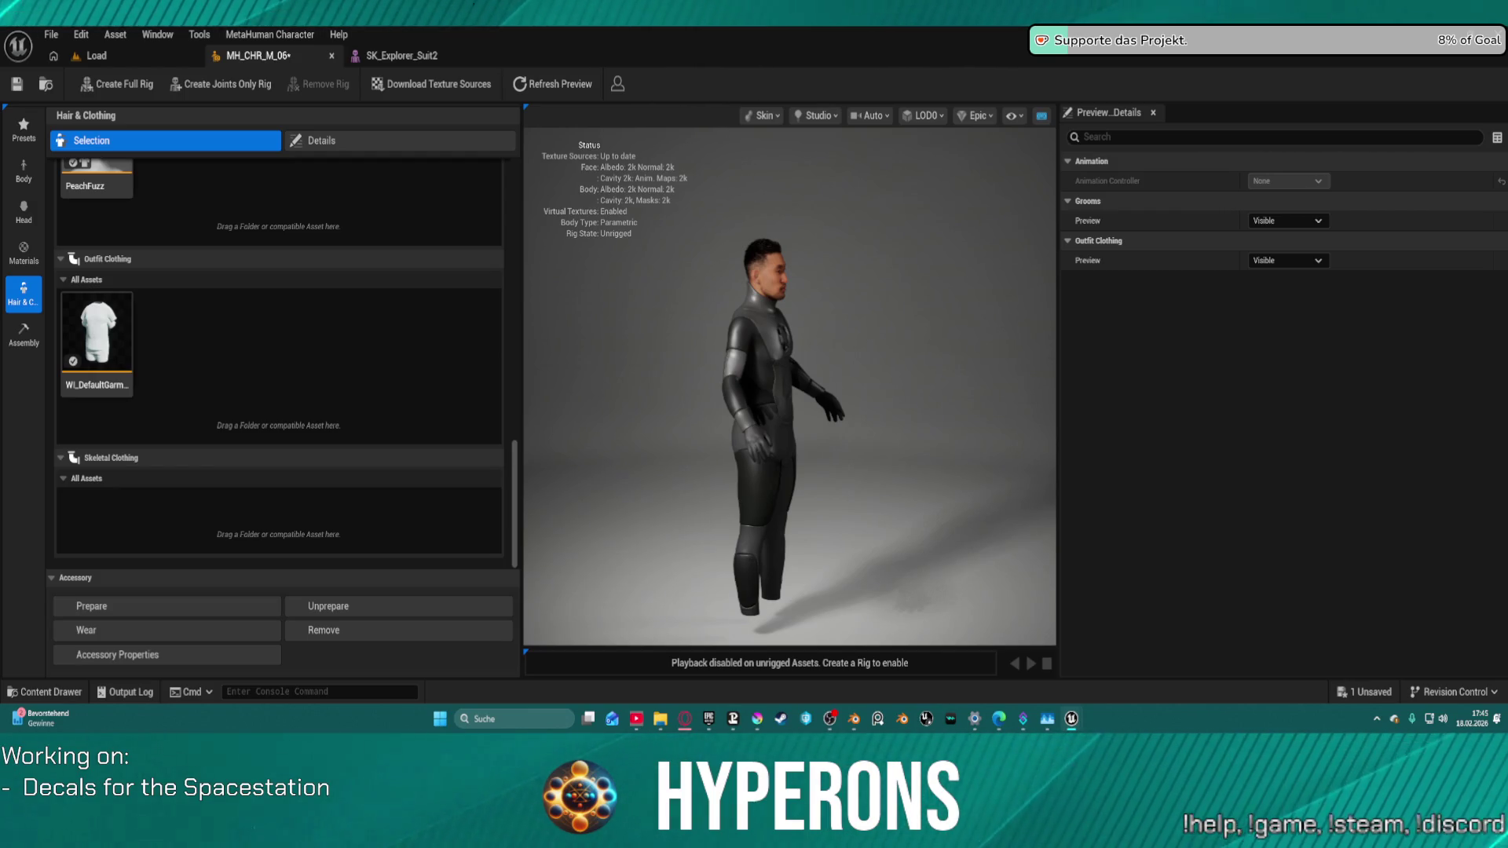
drag(0, 328, 290, 324)
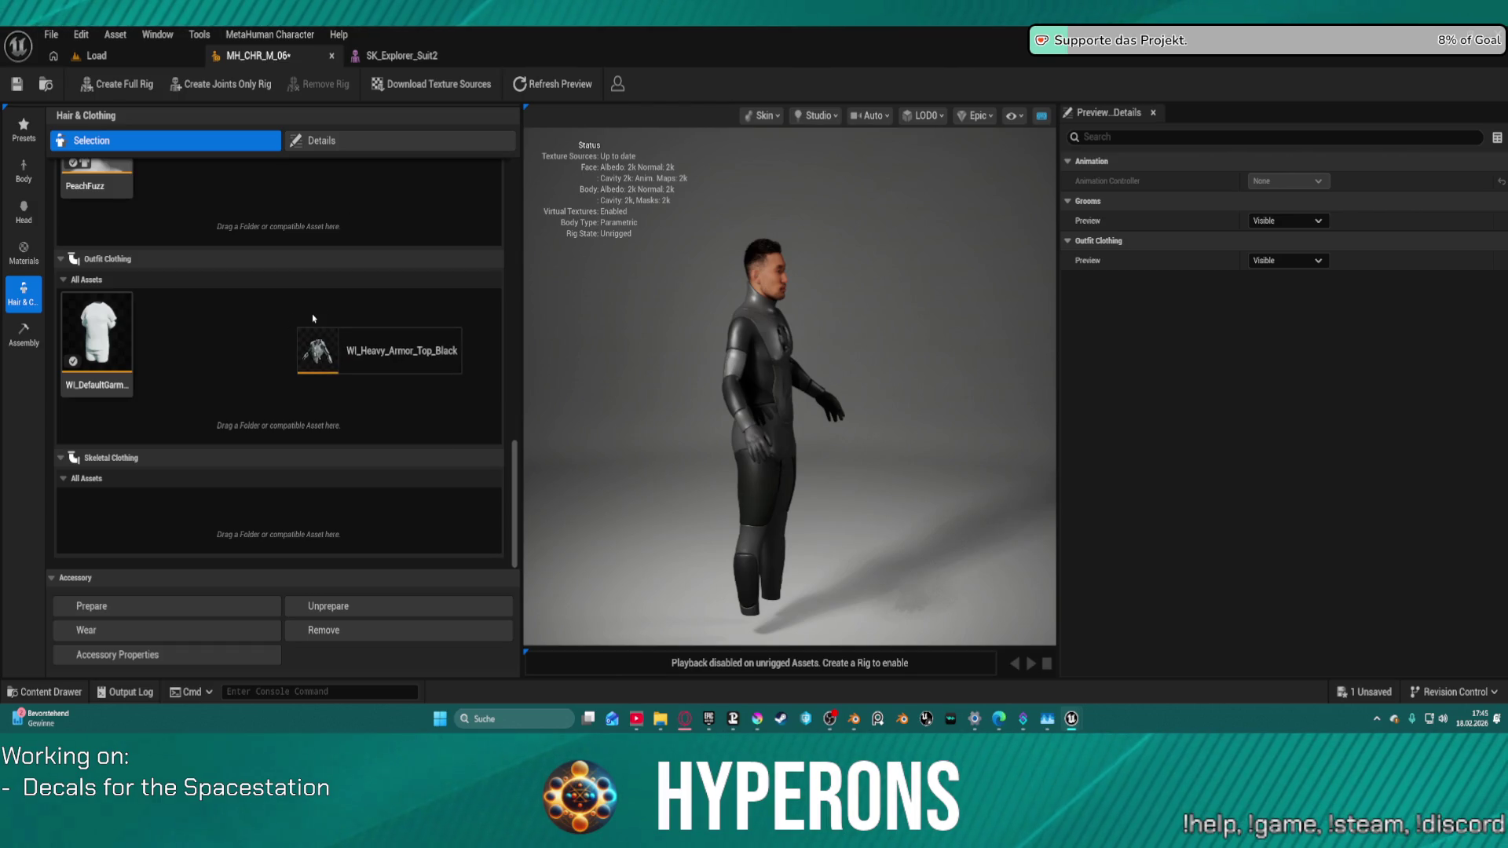
Step: Try the heavy armour top and bottom in Outfit Clothing, then add and select WI_Heavy_Armor_Bottom_Black
drag(395, 319, 395, 319)
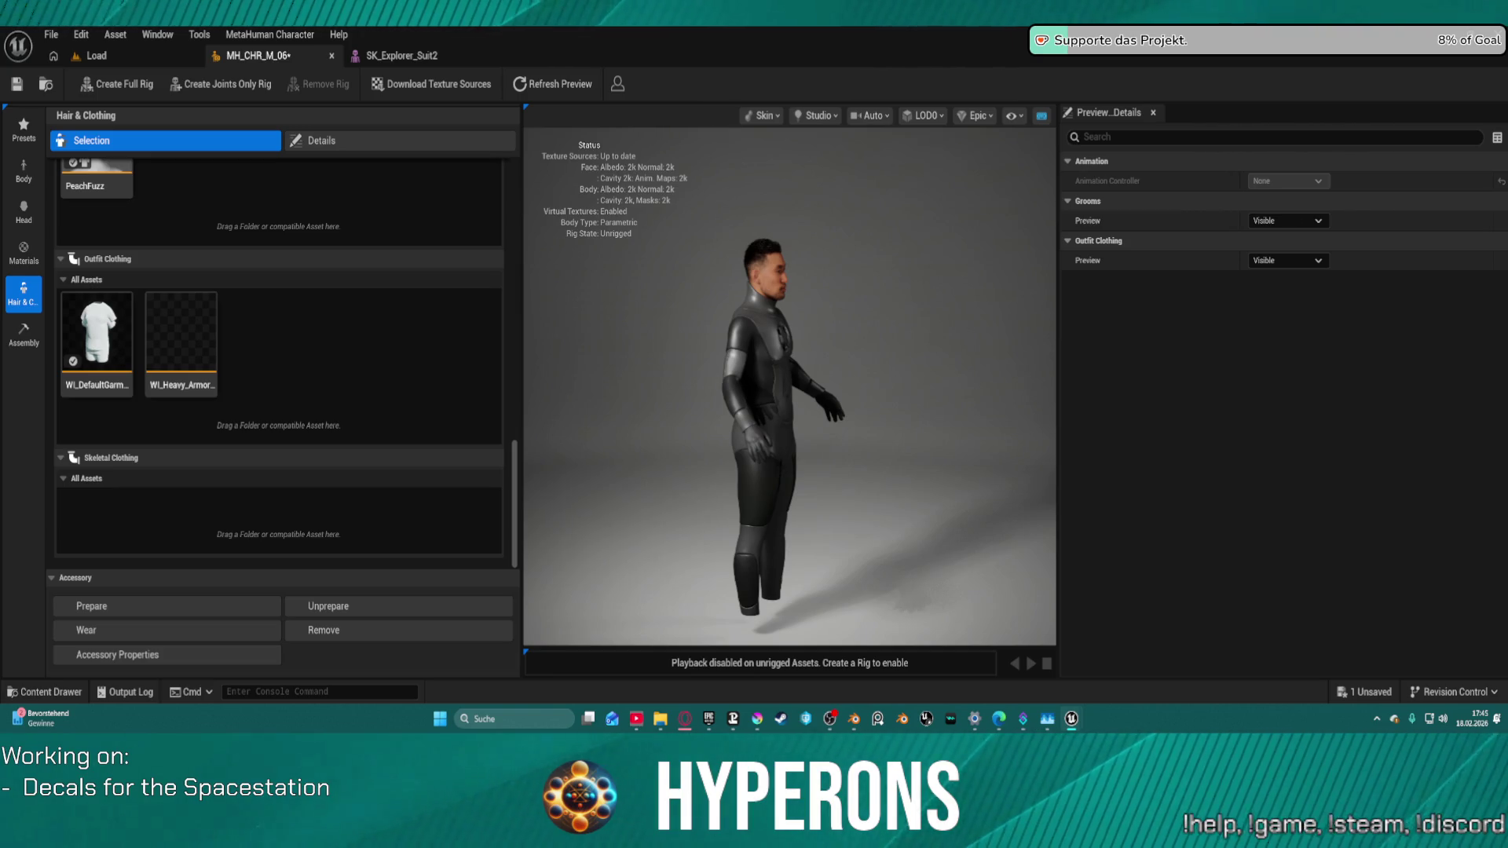
mouse_move(542, 236)
mouse_down()
mouse_move(333, 323)
mouse_move(343, 332)
mouse_move(291, 316)
mouse_up()
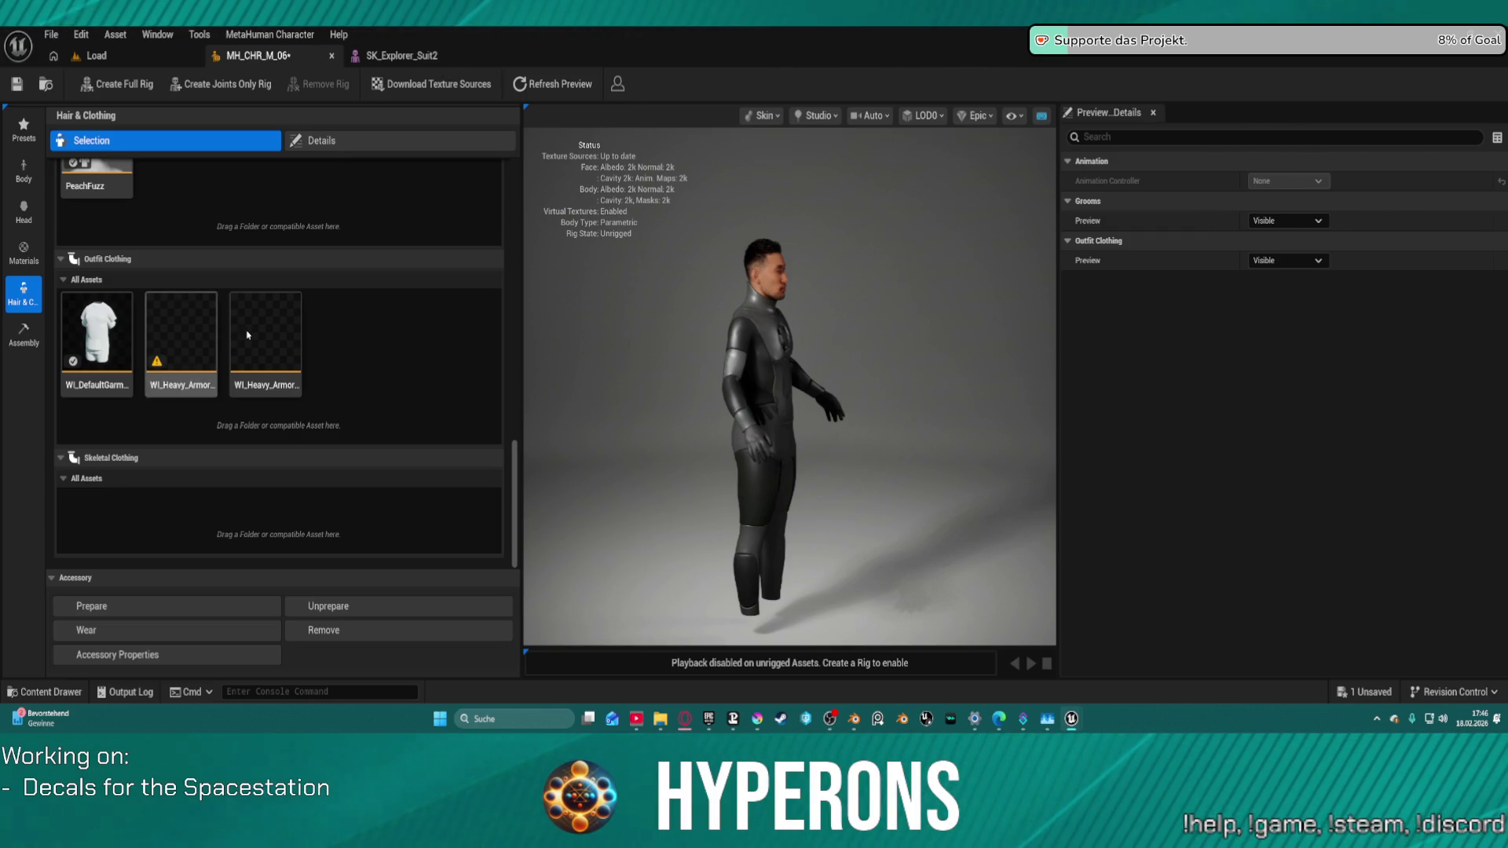
click(279, 348)
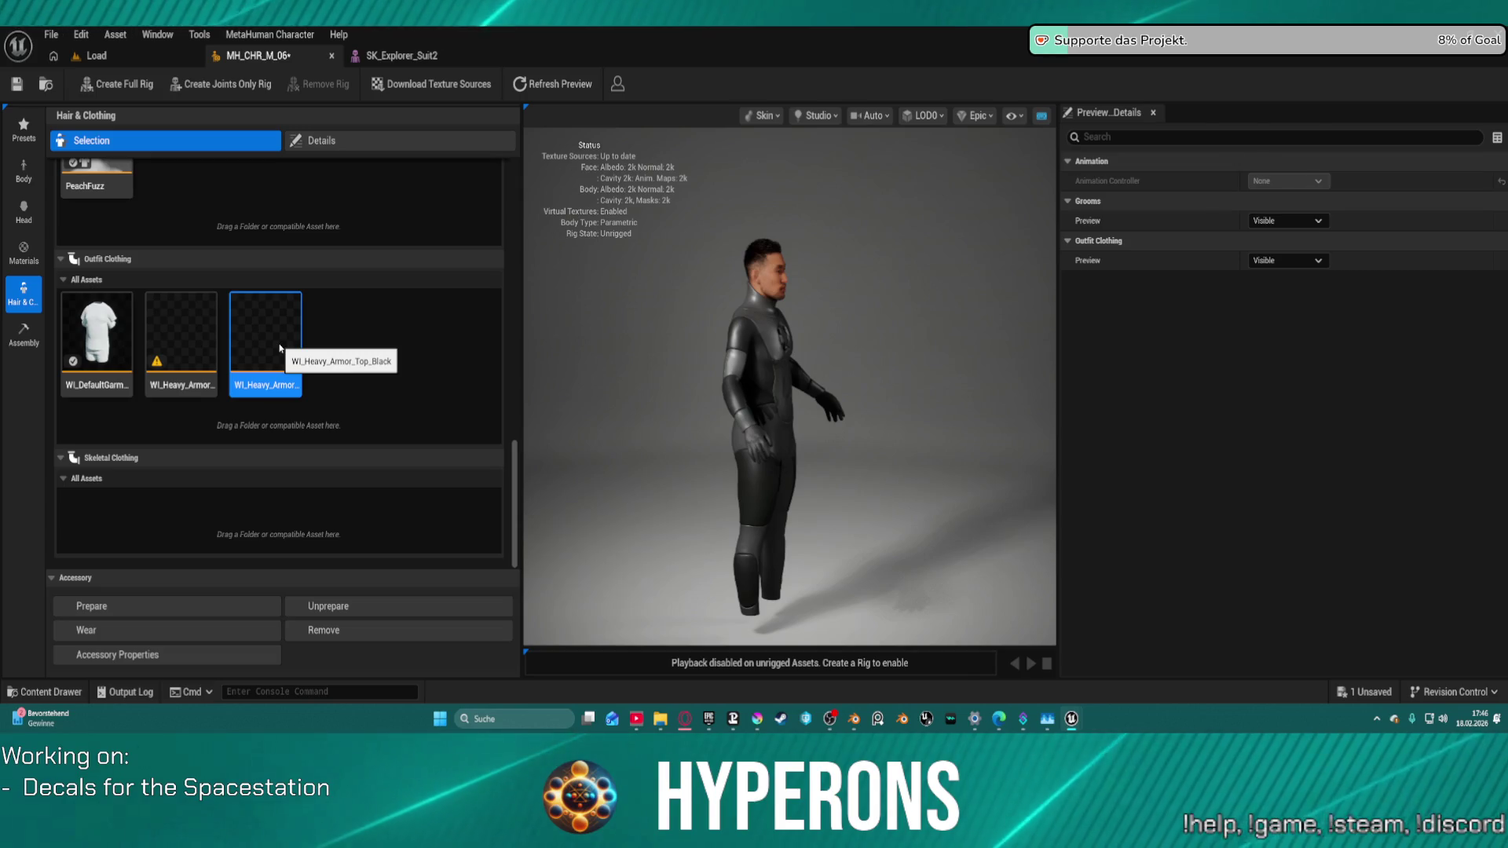
click(206, 351)
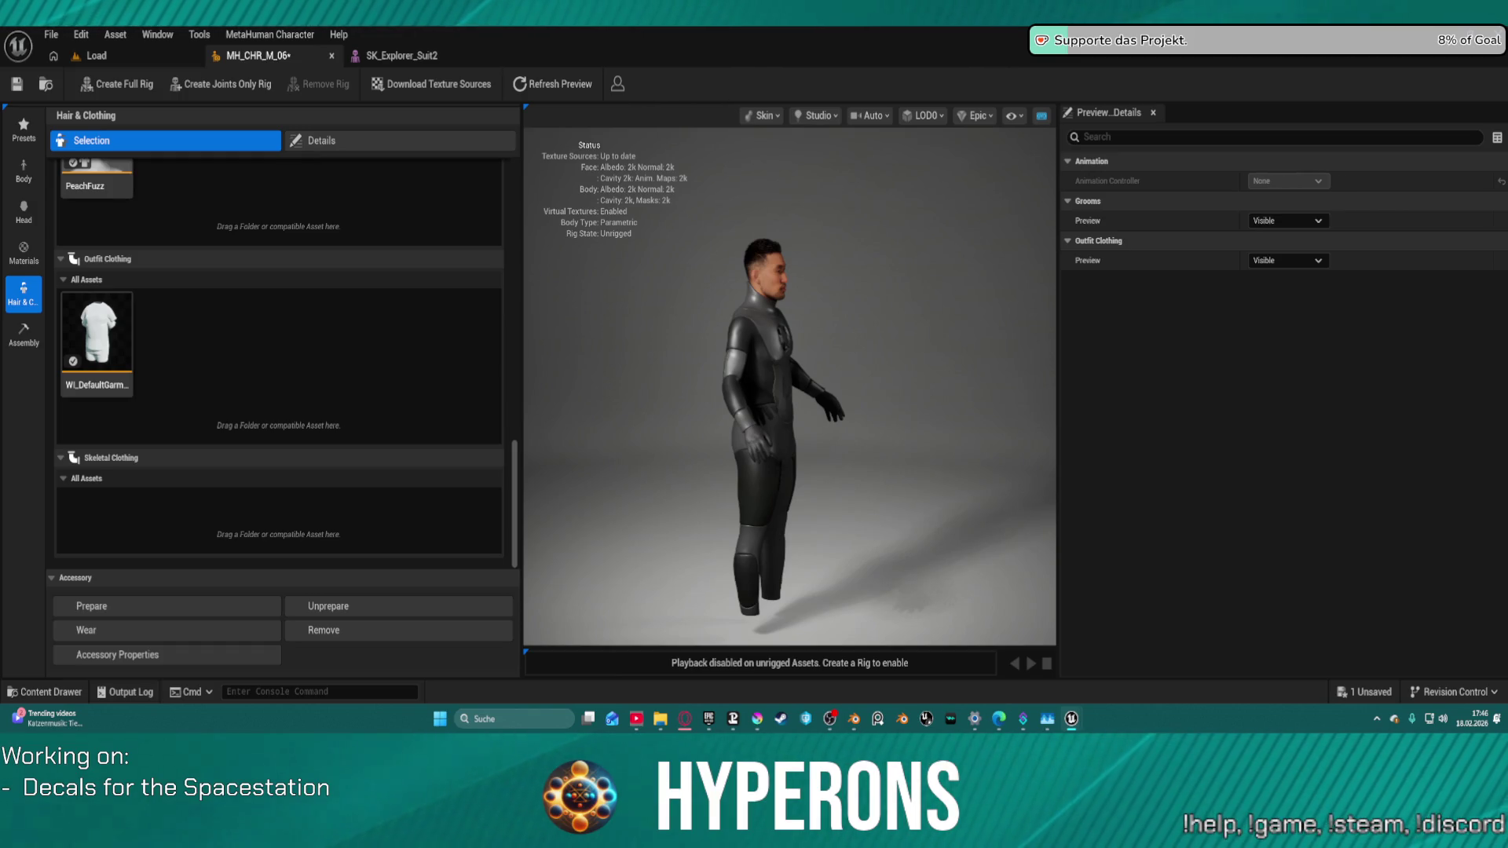
mouse_move(447, 229)
mouse_down()
mouse_move(268, 464)
mouse_move(258, 334)
mouse_up()
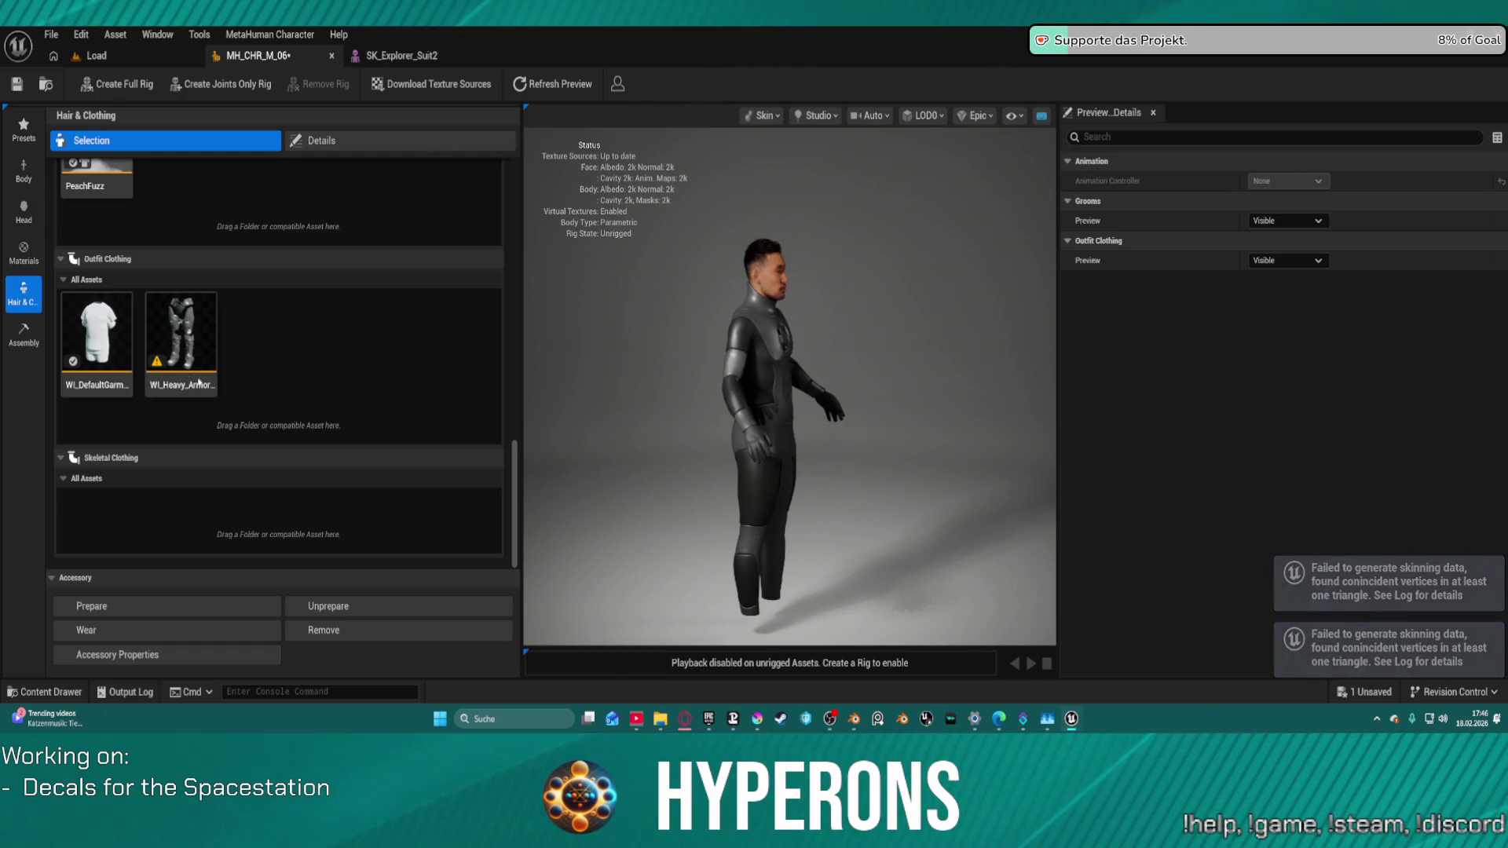
click(189, 339)
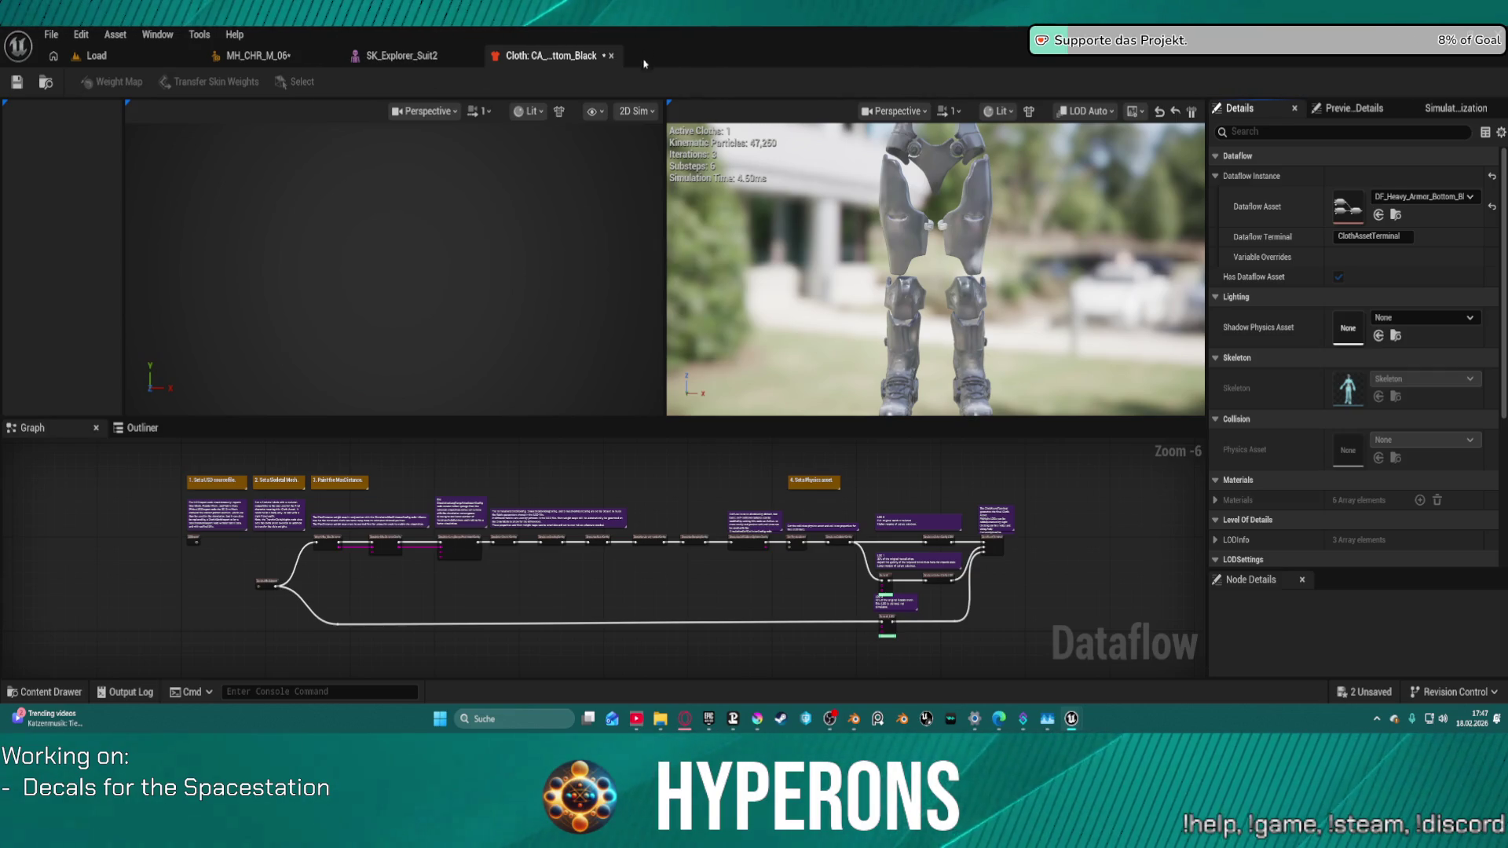
Step: Close the heavy armour cloth asset editor and the SK_Explorer_Suit2 mesh editor
click(611, 60)
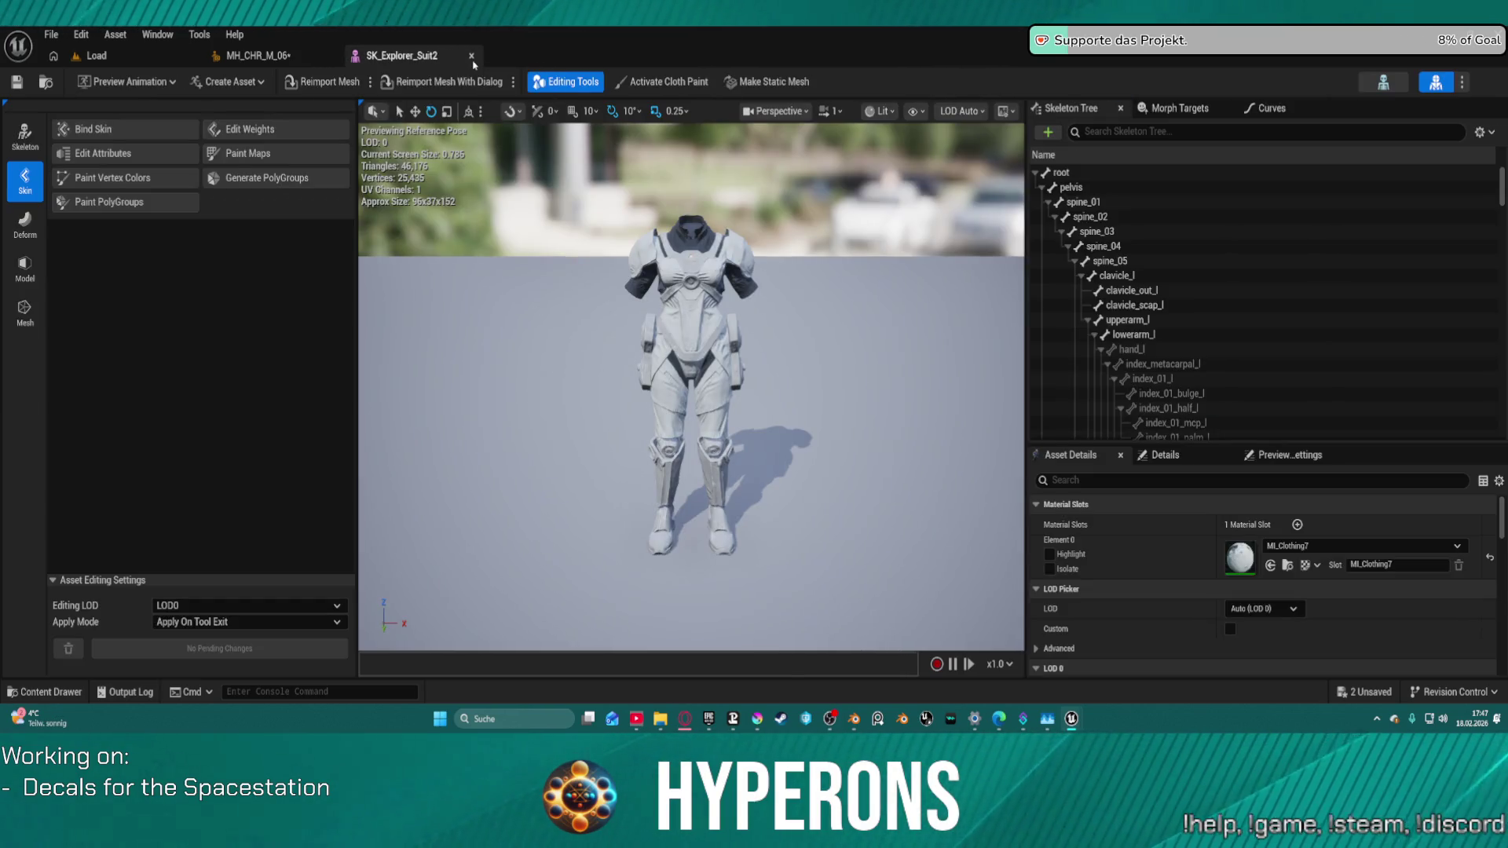
click(453, 56)
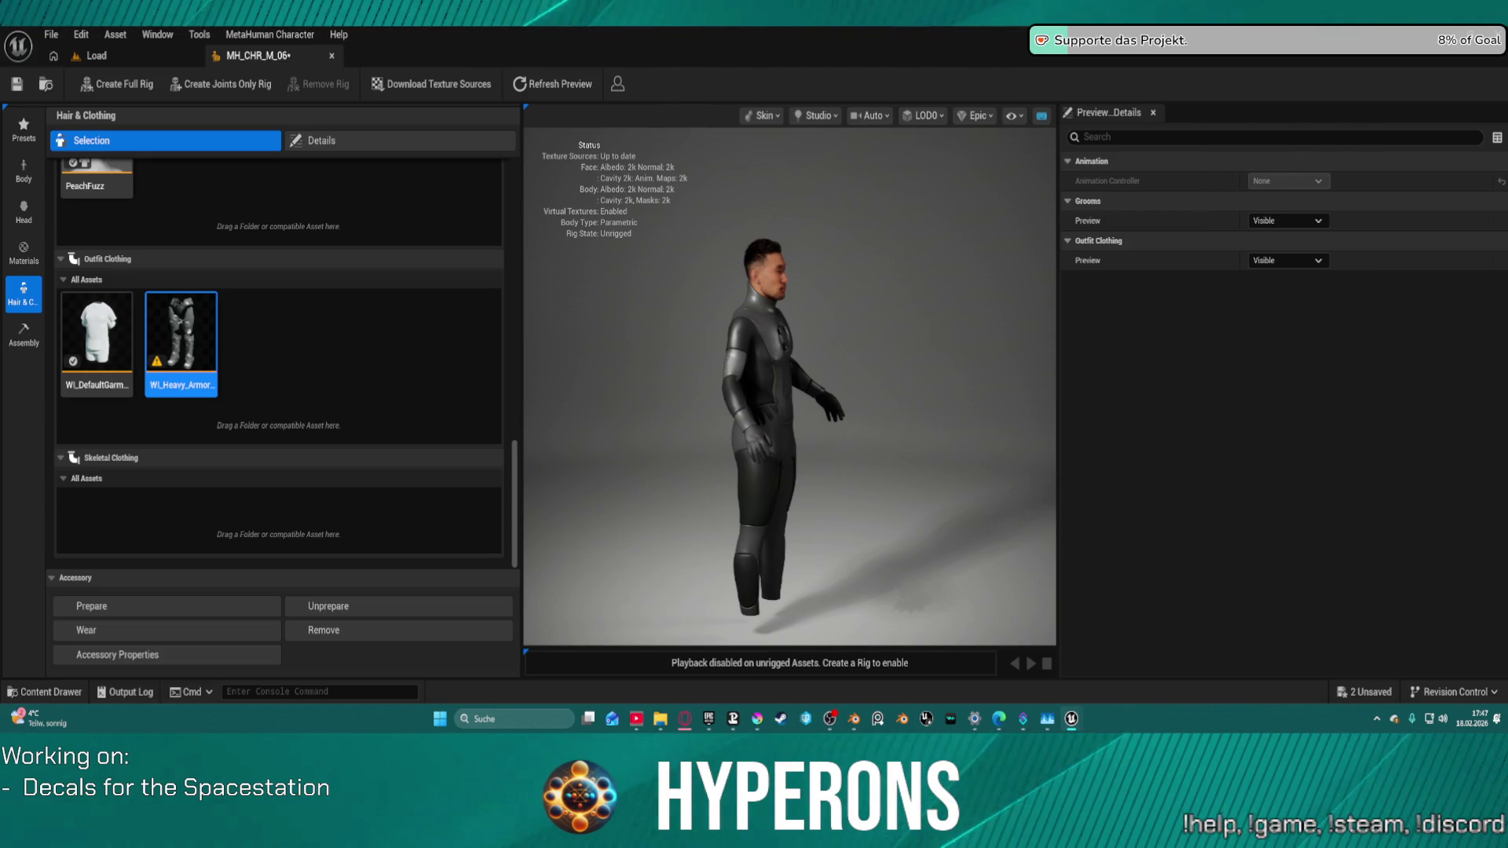
Step: Delete the heavy armour outfit and dress the character in the orange MHW_WorkSuit
key(Delete)
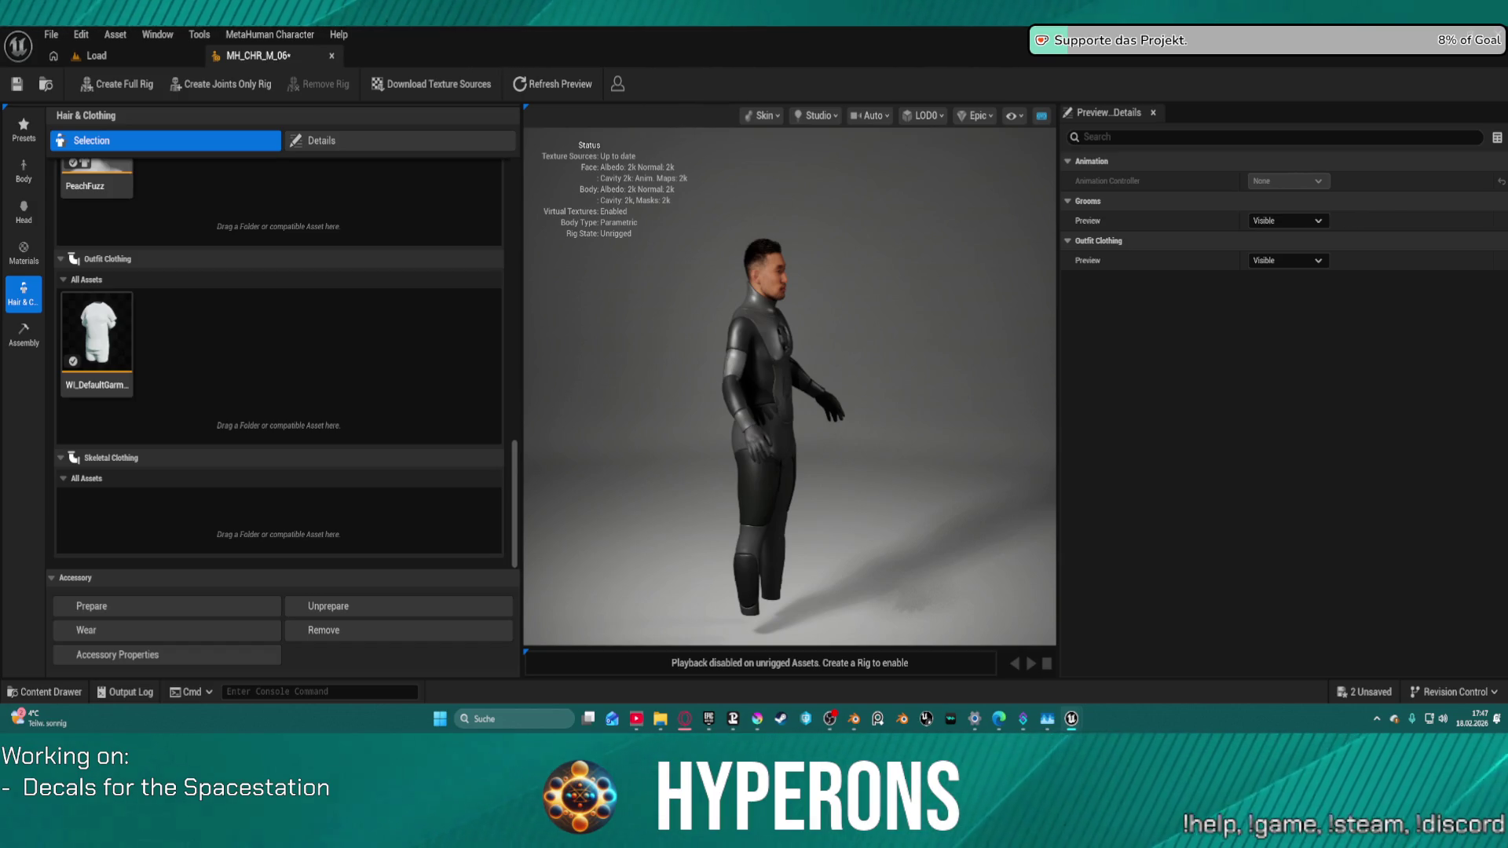
drag(541, 110, 220, 338)
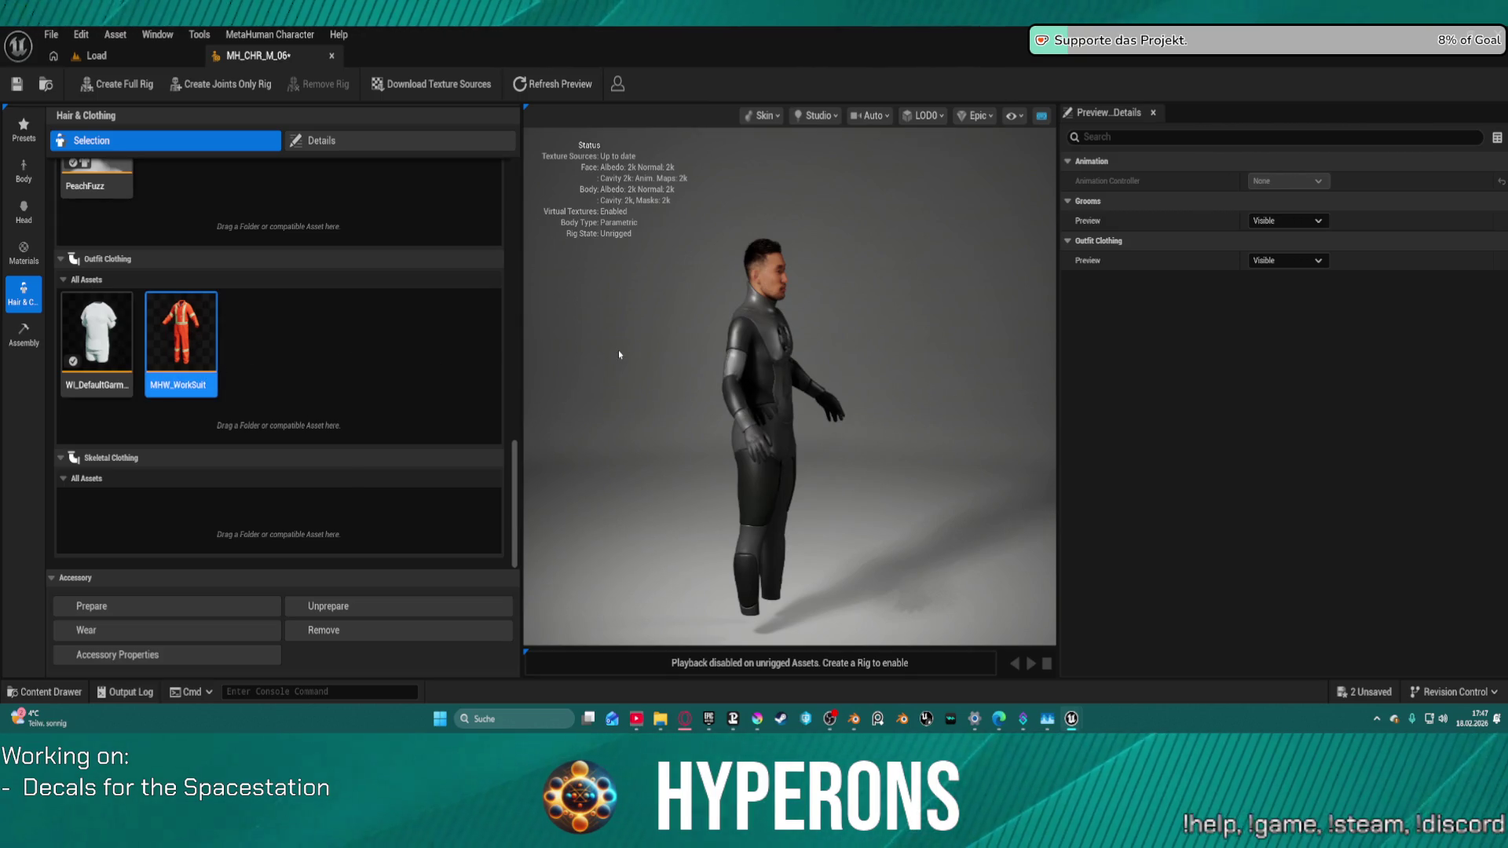
double_click(196, 340)
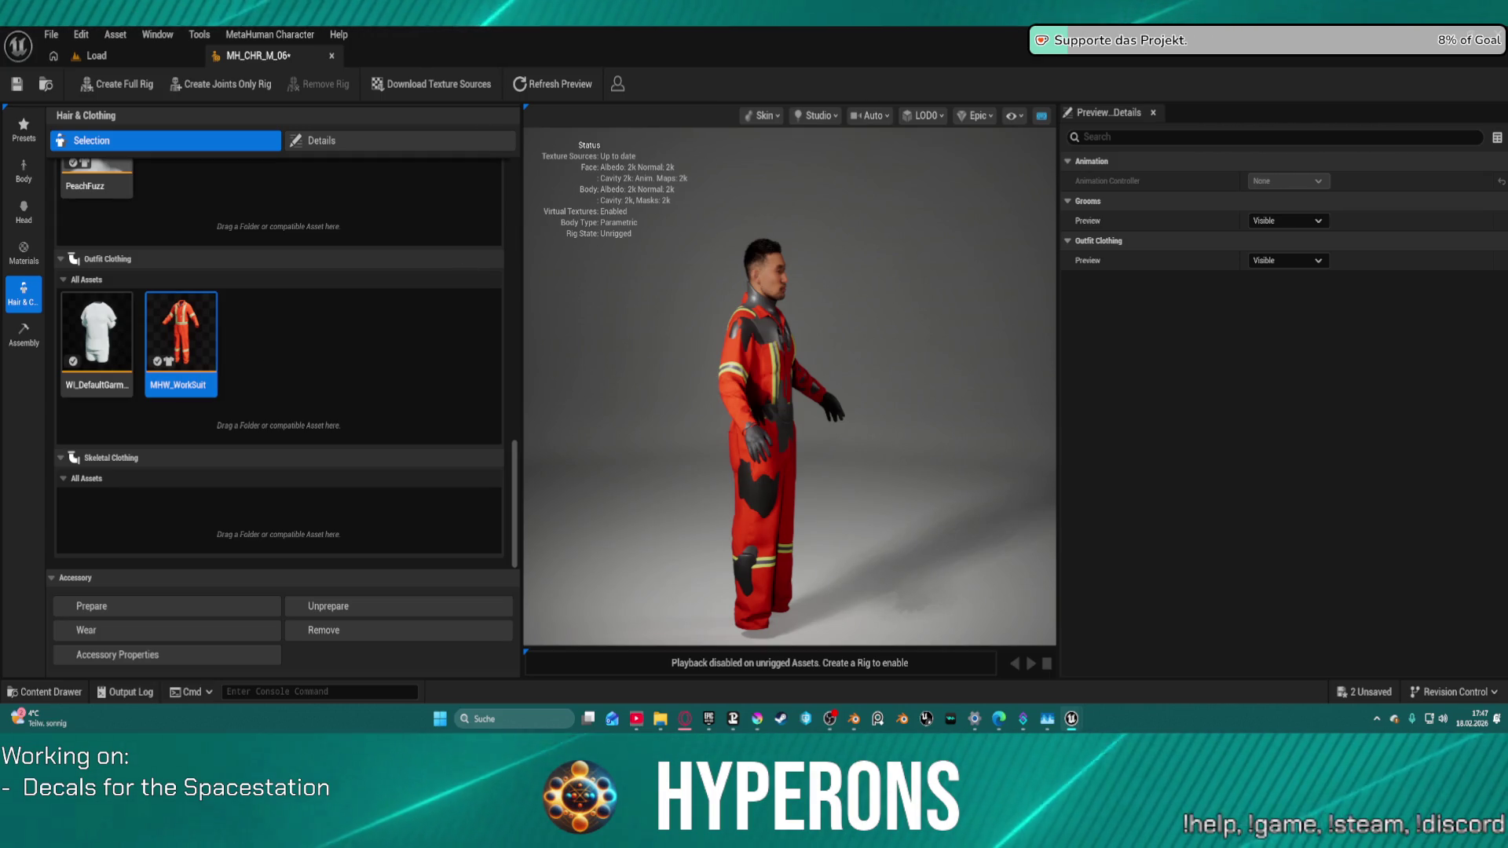
Step: Add WI_Sci_Fi_ExoSuit and MHW_Shoes01 to the outfit clothing list
drag(550, 369, 327, 359)
click(277, 340)
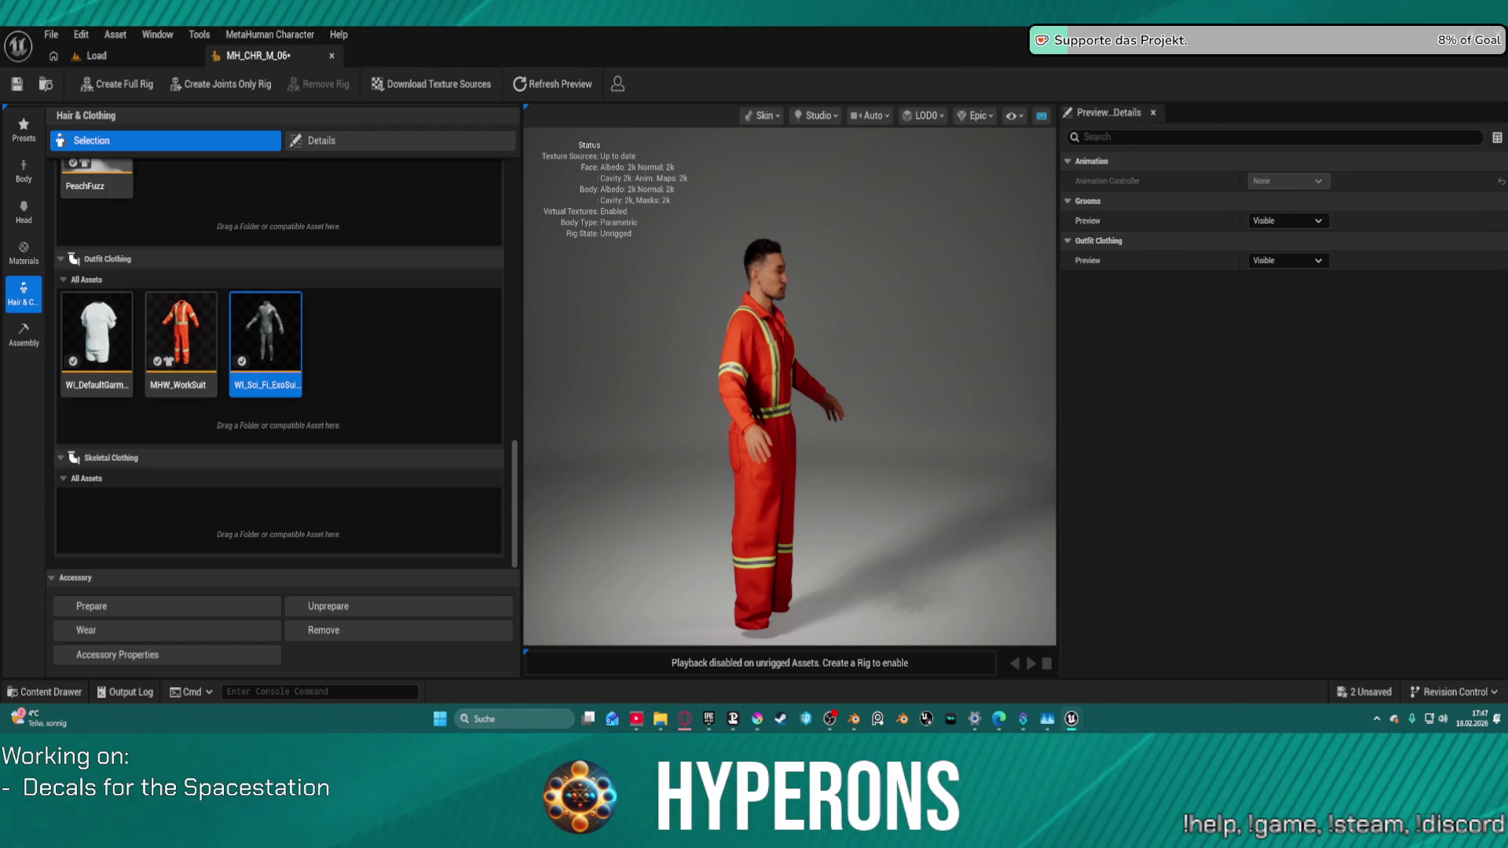
drag(605, 161, 431, 351)
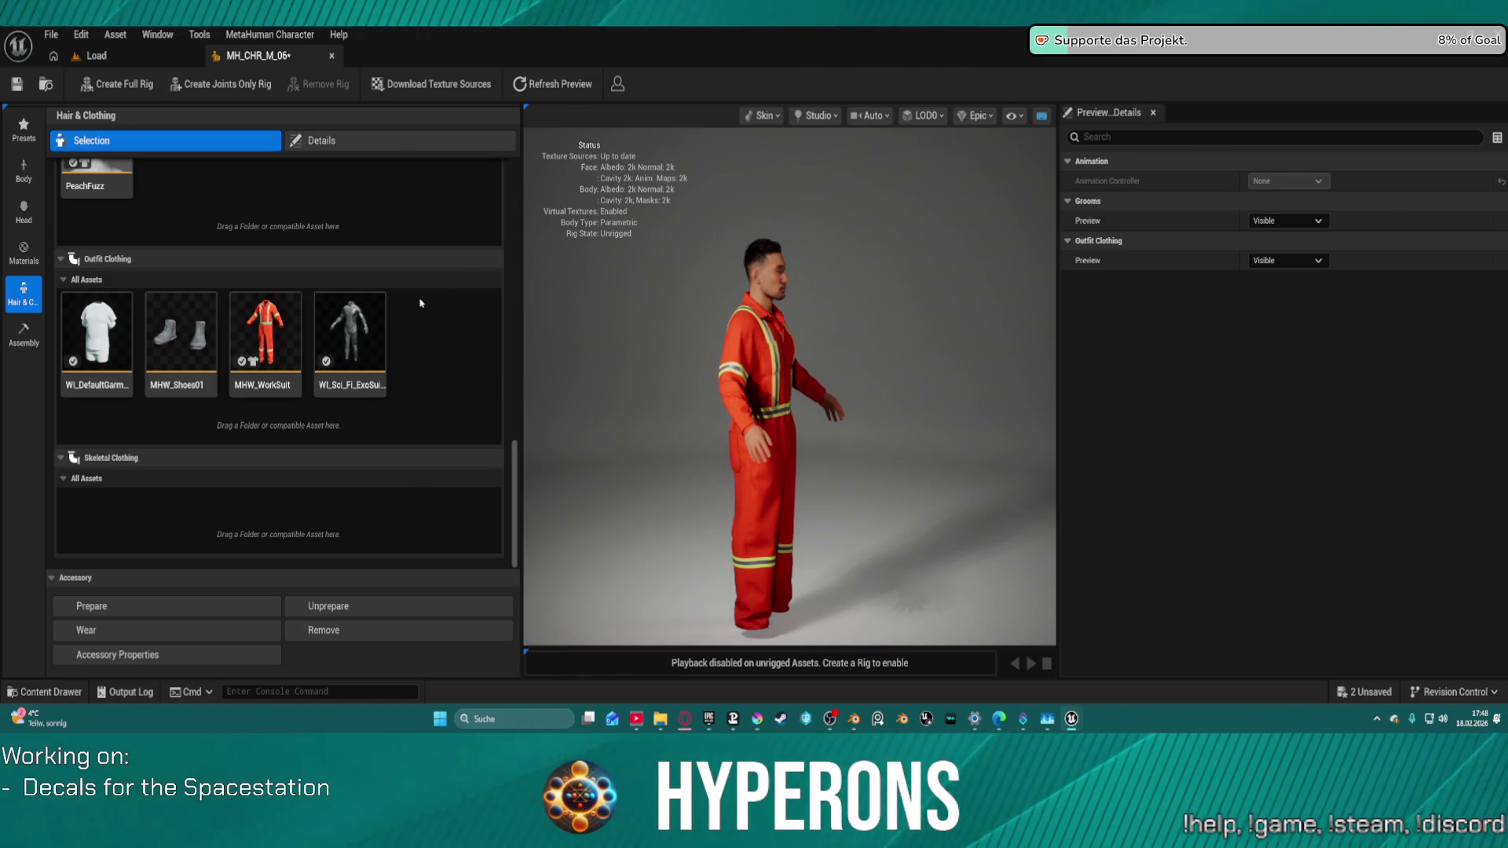
Step: Put MHW_Shoes01 on the character, view it front-on, and add MHW_Helmet_T12 to Outfit Clothing
click(150, 366)
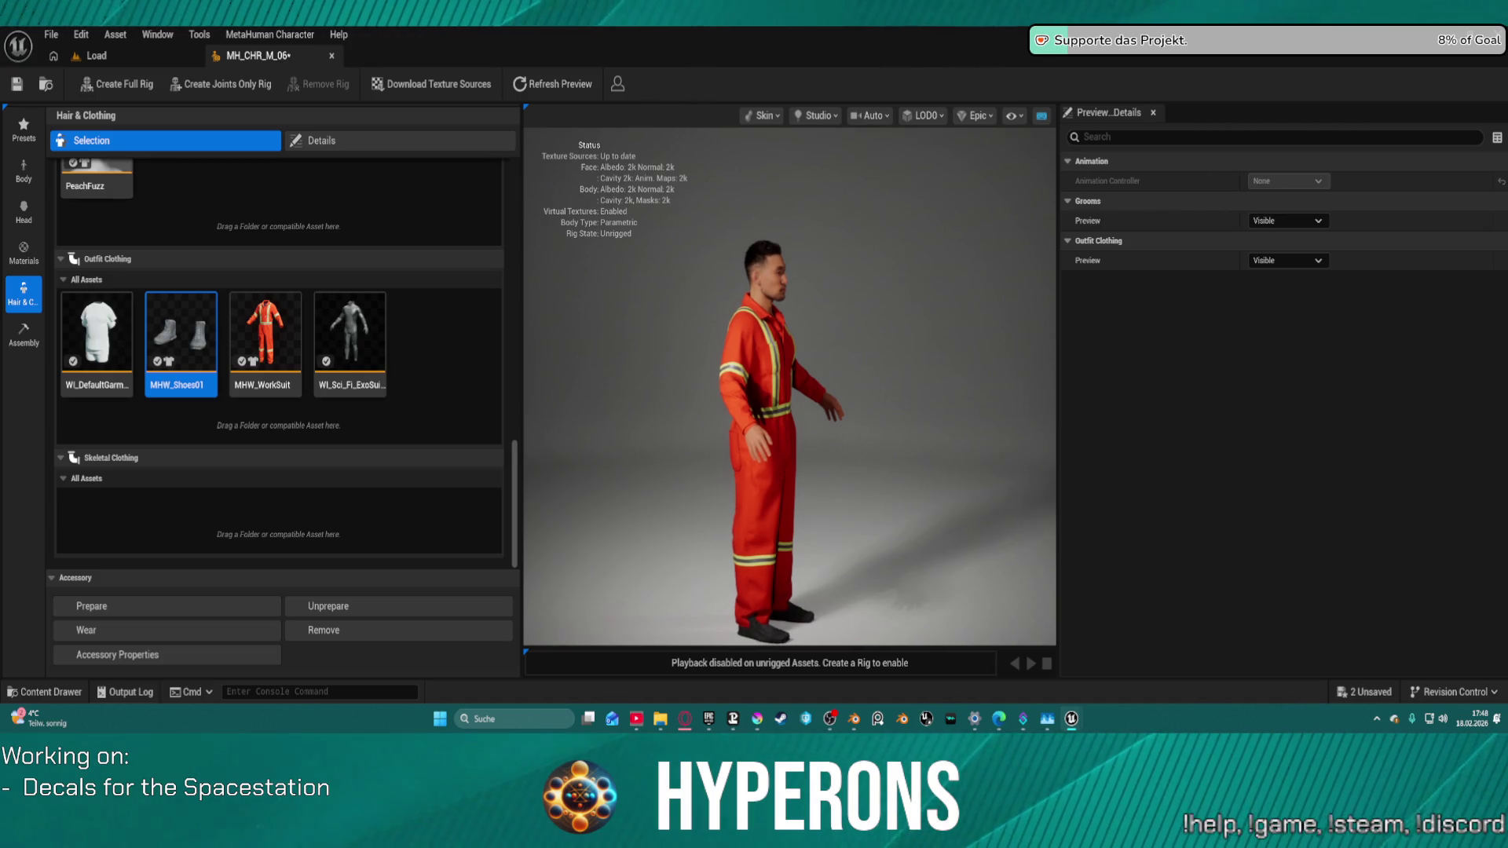
scroll(900, 336, down, 2)
drag(900, 336, 664, 343)
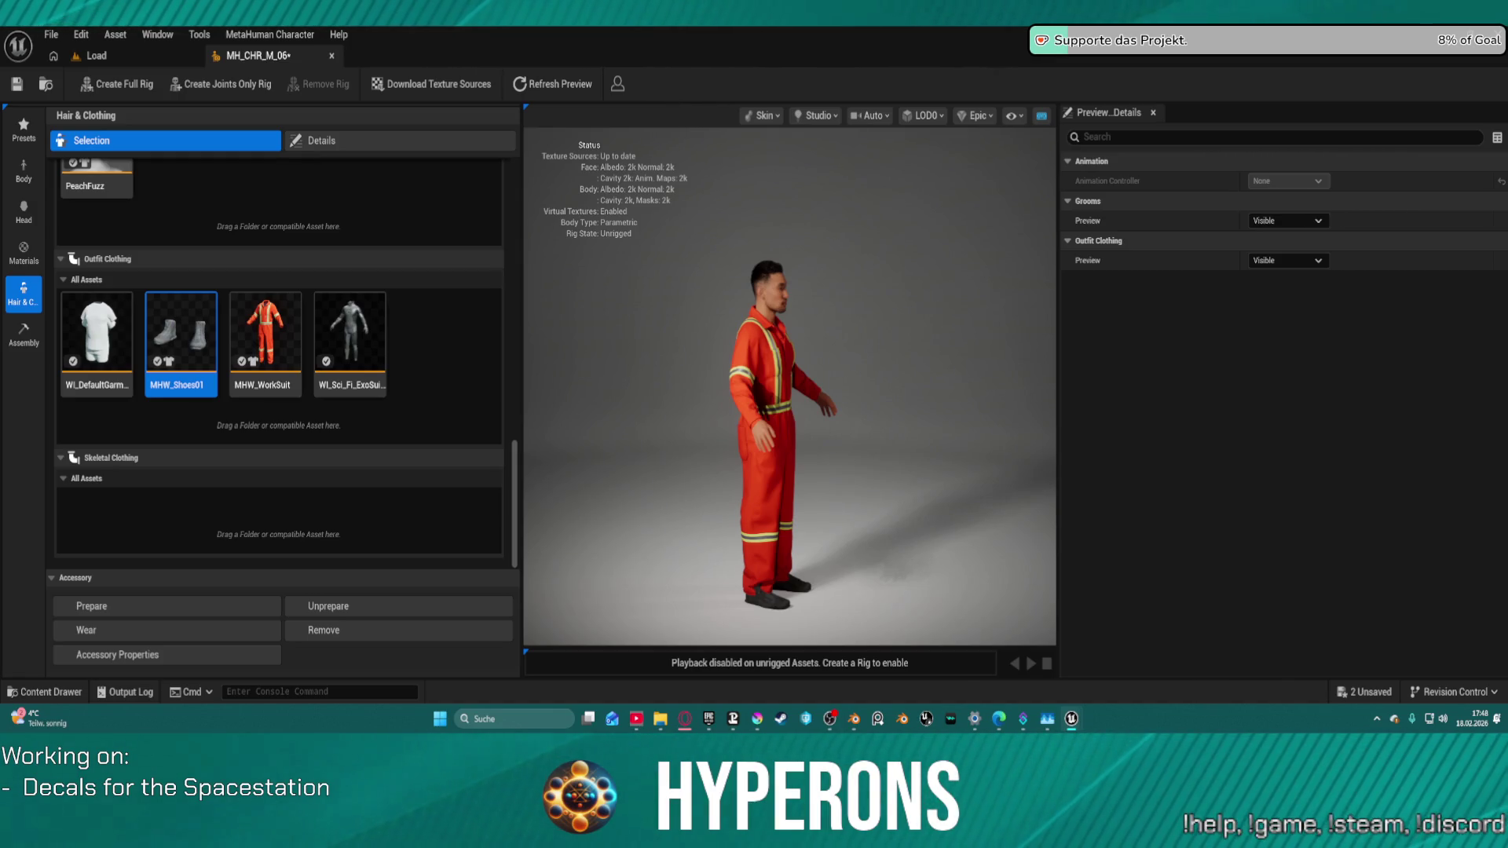
mouse_move(667, 168)
mouse_down()
mouse_move(397, 341)
mouse_move(443, 333)
mouse_up()
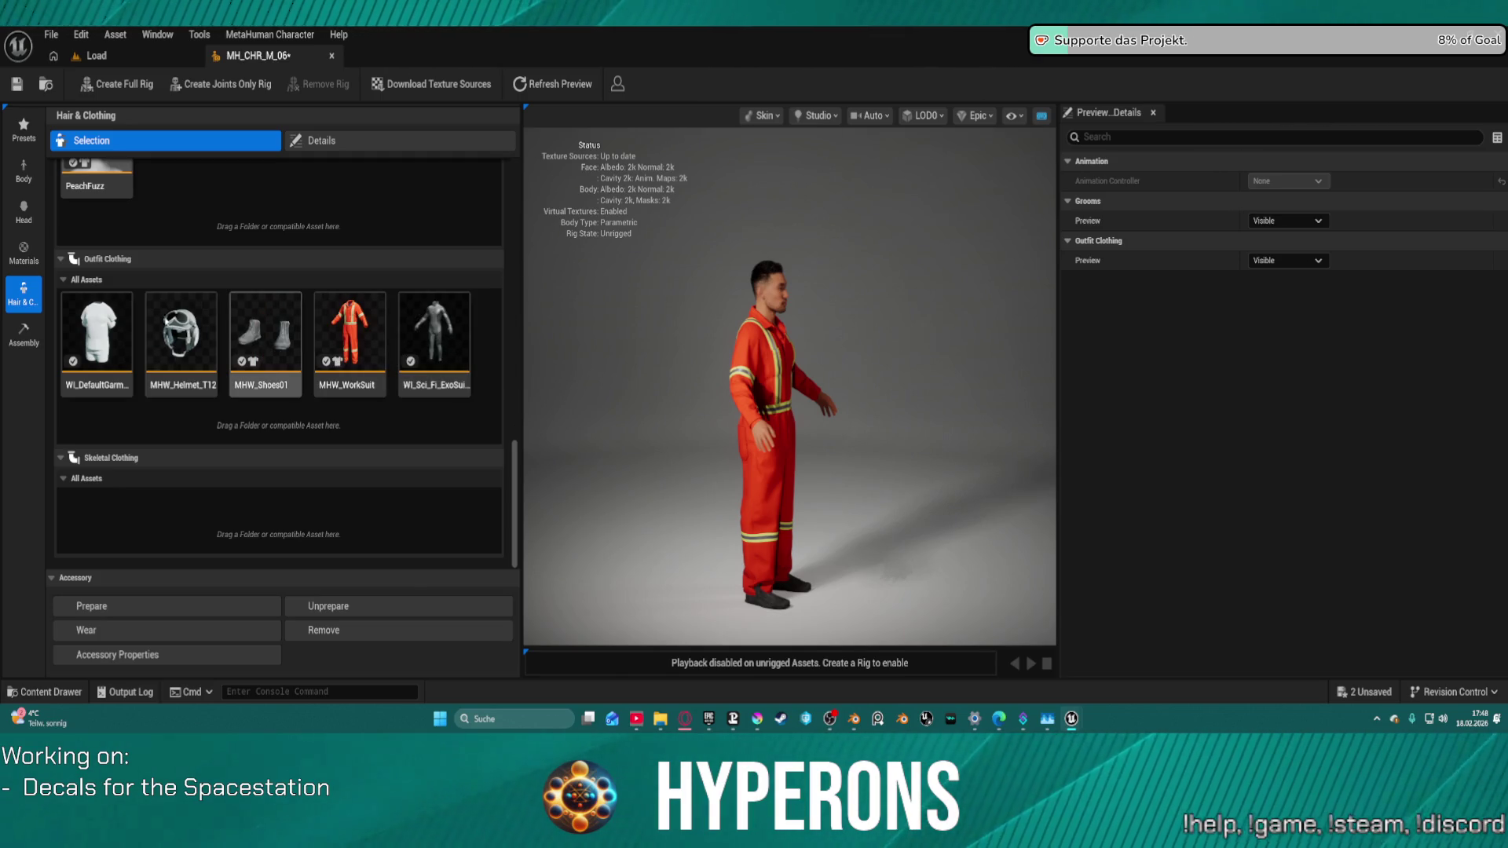
Step: Put the MHW_Helmet_T12 pilot helmet on the character and look up at the helmeted head
click(189, 376)
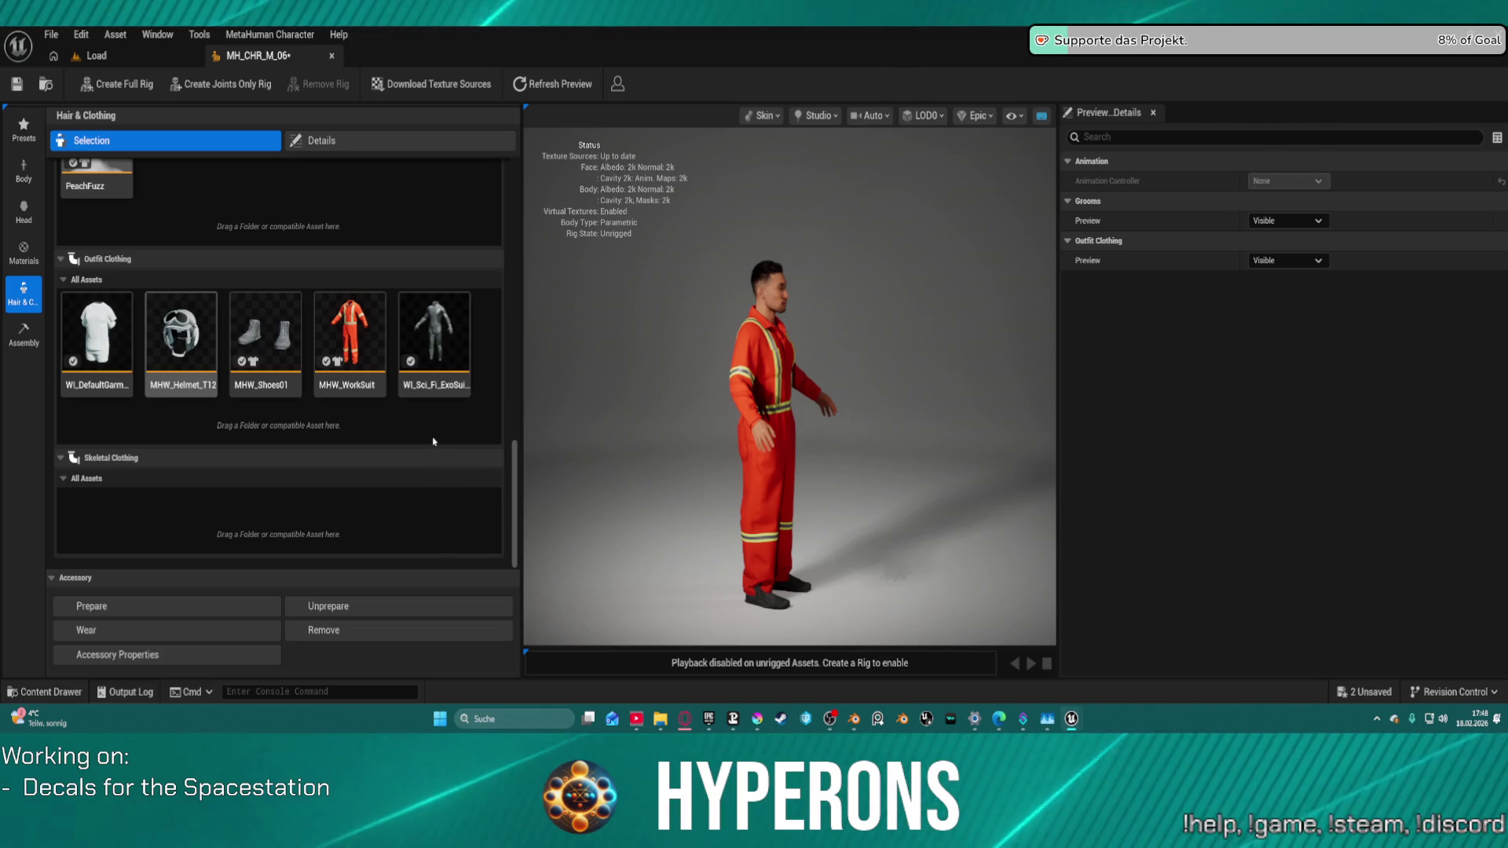
click(180, 338)
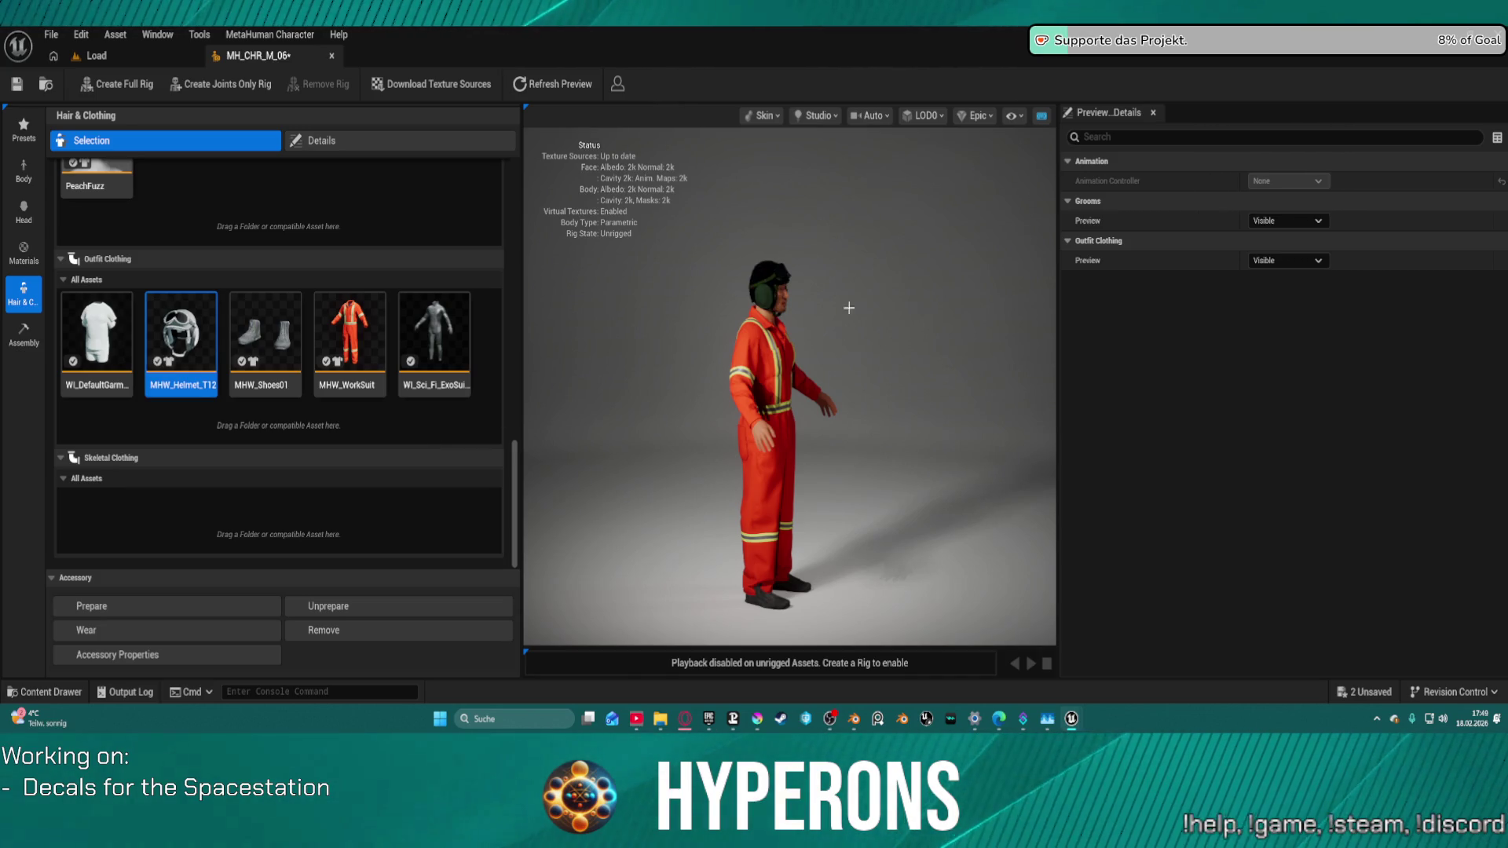
scroll(754, 252, up, 10)
scroll(761, 247, down, 5)
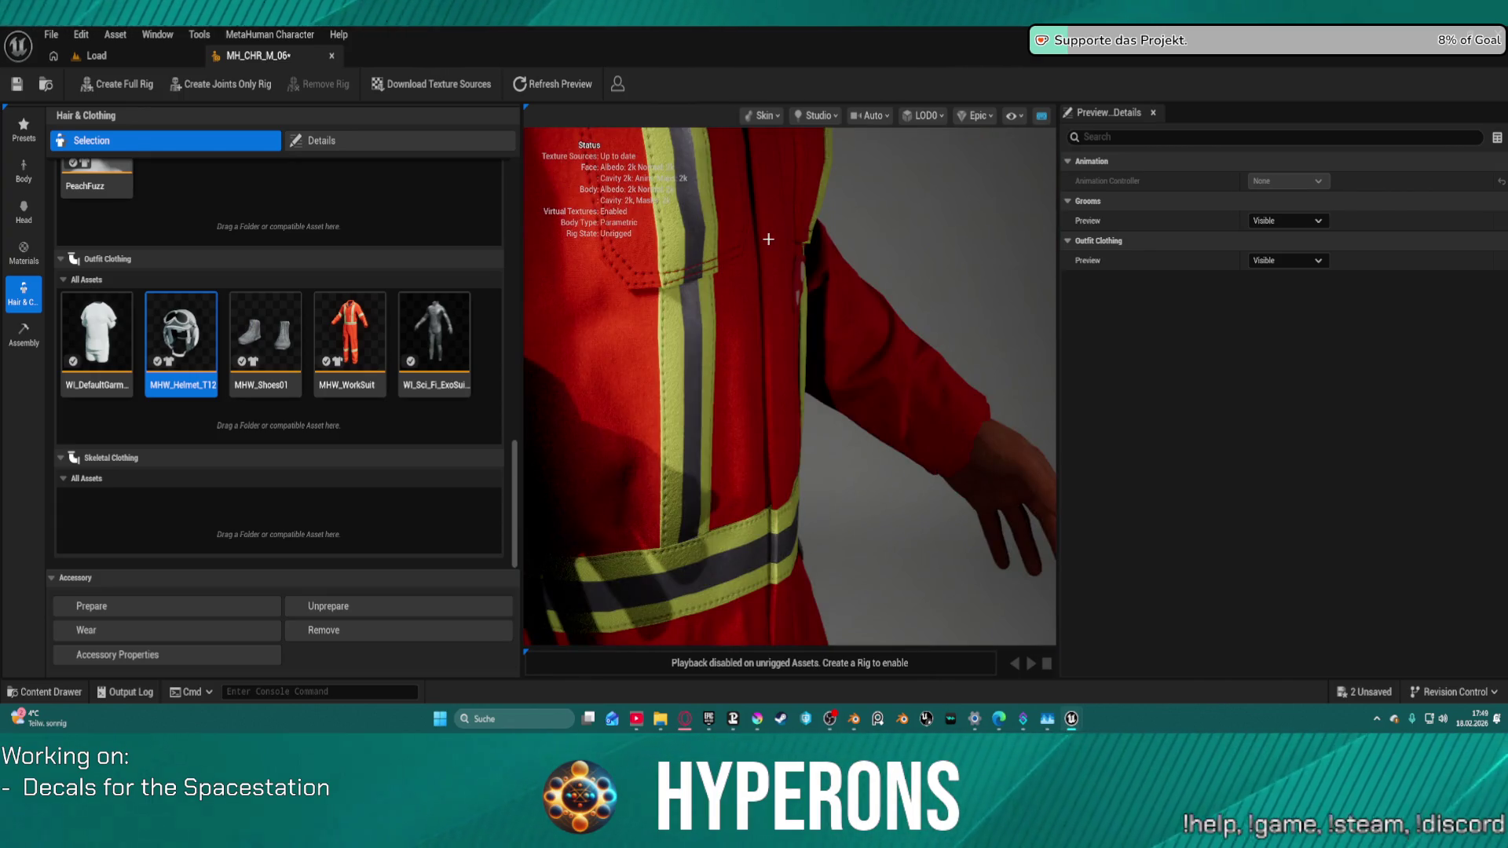
scroll(761, 247, up, 5)
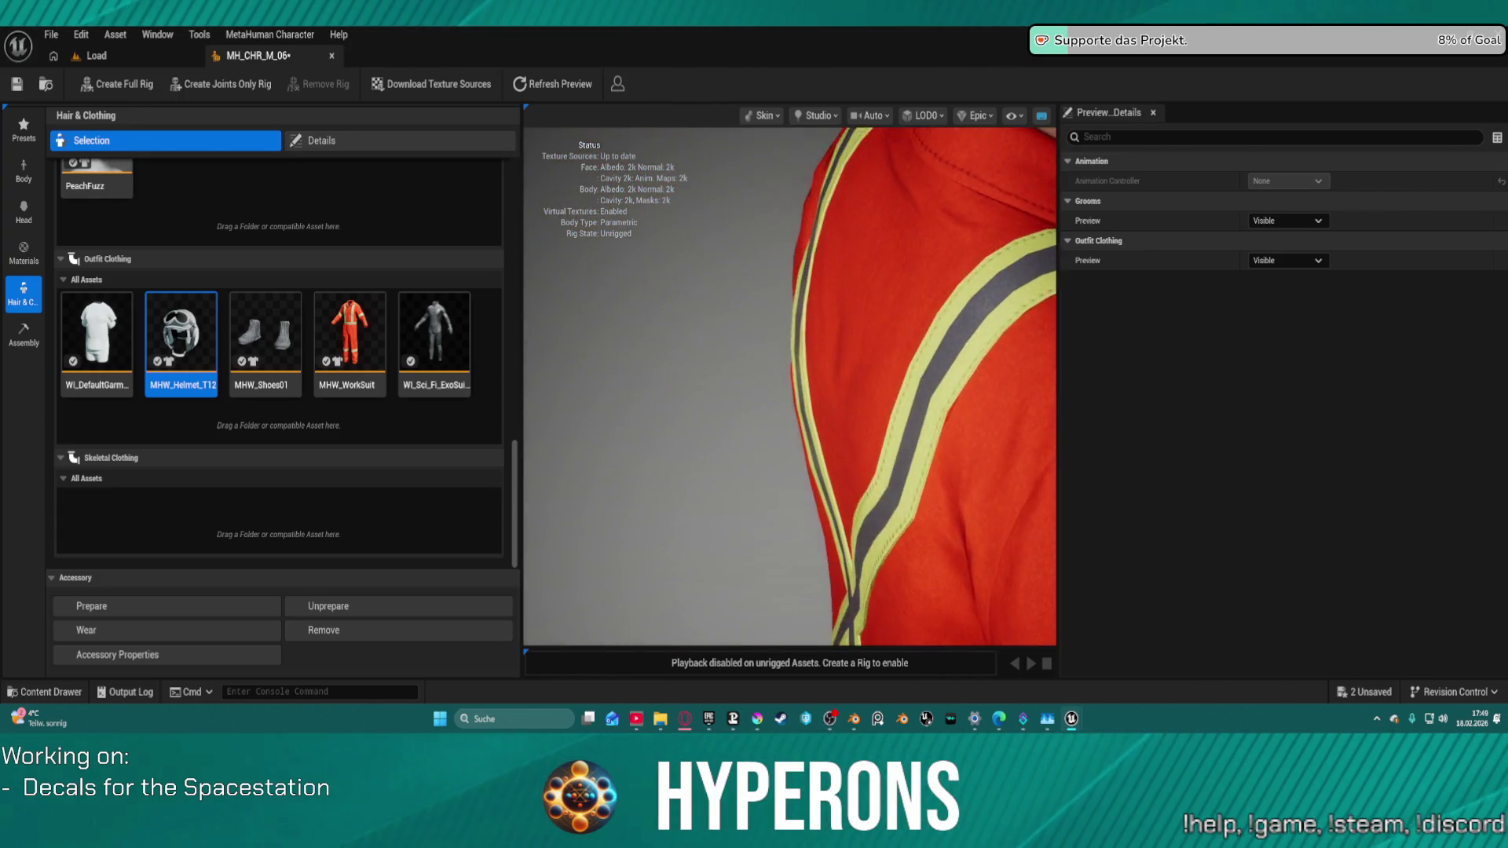
mouse_move(786, 392)
mouse_down()
mouse_move(848, 330)
mouse_move(706, 346)
mouse_up()
scroll(789, 384, down, 5)
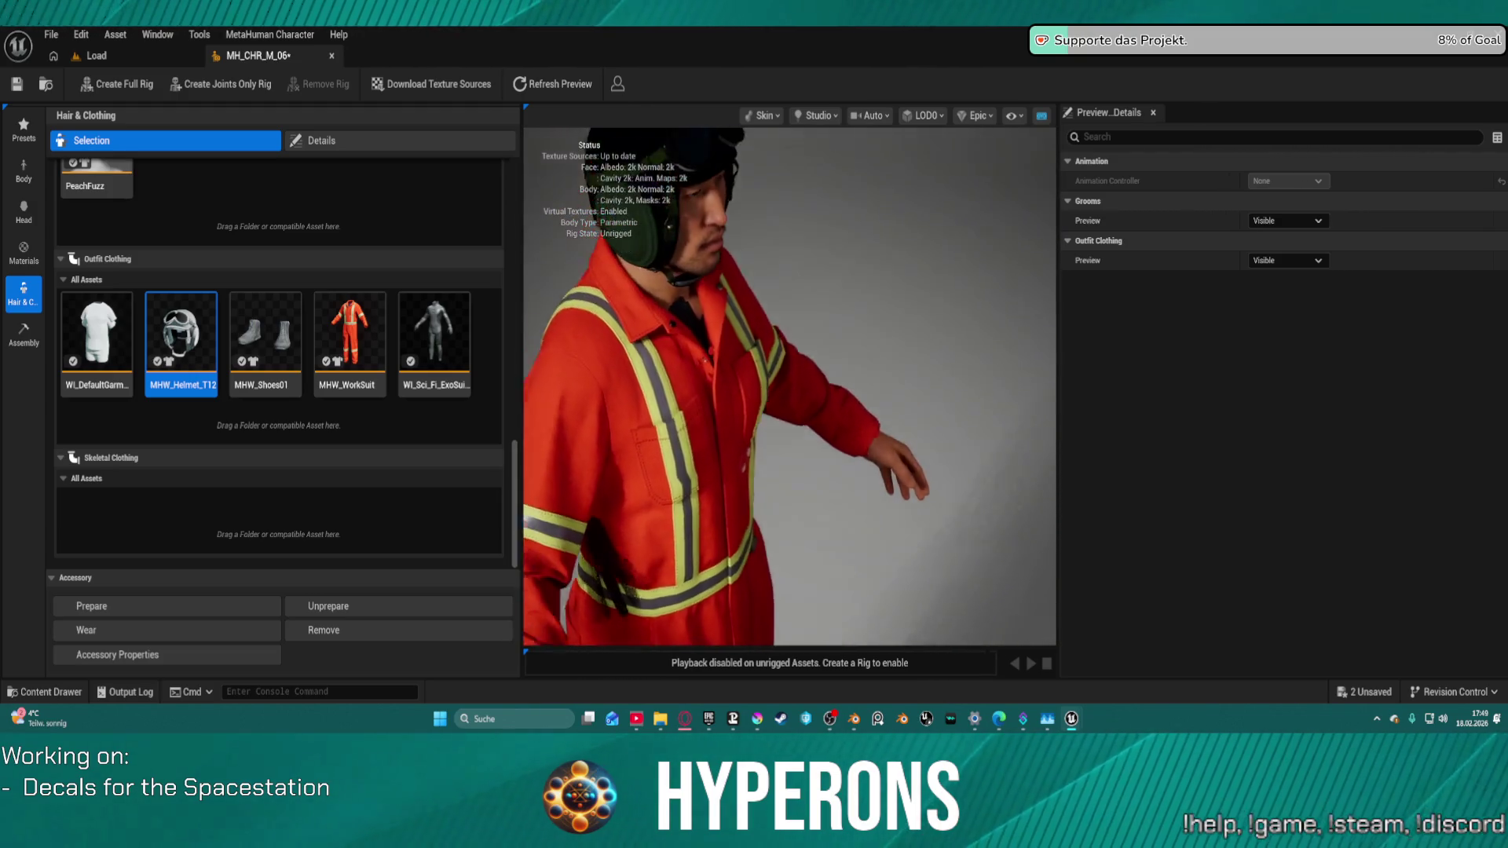
Step: Inspect the legs and shoes, the helmeted face close up, and the suit's sleeves
mouse_move(789, 384)
mouse_down()
mouse_move(809, 377)
mouse_move(786, 299)
mouse_move(853, 233)
mouse_up()
scroll(853, 233, down, 2)
key(f)
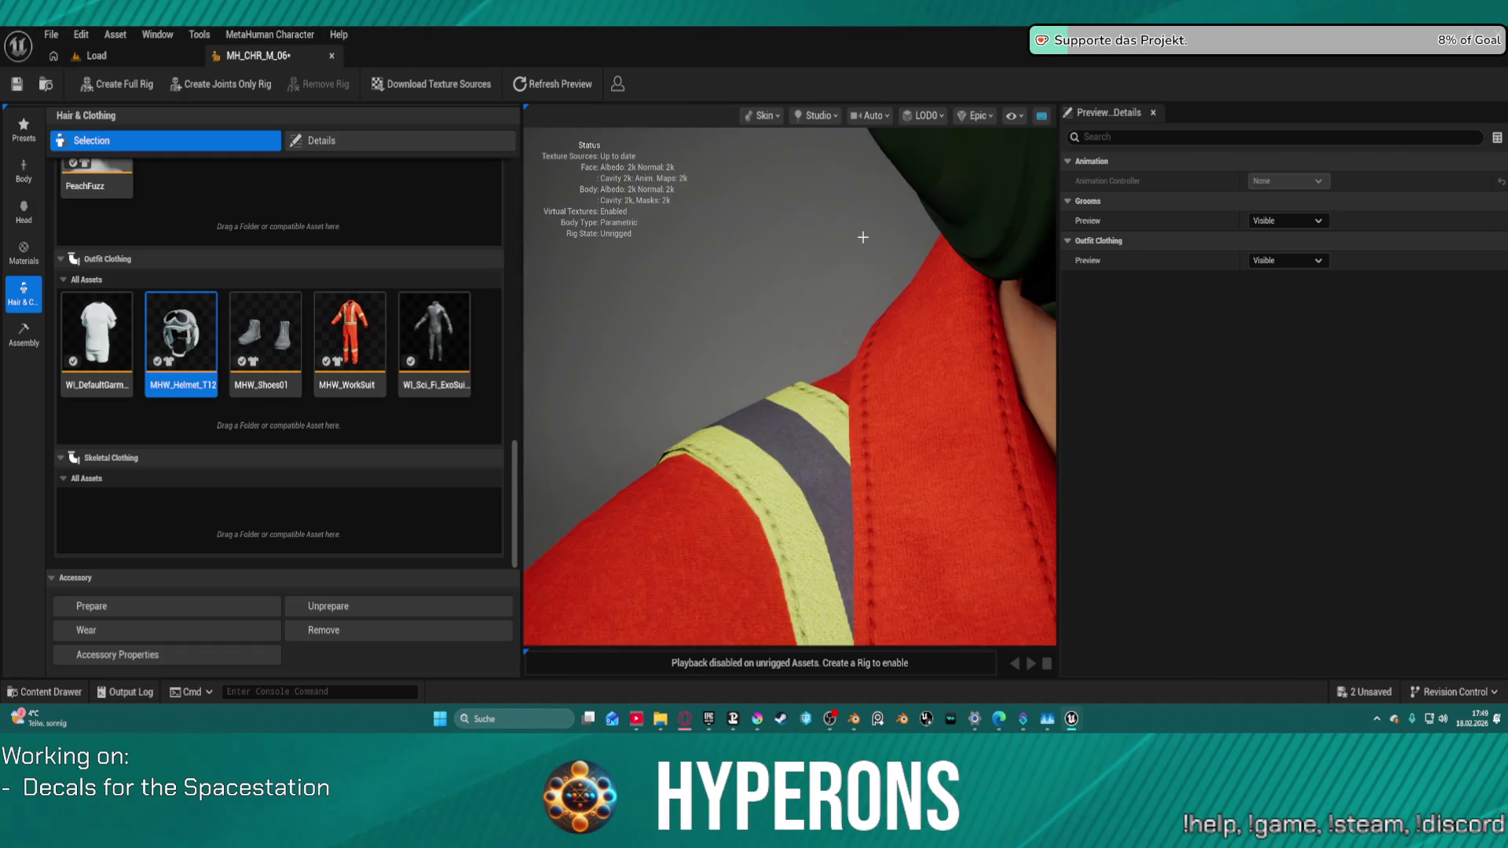
scroll(874, 237, down, 2)
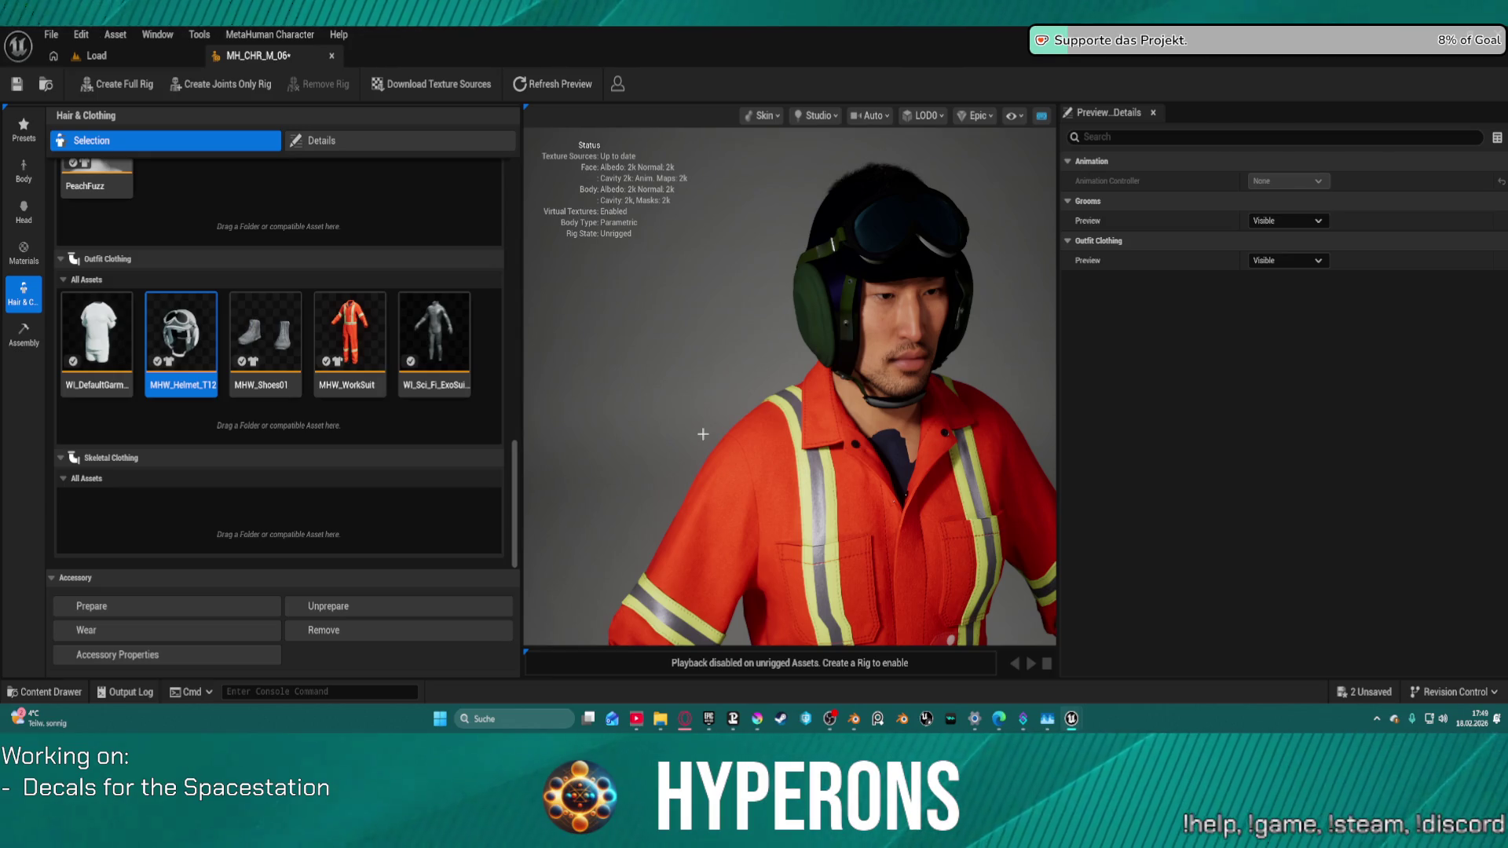
mouse_move(703, 433)
mouse_down()
mouse_move(550, 428)
mouse_move(907, 432)
mouse_move(619, 314)
mouse_up()
mouse_move(847, 262)
mouse_down()
mouse_move(793, 264)
mouse_move(879, 259)
mouse_move(715, 328)
mouse_up()
scroll(633, 340, up, 3)
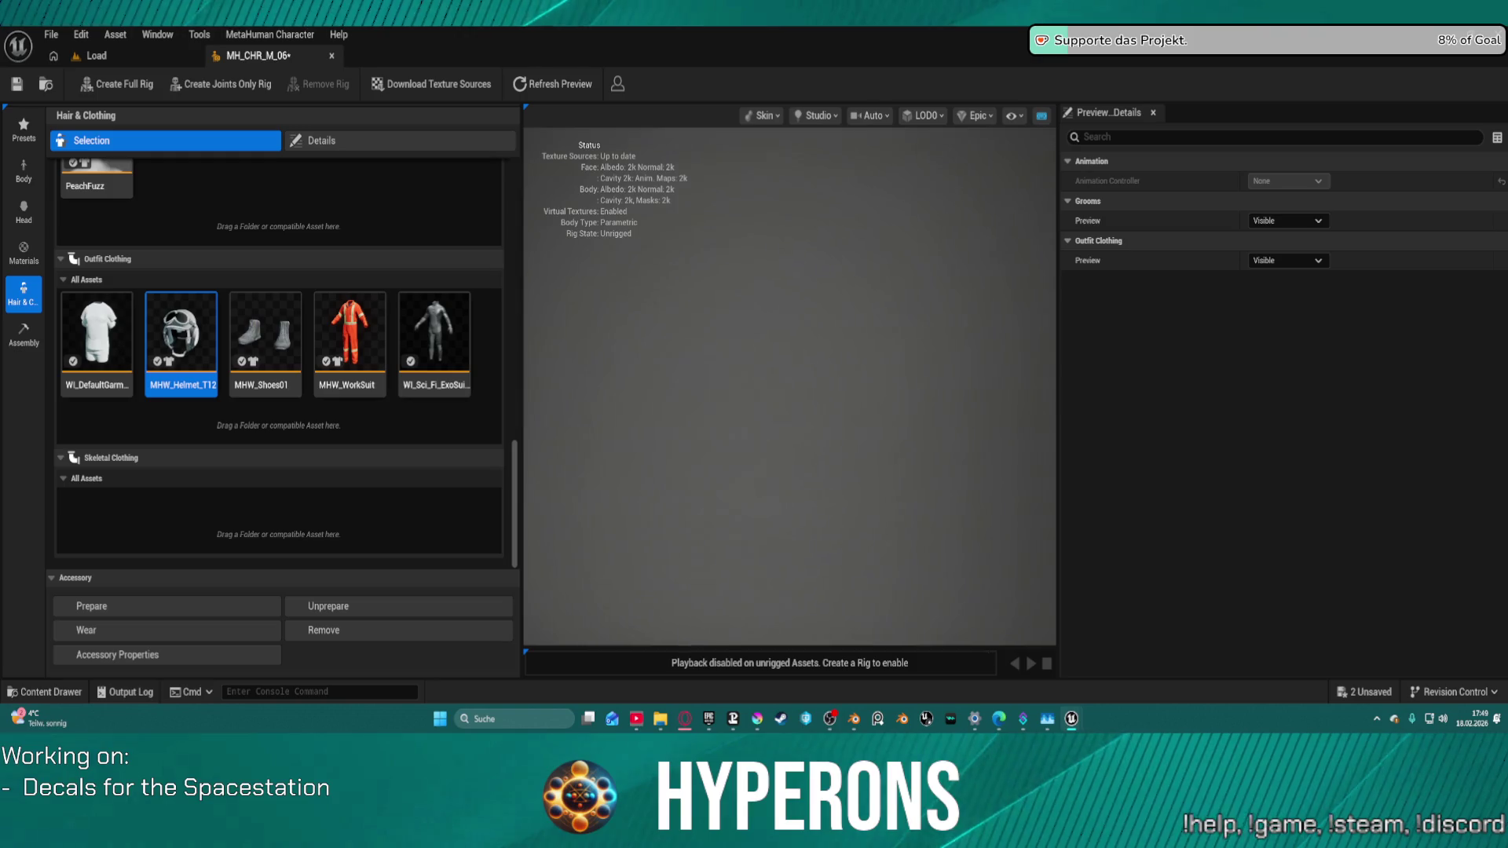
scroll(611, 329, down, 3)
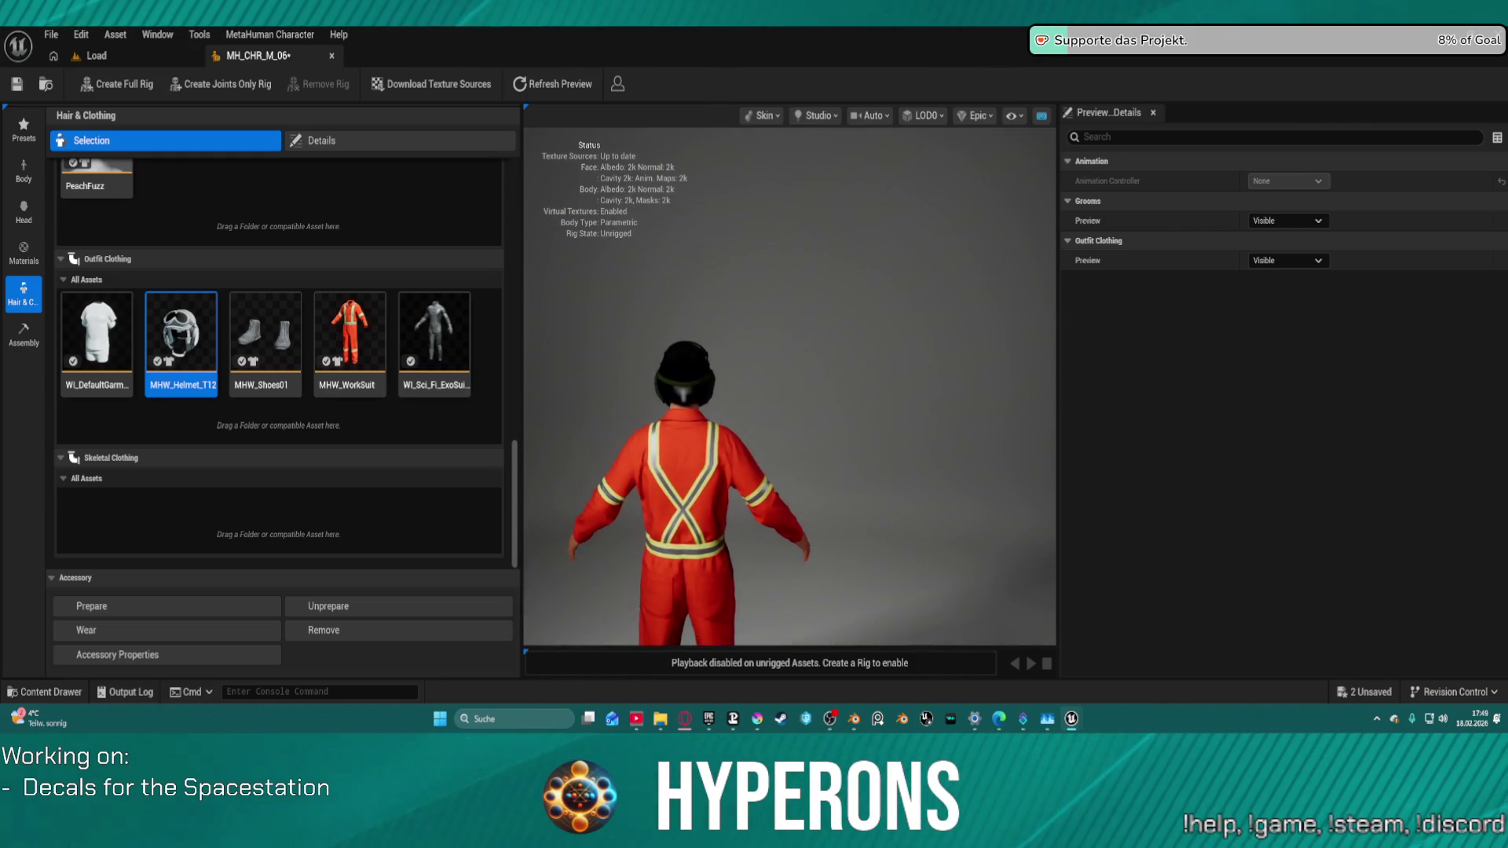
scroll(620, 345, up, 5)
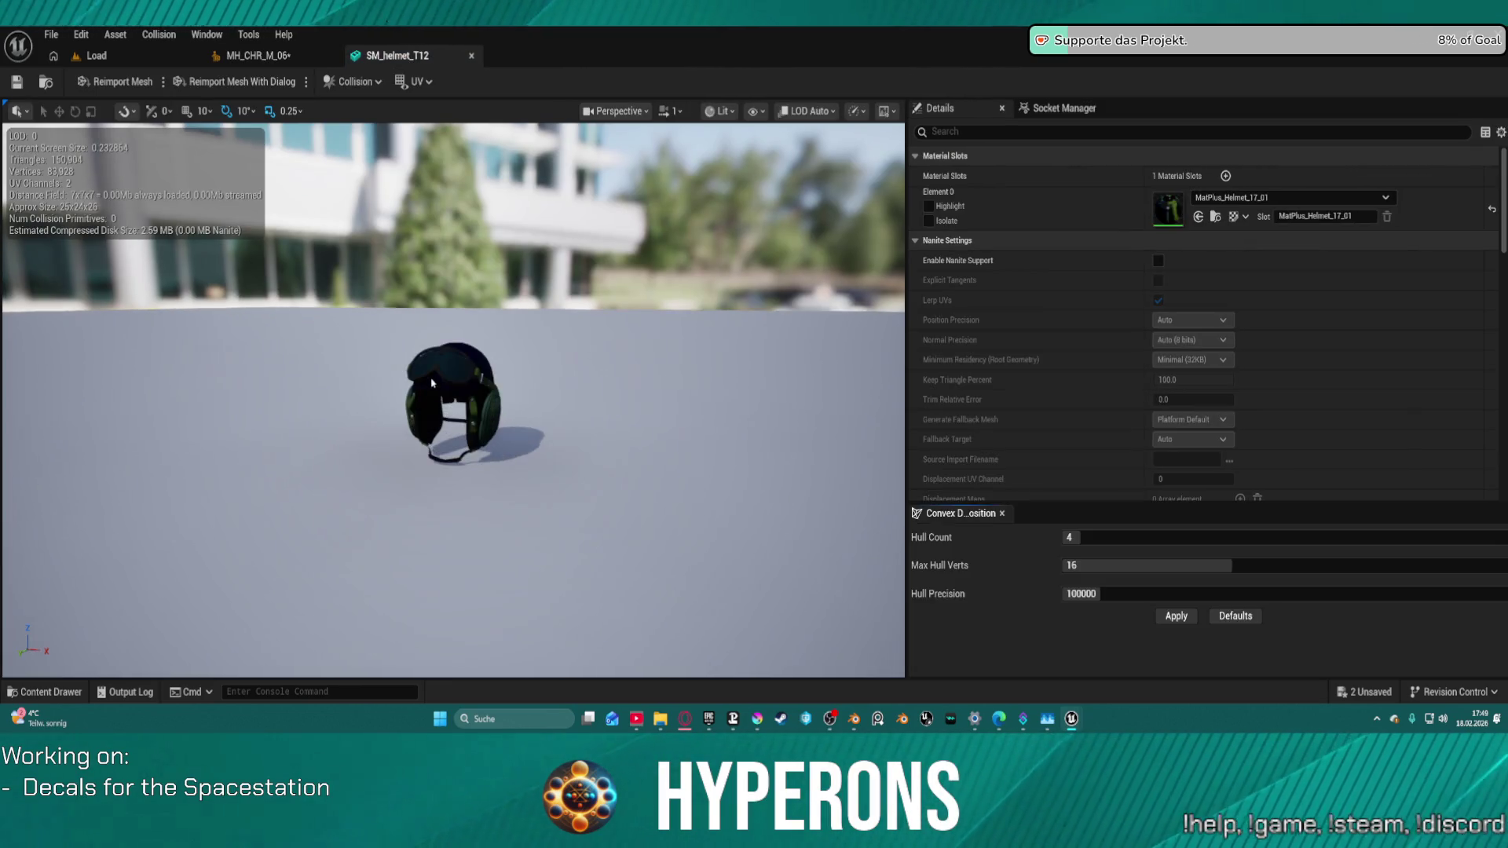
Step: Orbit around the SM_helmet_T12 mesh, then go back through the Load level to MH_CHR_M_06
scroll(417, 405, up, 5)
mouse_move(453, 392)
mouse_down()
mouse_move(565, 385)
mouse_move(463, 392)
mouse_move(502, 377)
mouse_move(487, 385)
mouse_move(502, 393)
mouse_move(471, 401)
mouse_move(464, 361)
mouse_up()
drag(864, 163, 726, 174)
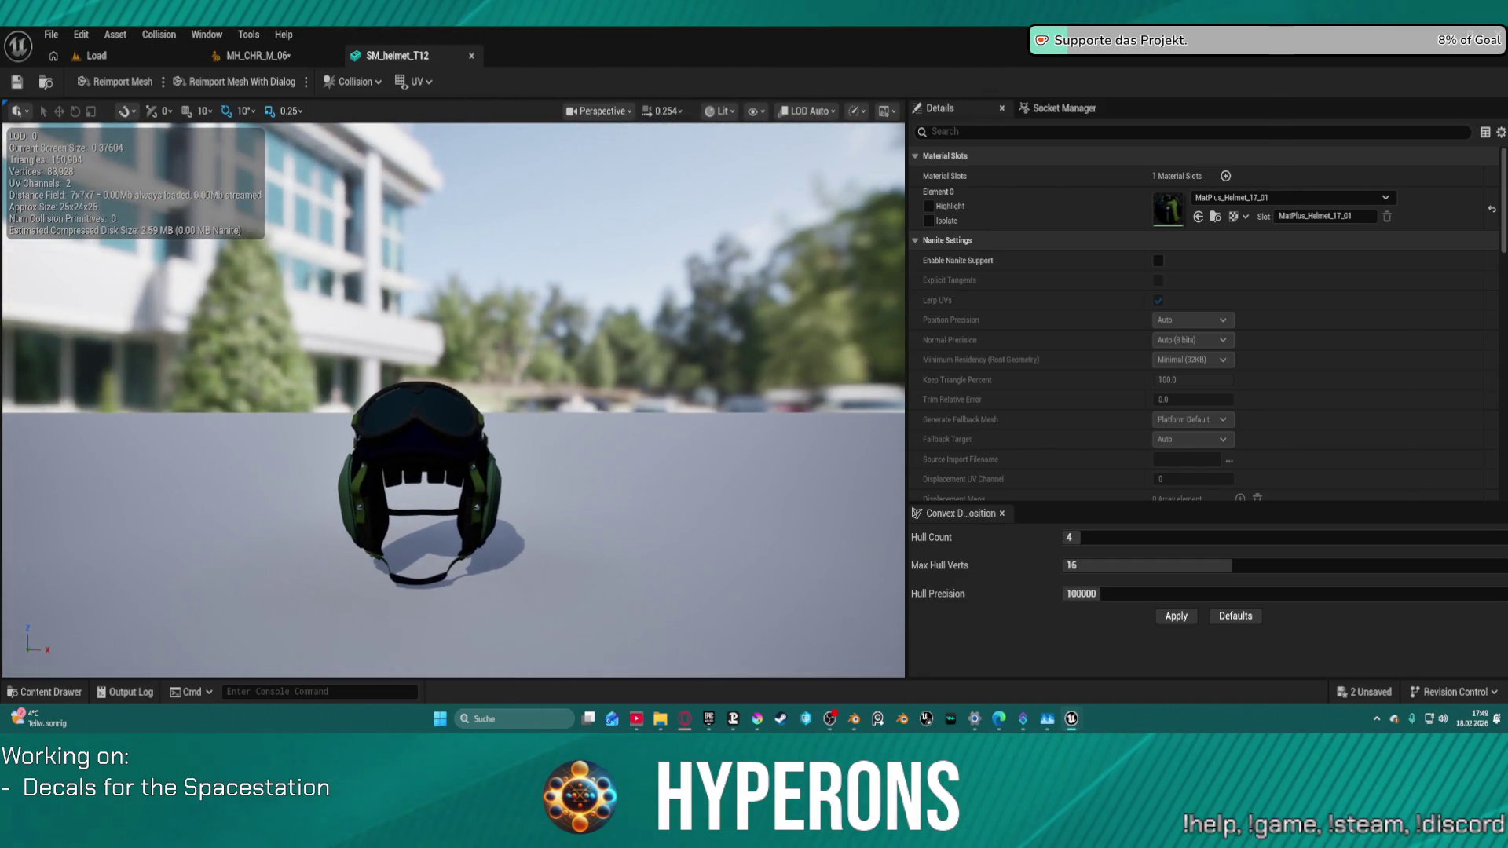
click(137, 55)
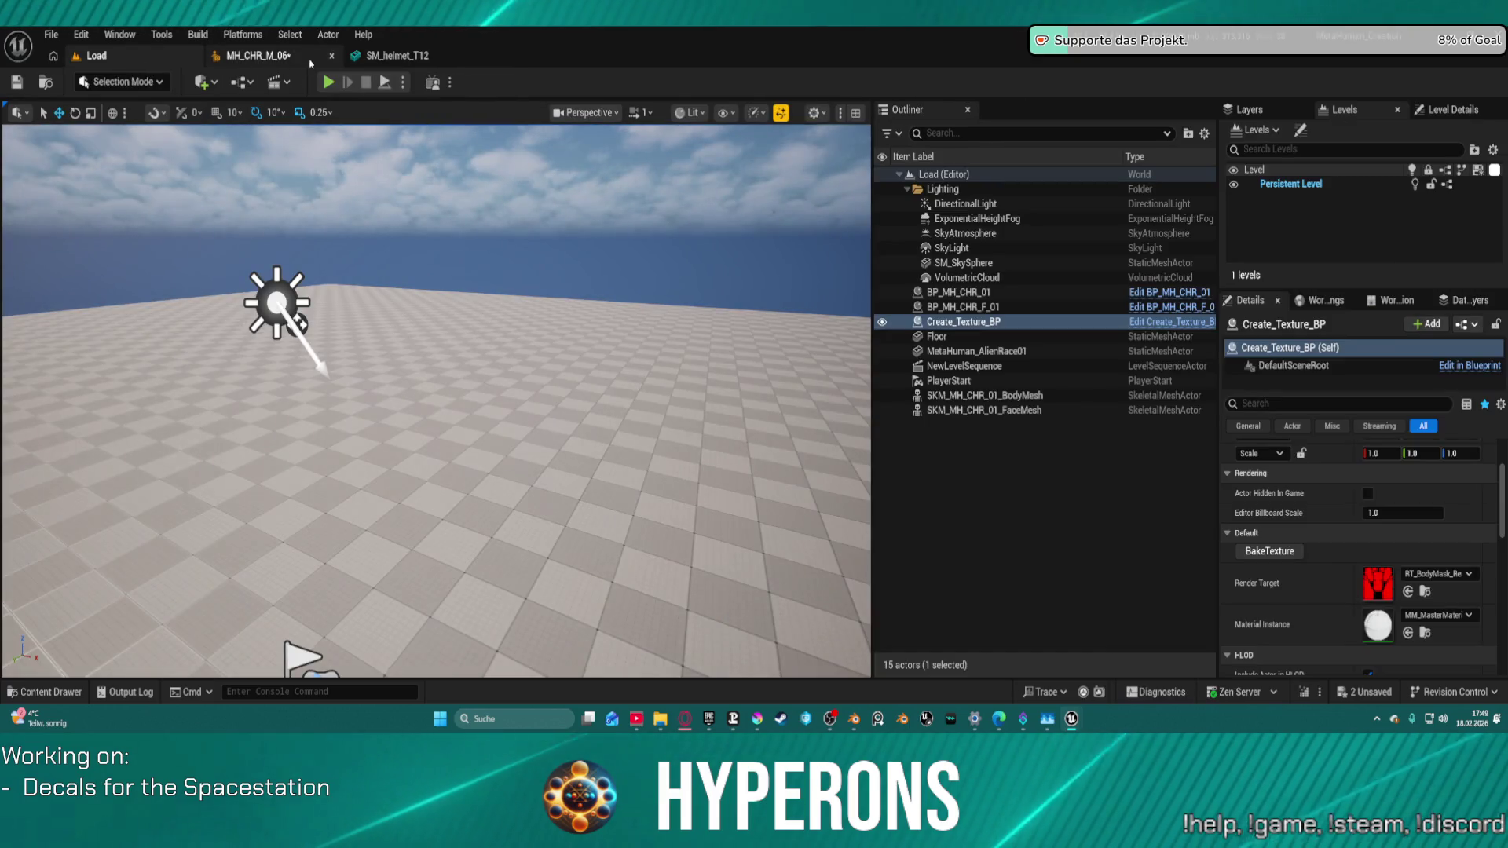
click(282, 57)
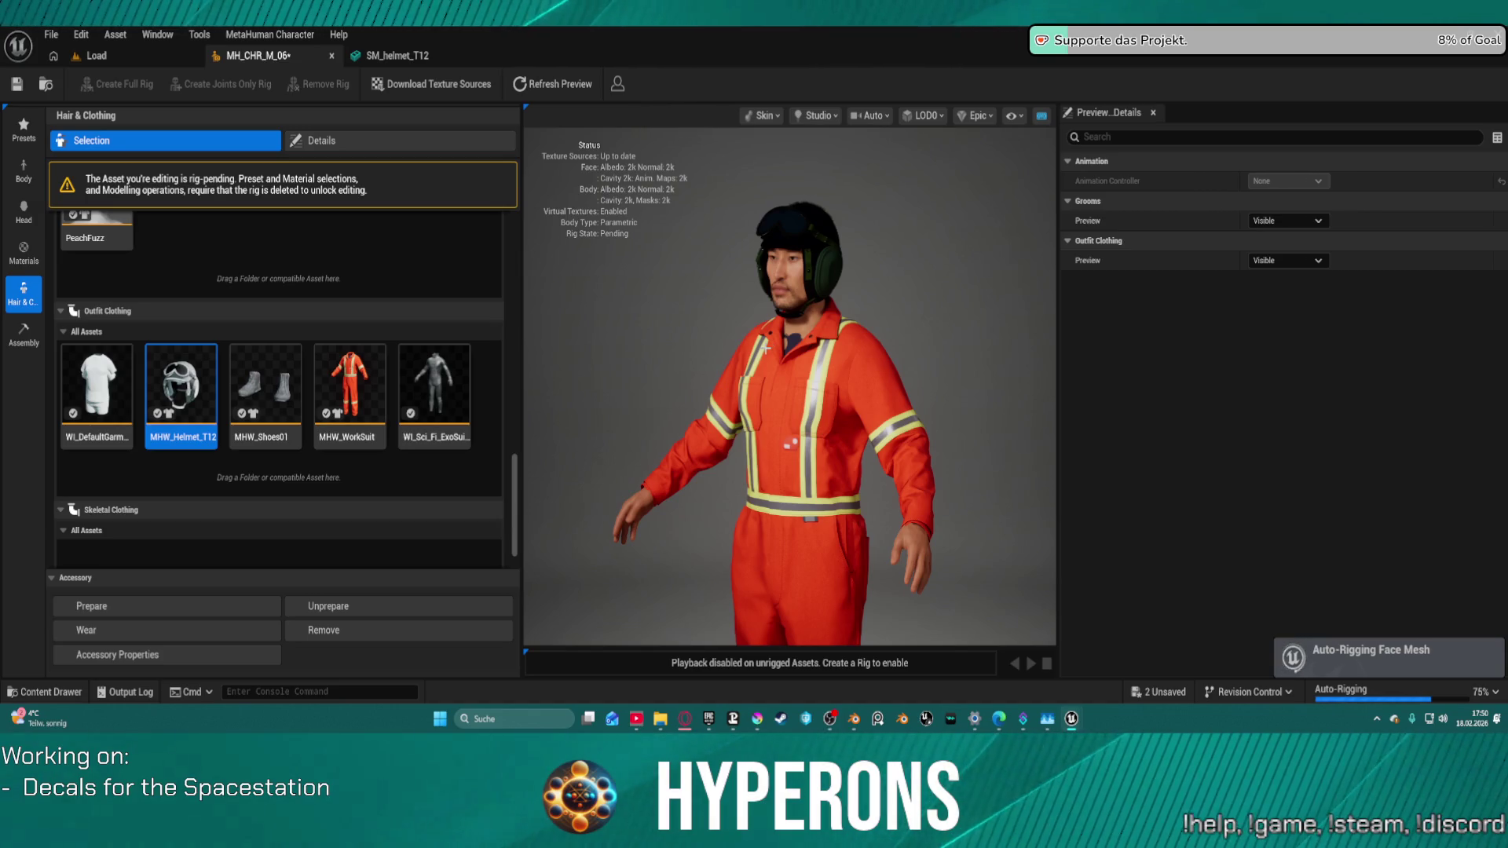
Step: Scroll the MH_CHR_M_06 panel while face-mesh auto-rigging runs at 75%
scroll(639, 446, down, 5)
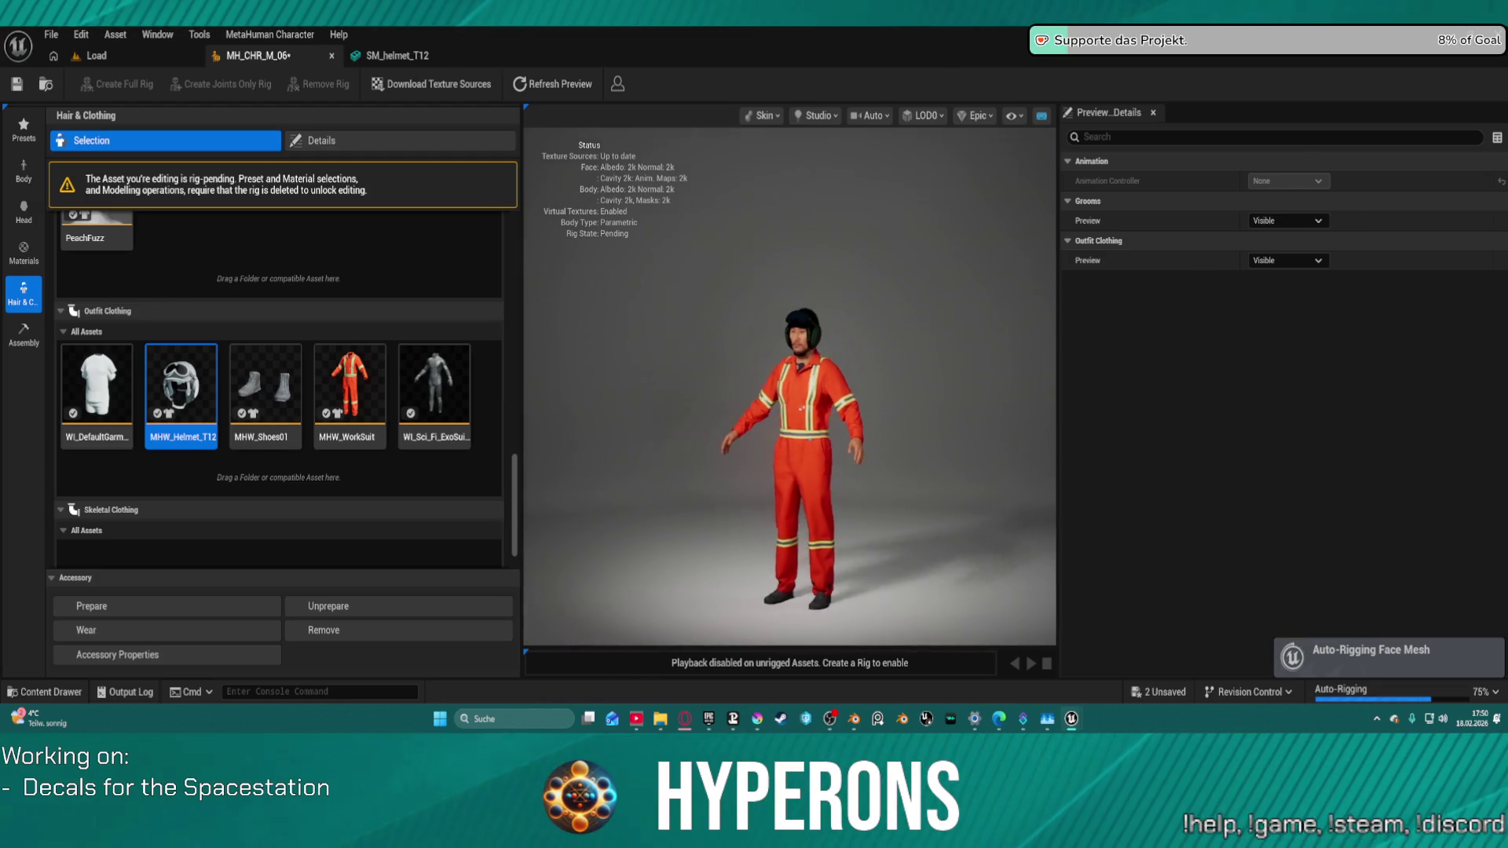
Step: Orbit around the helmeted, orange-suited character and zoom in while Auto-Rigging finishes
drag(638, 445, 1016, 445)
drag(885, 492, 933, 492)
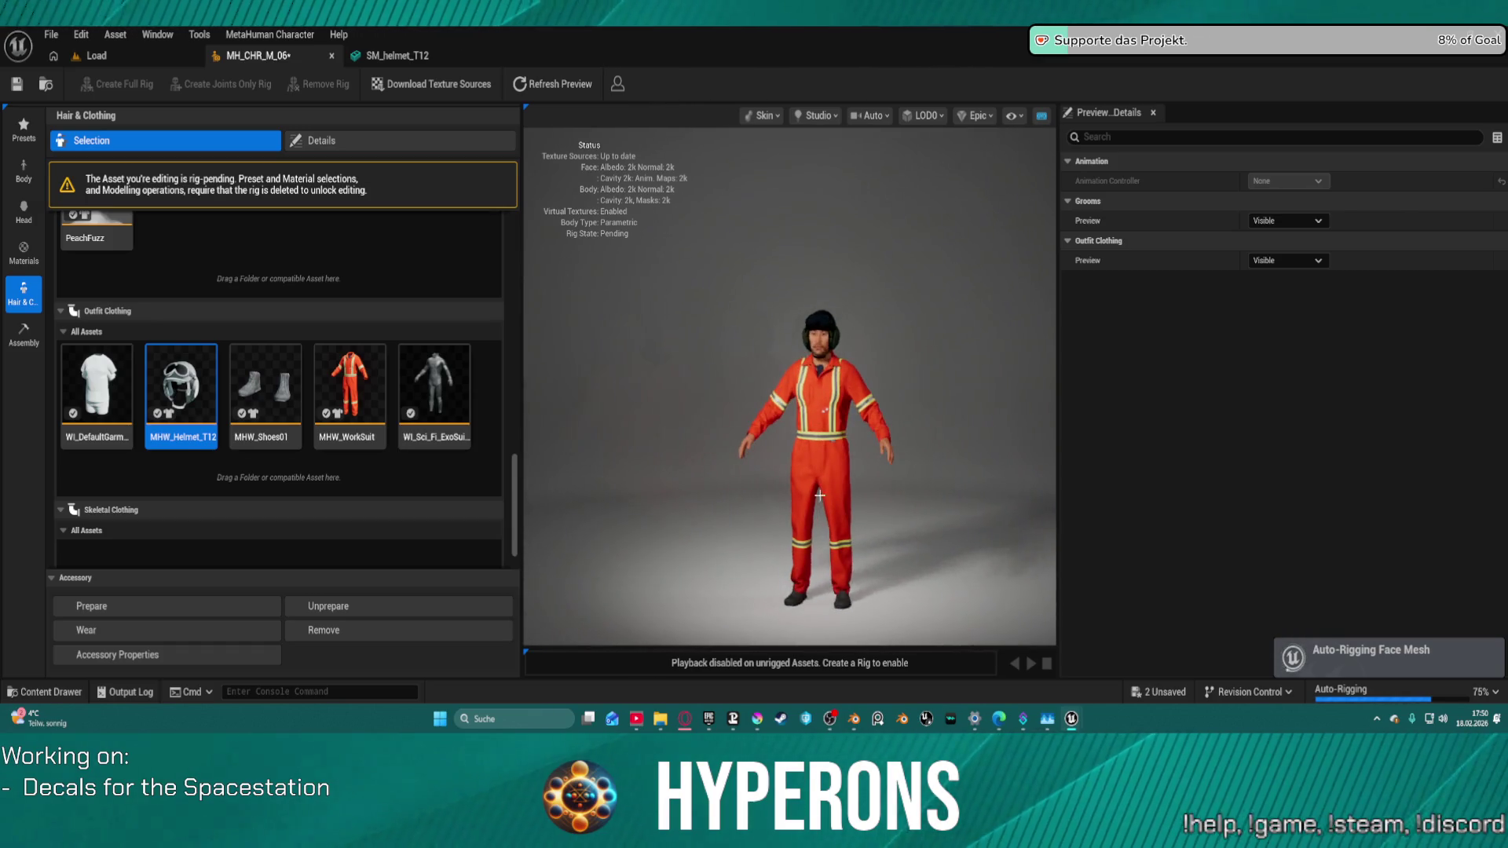
scroll(933, 492, up, 4)
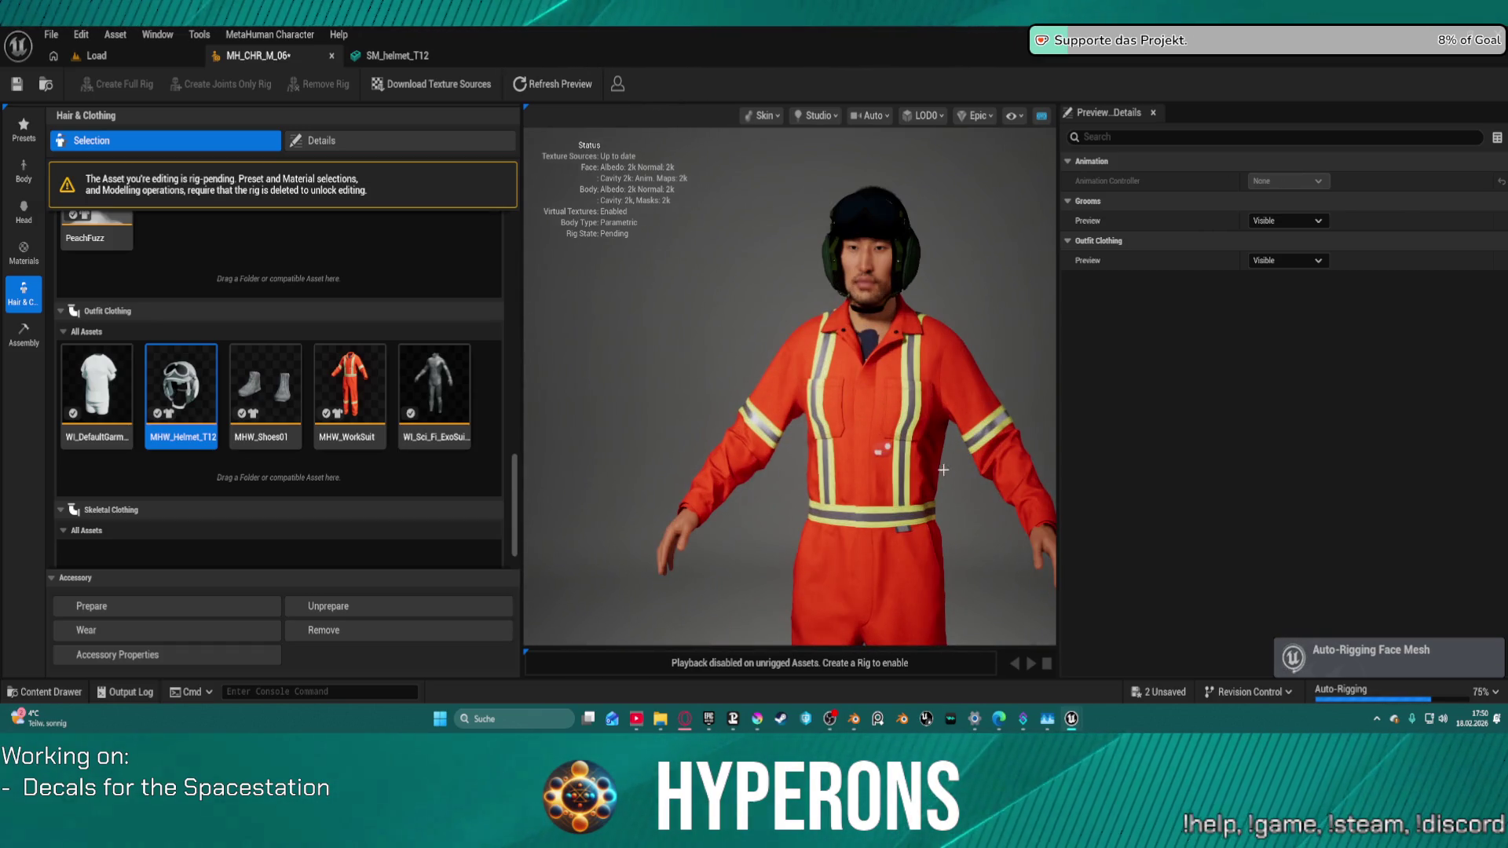
drag(790, 385, 702, 389)
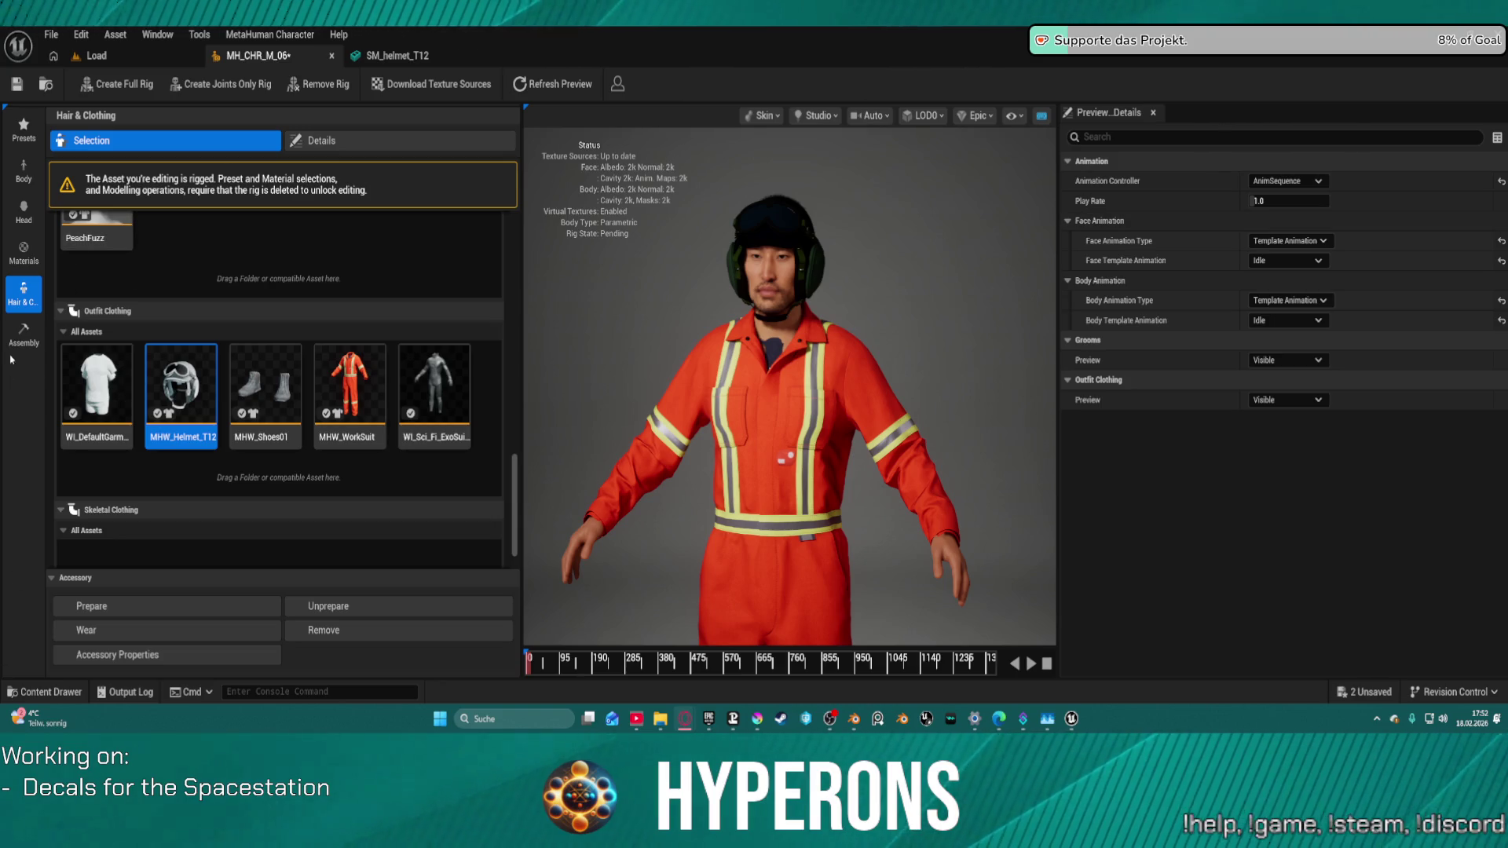
Step: Set the assembly type to UE Optimized at High quality and start assembling MH_CHR_M_06
click(23, 334)
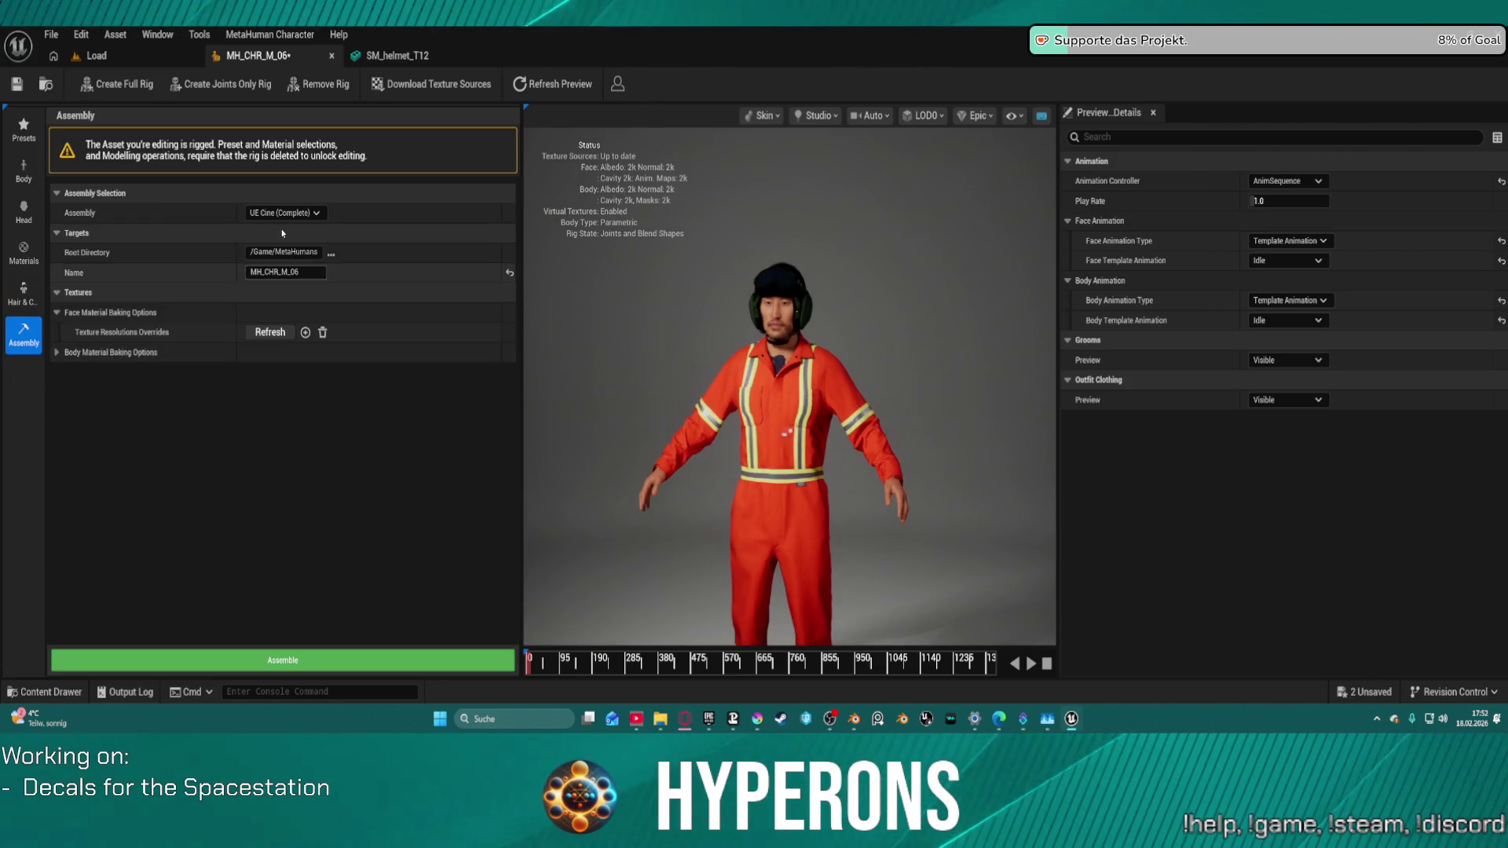
click(283, 213)
click(290, 242)
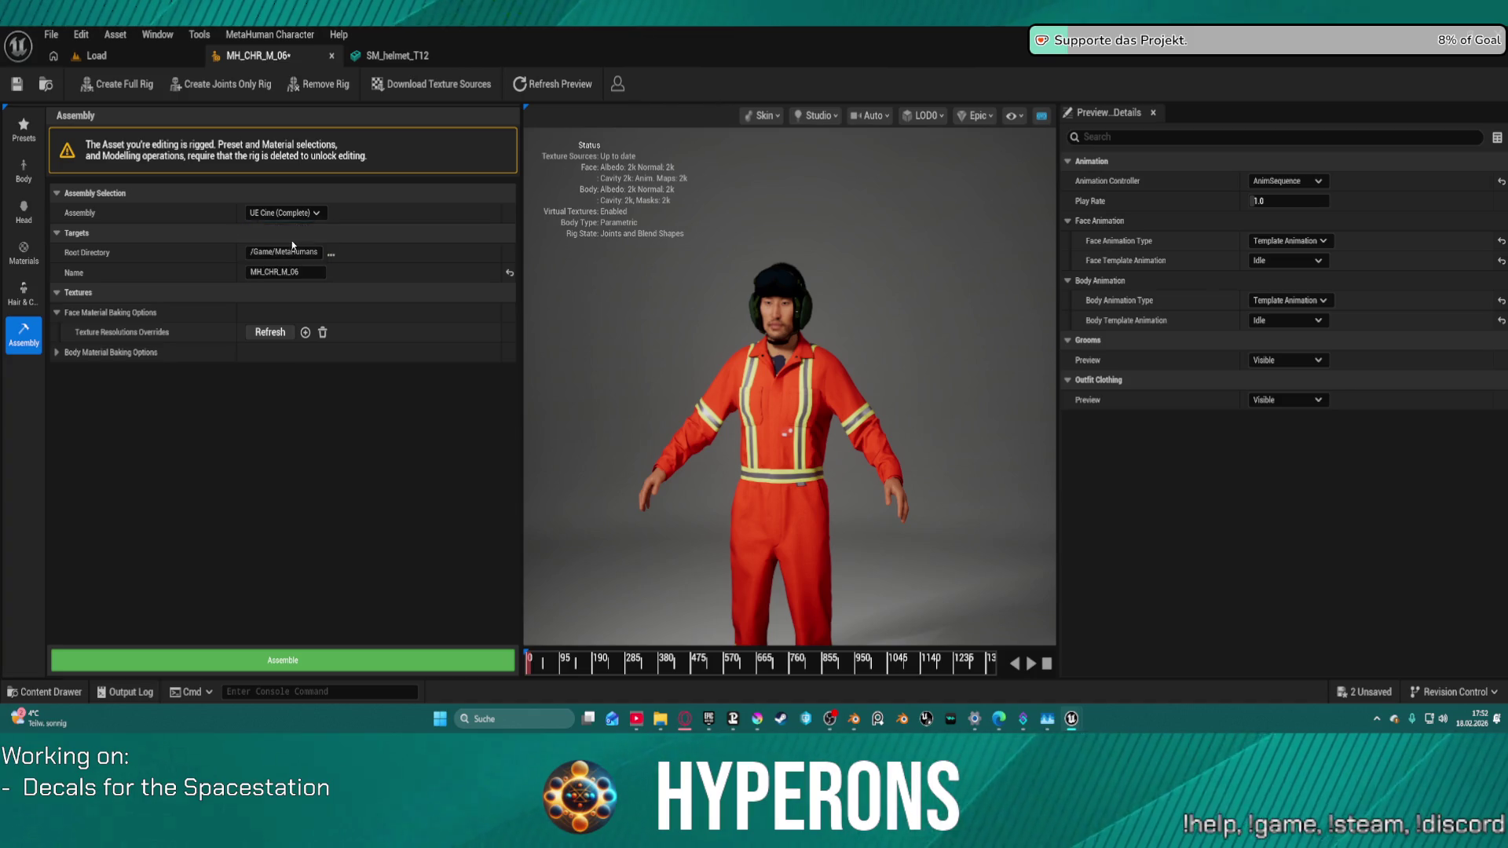
click(275, 663)
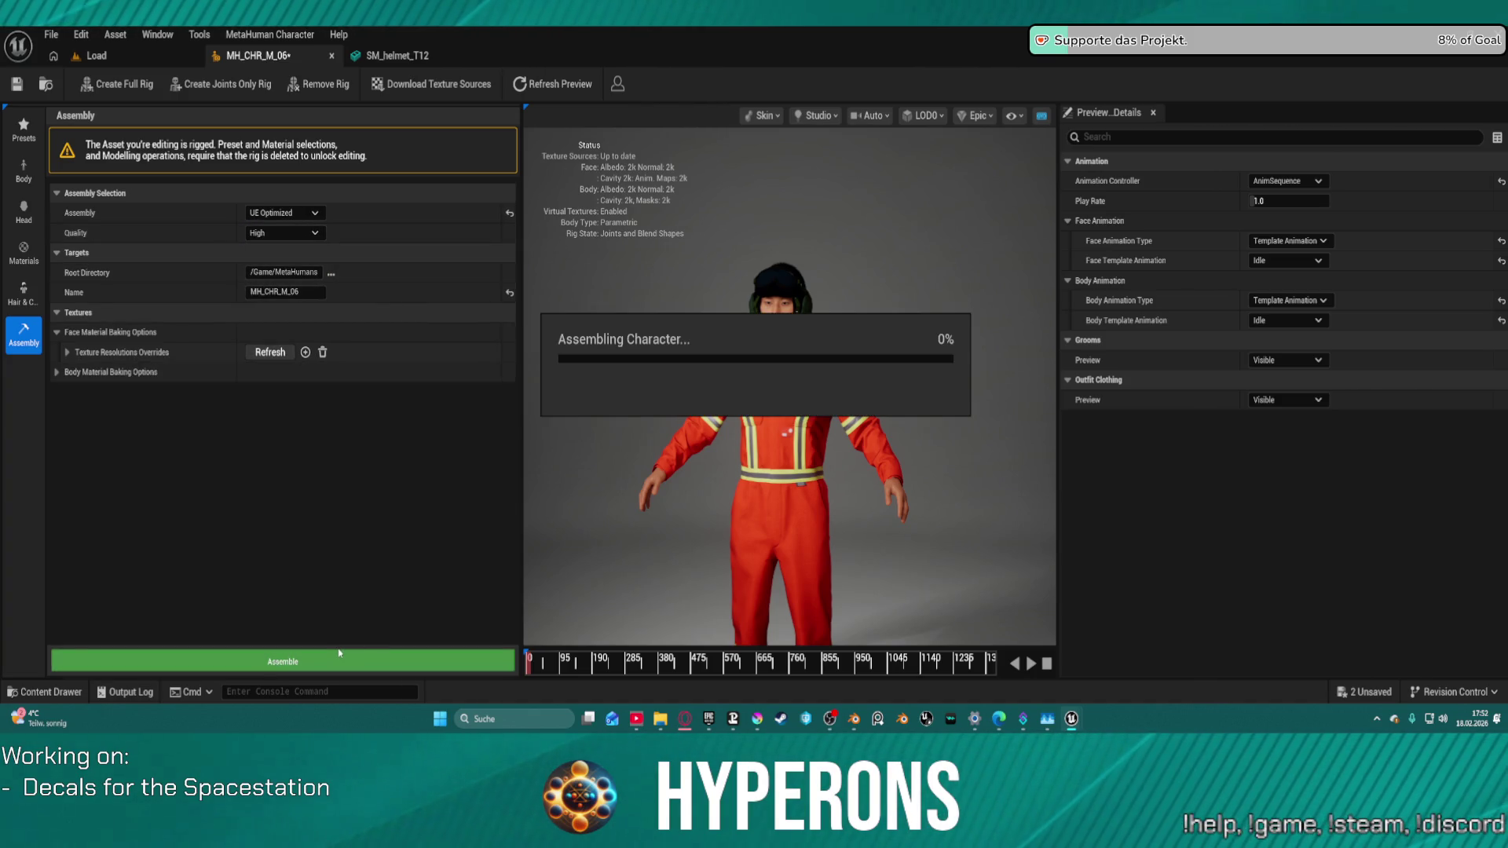